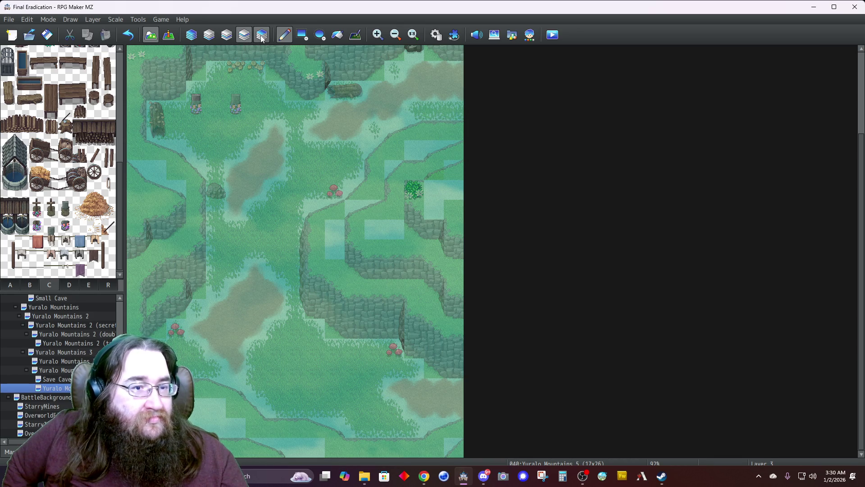
Step: Erase the grey pillar top with tab D's blank tile and return to Automatic layer mode
click(69, 284)
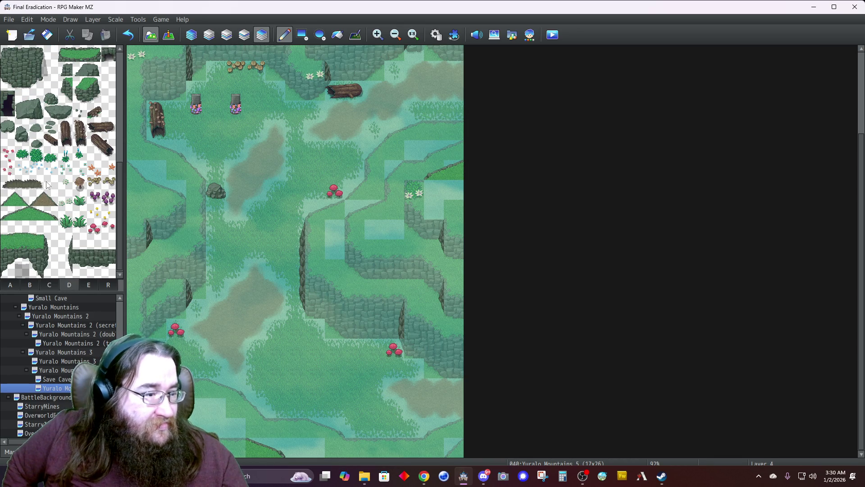
click(51, 271)
click(195, 93)
click(191, 35)
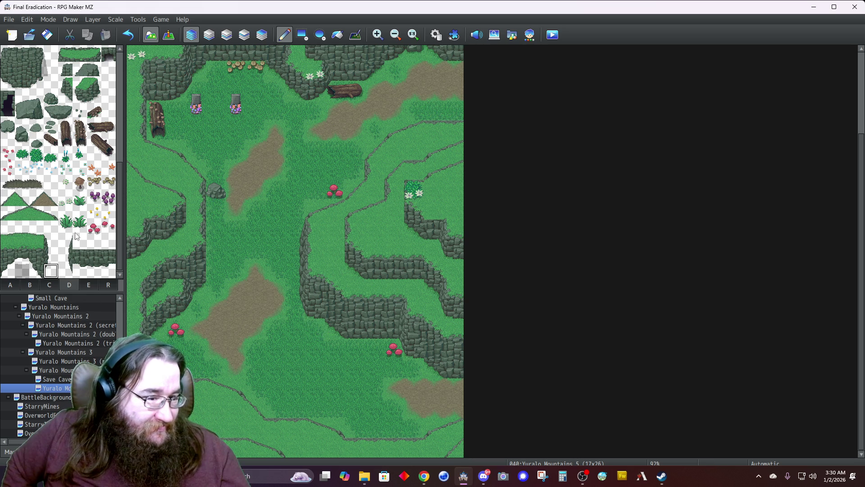
Step: Browse the grass, mushroom, green bush and yellow flower decoration tiles, then pick a tile from the map
click(66, 217)
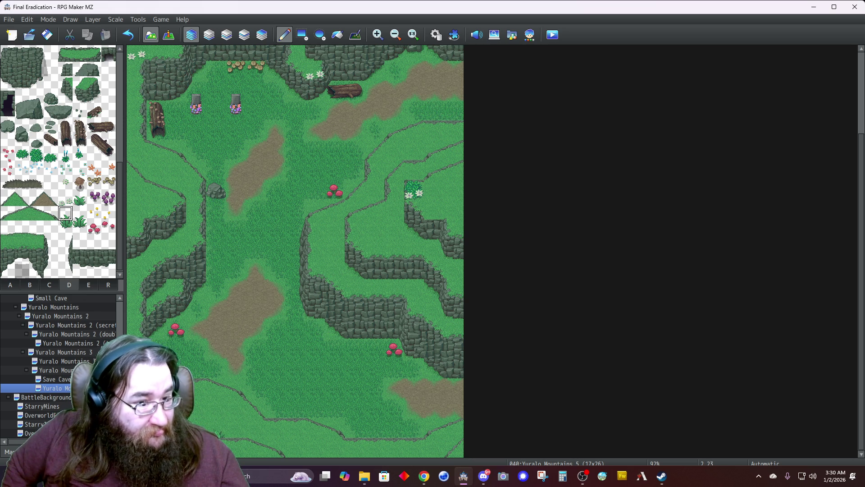
click(94, 227)
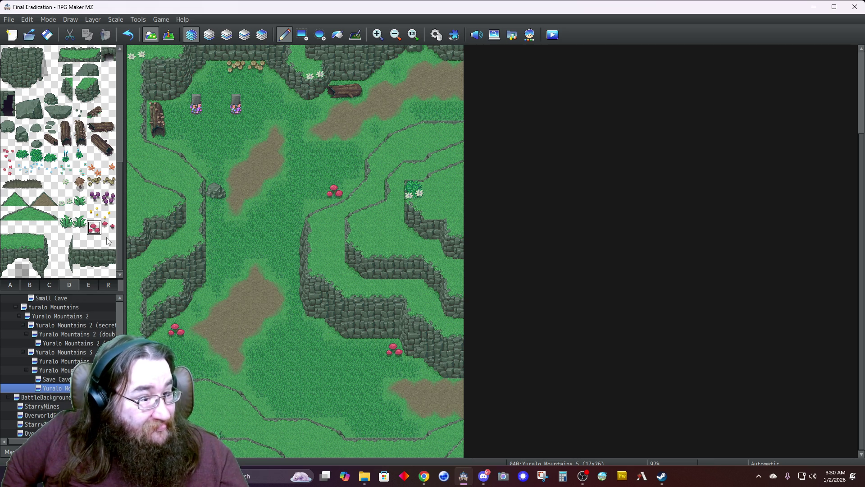
click(80, 184)
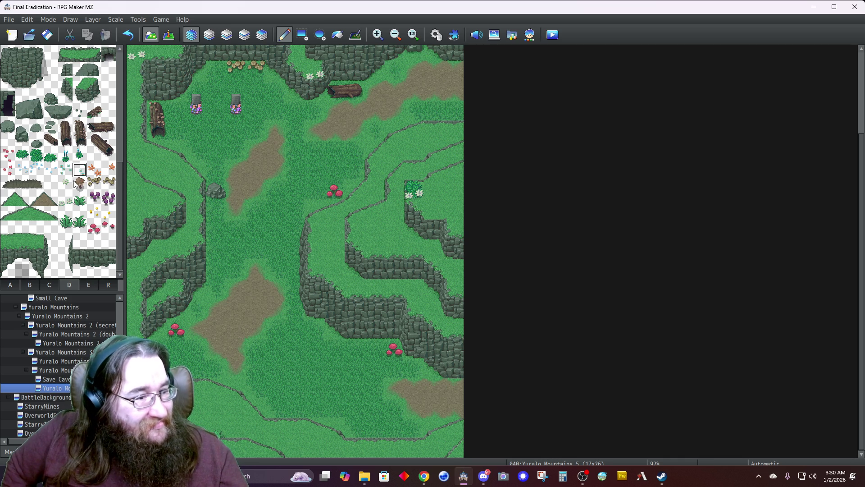
click(37, 155)
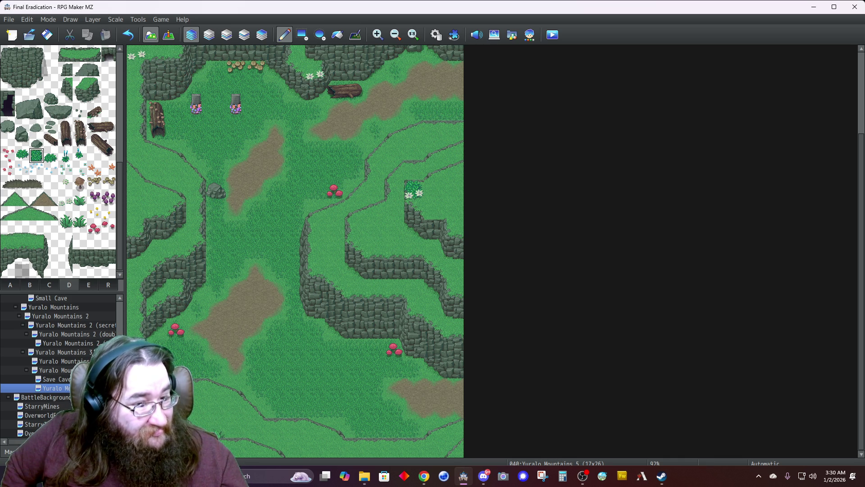
click(94, 213)
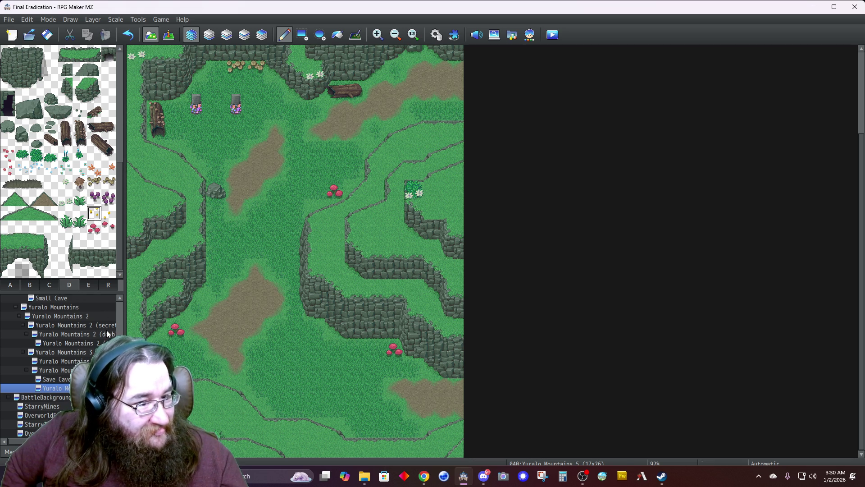
click(109, 213)
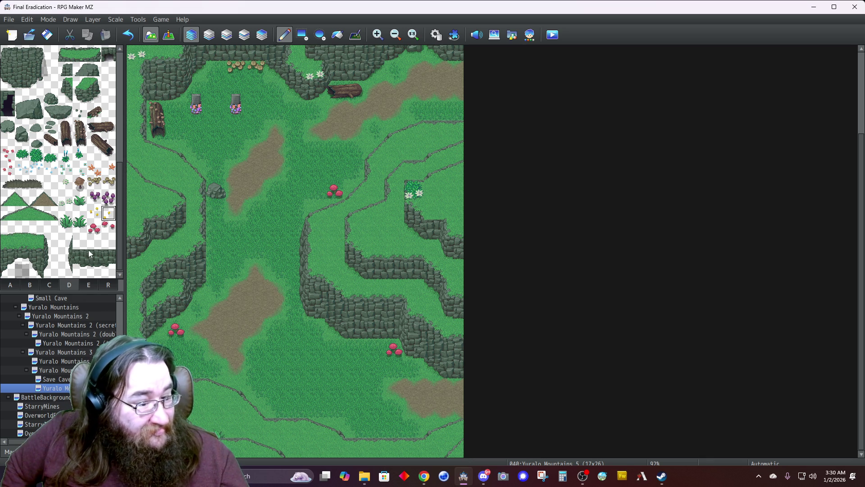
right_click(137, 448)
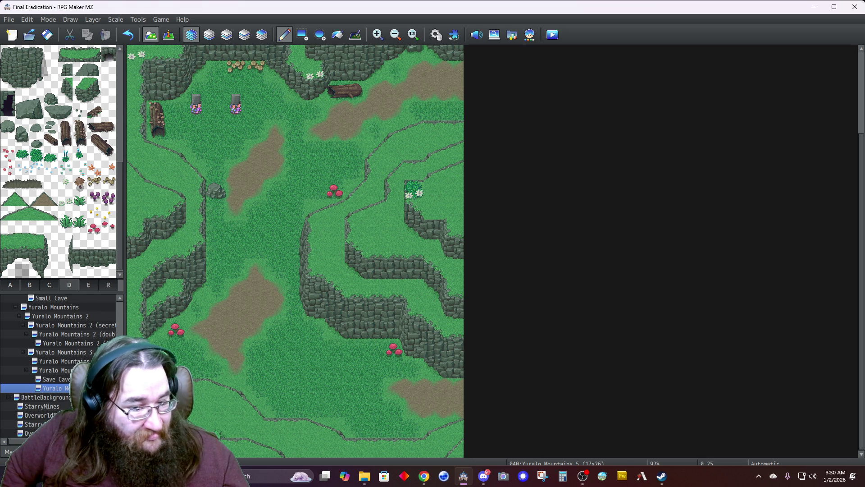
Step: Place a yellow flower bush, a grass tuft and a rock on the upper right ledge, undoing an extra rock
click(378, 231)
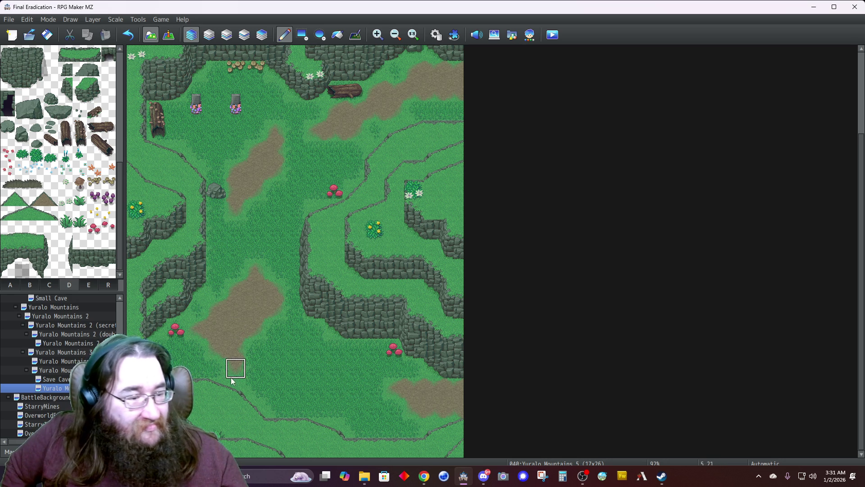
click(77, 216)
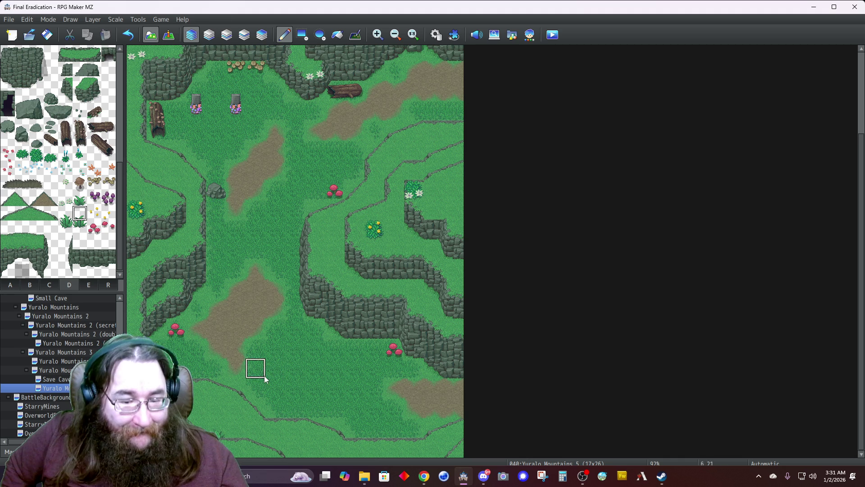
click(433, 450)
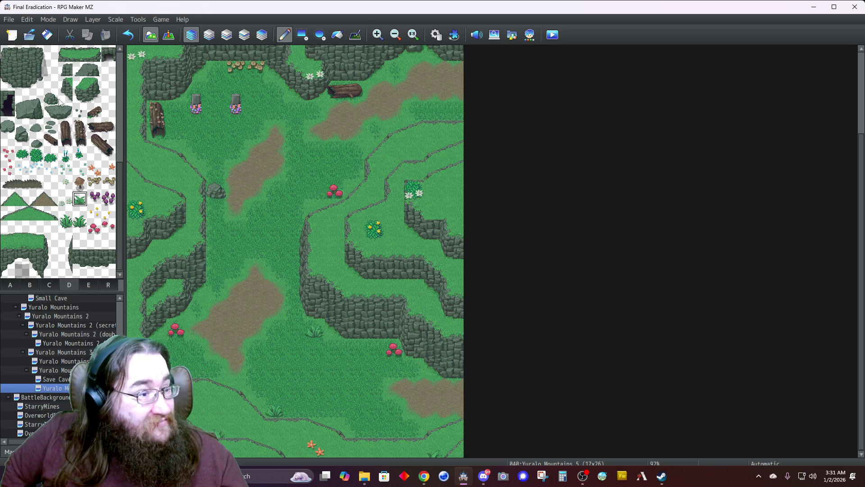
click(456, 195)
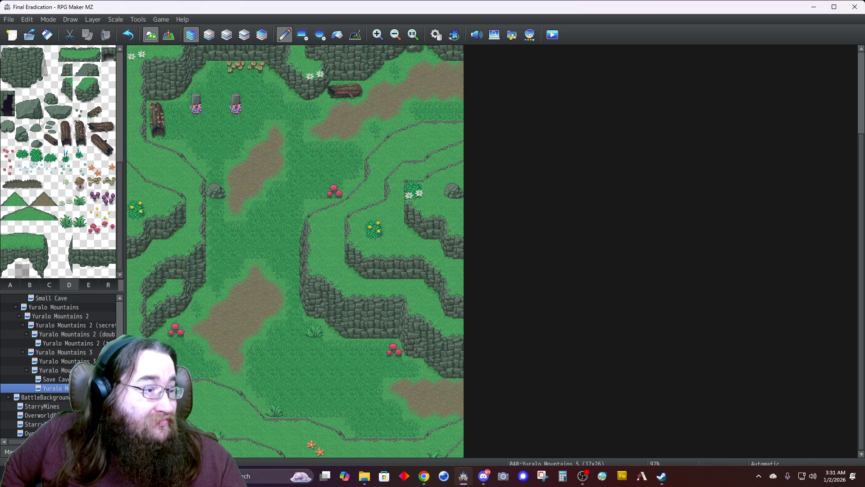
click(334, 234)
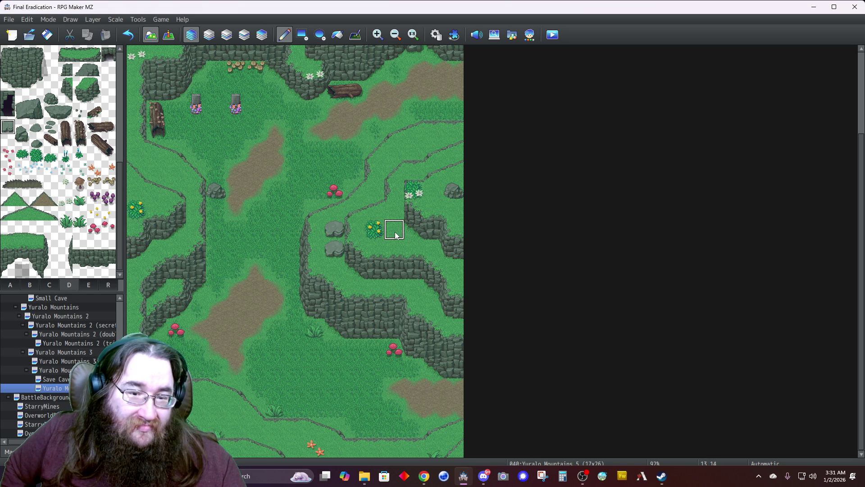
key(ctrl+z)
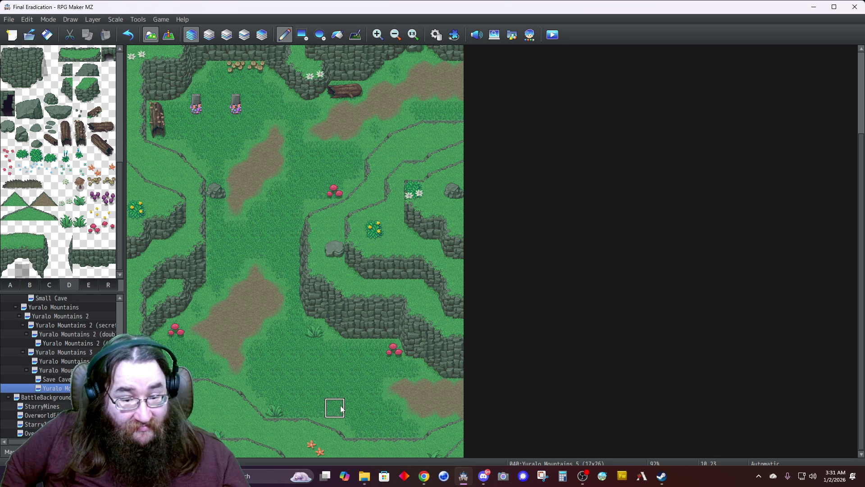
scroll(313, 333, up, 3)
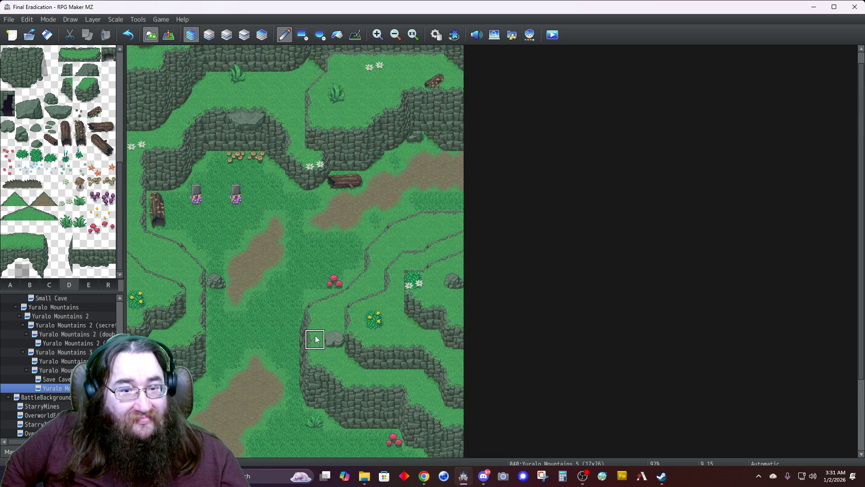
Step: Scroll through the Yuralo Mountains 5 map to review its events and the transfer to Yuralo Mountains 4
scroll(317, 339, down, 3)
scroll(316, 339, down, 1)
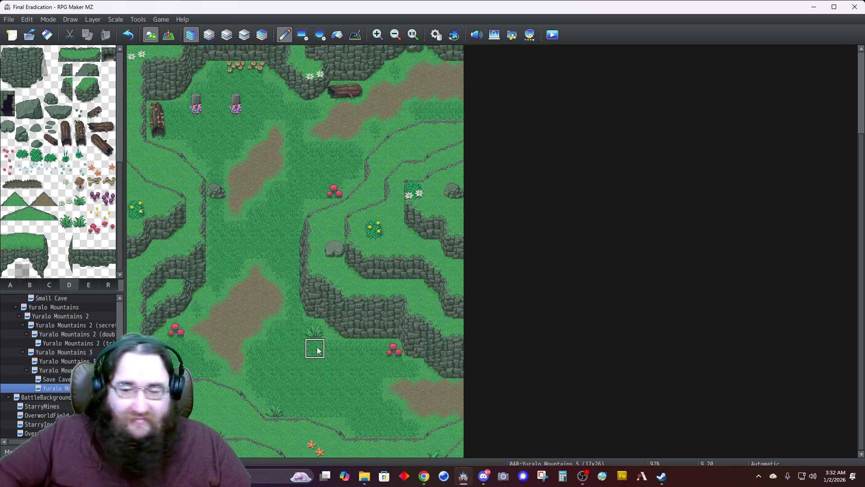
key(alt+Tab)
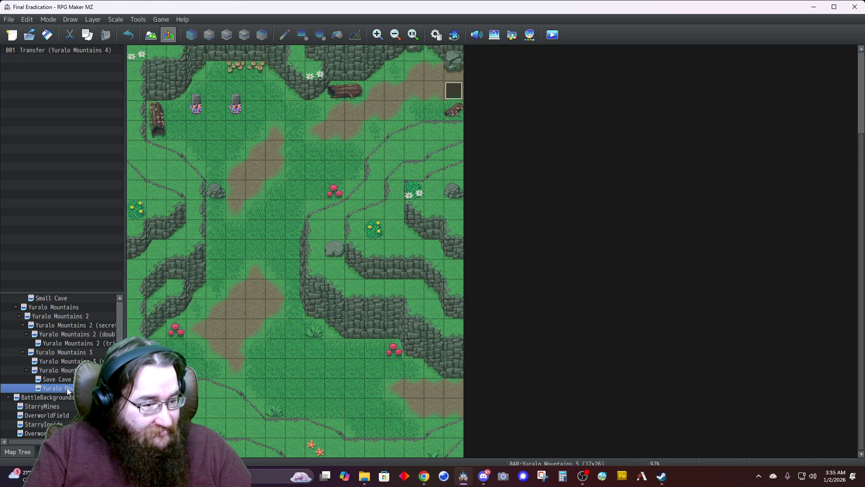
Step: Paste a copy of the map, rename it Yuralo Mountains 6 and set its height to 13
key(ctrl+v)
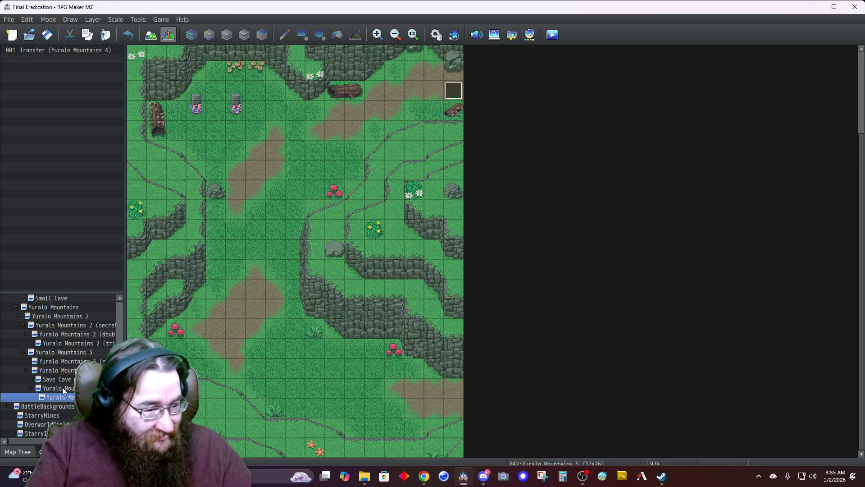
right_click(80, 397)
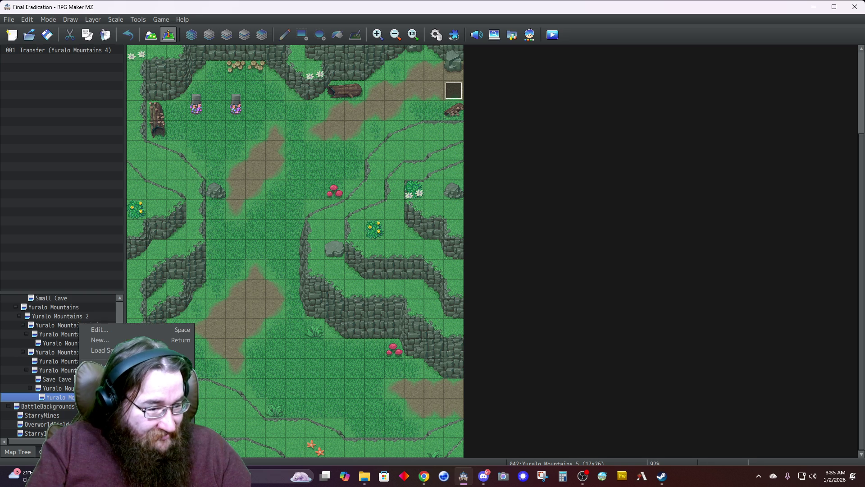
click(102, 330)
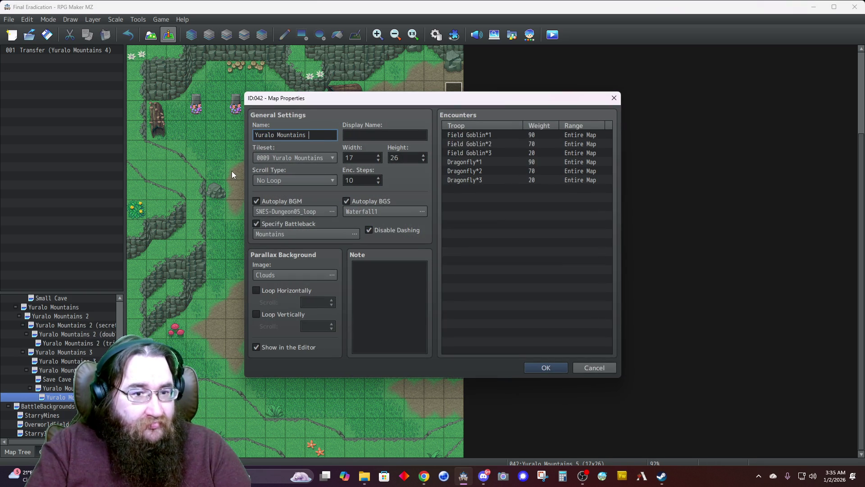
text(6)
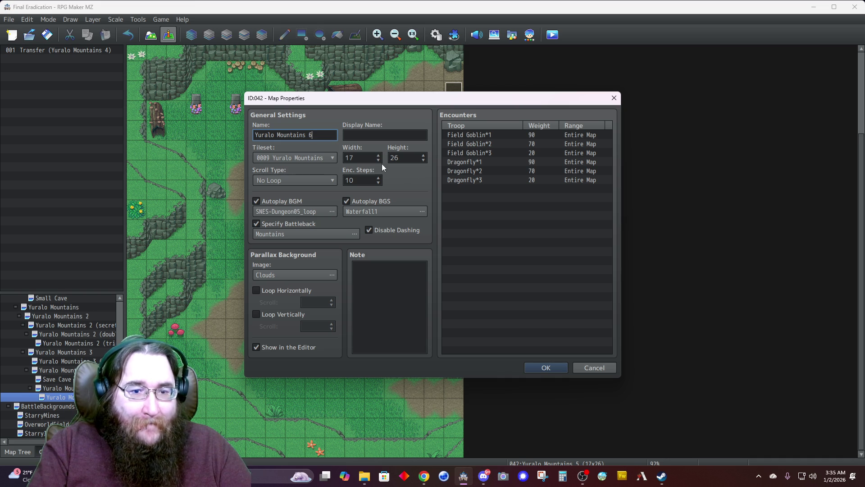
double_click(396, 158)
text(13)
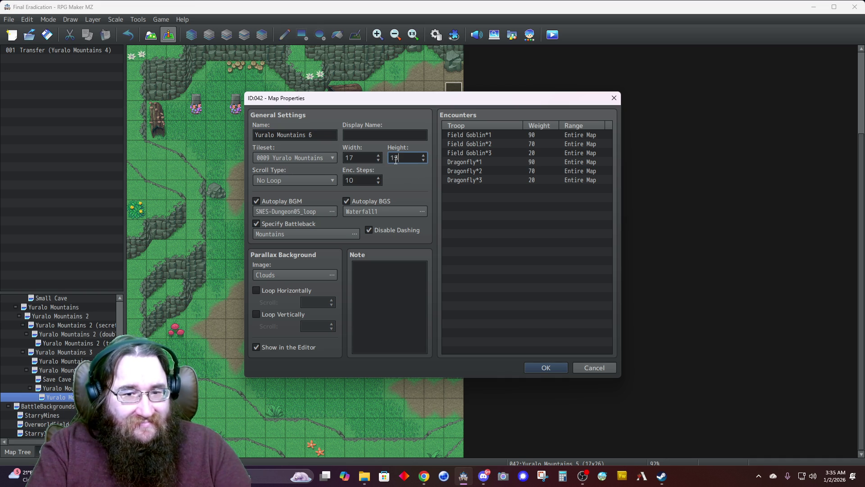
click(544, 368)
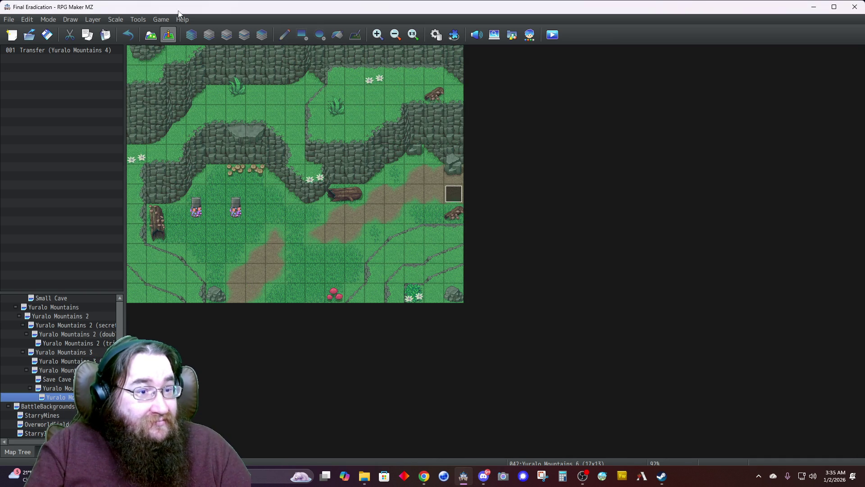
Step: Fill the whole map with plain grass using the Rectangle tool, undoing an accidental log fill
click(150, 34)
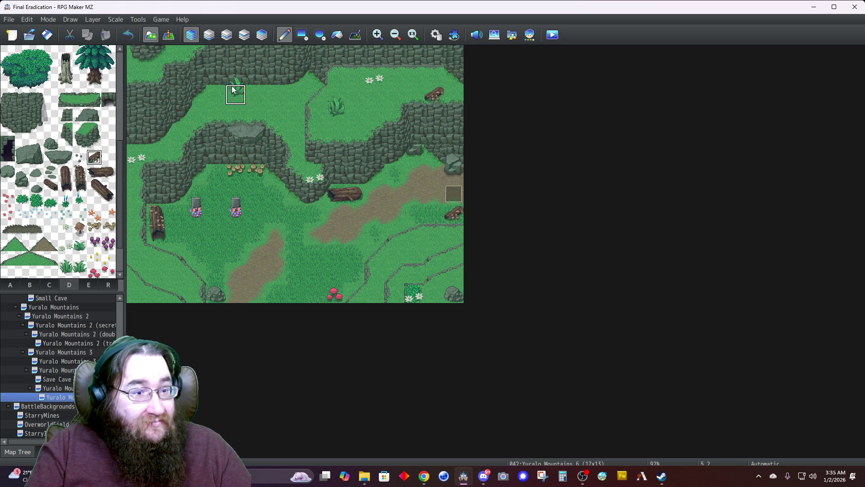
click(302, 34)
mouse_move(137, 54)
mouse_down()
mouse_move(158, 54)
mouse_move(363, 228)
mouse_up()
key(ctrl+z)
right_click(283, 124)
drag(145, 64, 566, 429)
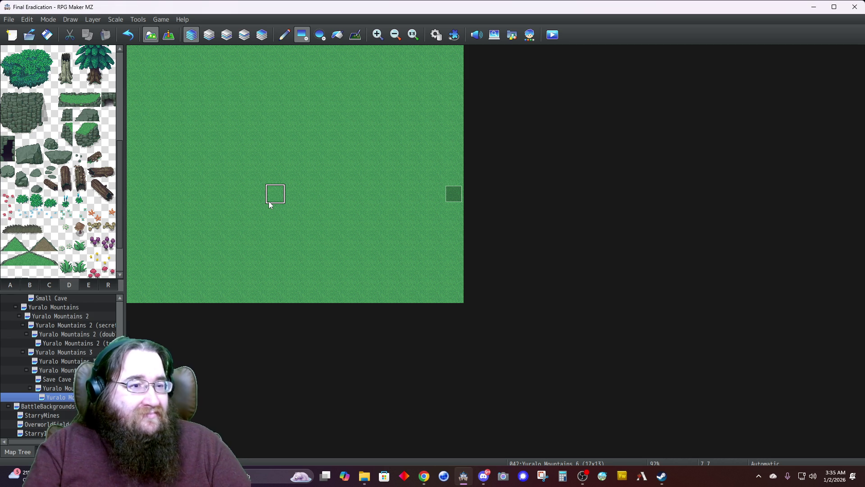
Step: Check the transfer event at the right edge, then set up Layer 2 painting with tileset tab A
click(168, 36)
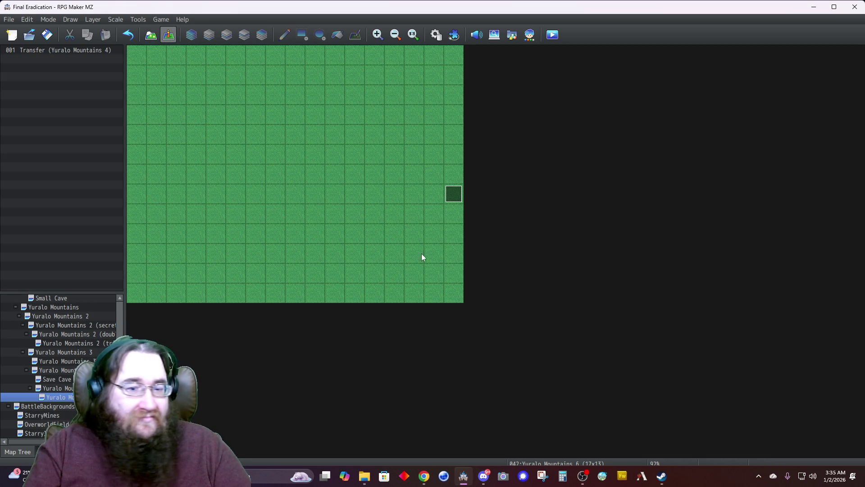
click(453, 201)
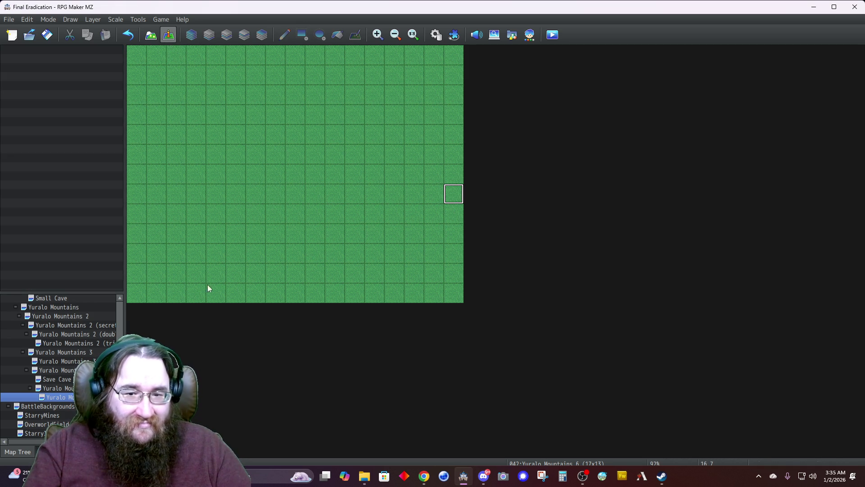
click(150, 36)
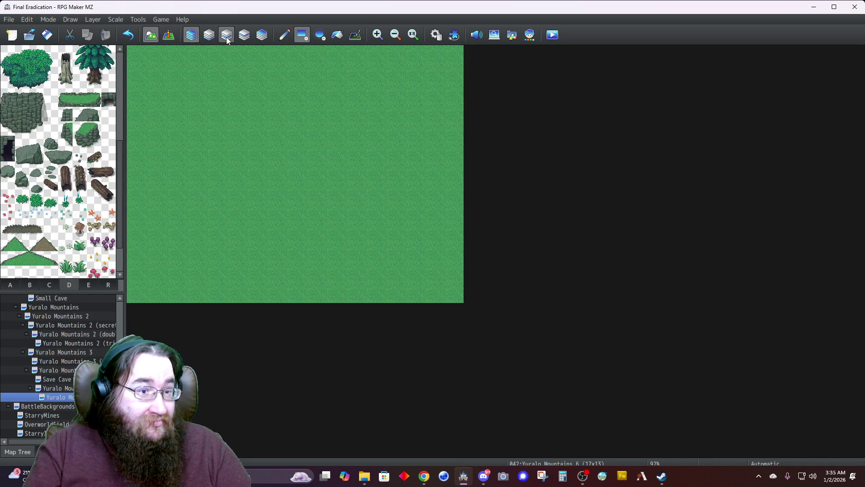
click(227, 35)
click(10, 285)
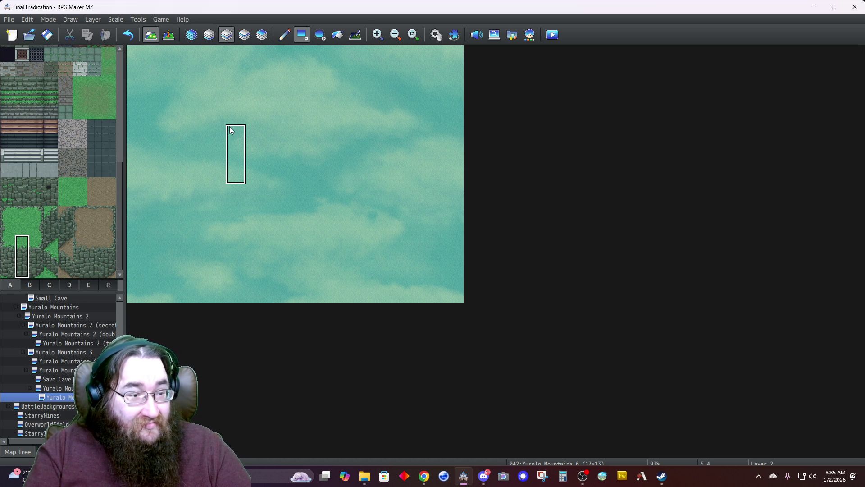
Step: Stamp the 3x3 rock cliff block from tab D twice, centre-left and further up-right
click(239, 132)
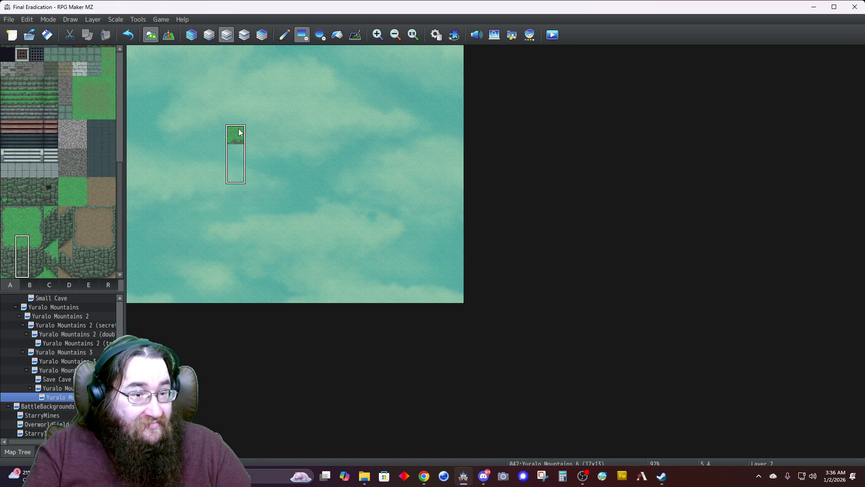
key(ctrl+z)
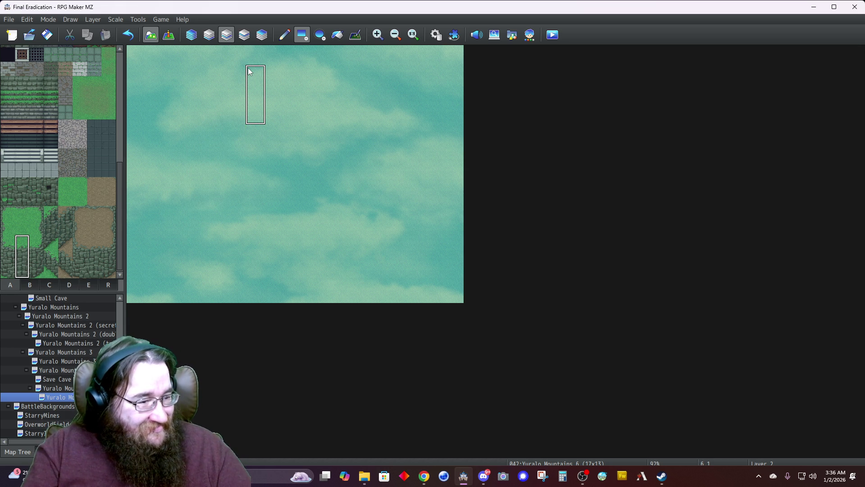
click(45, 290)
click(29, 286)
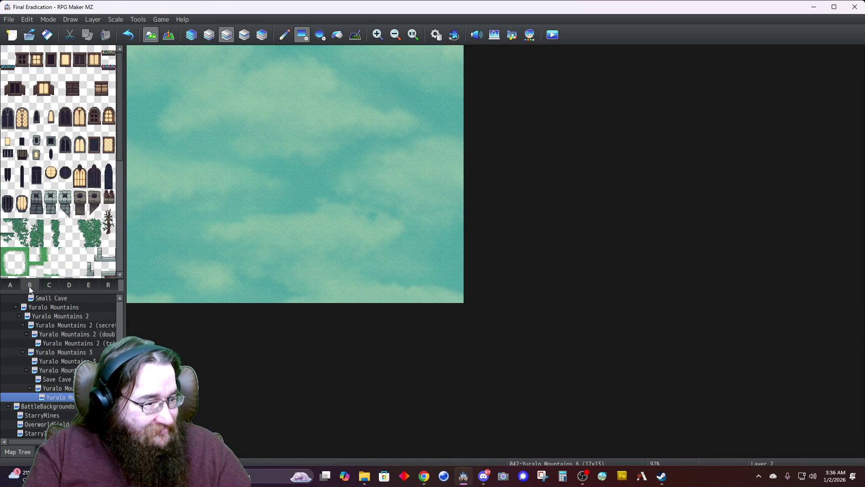
click(68, 286)
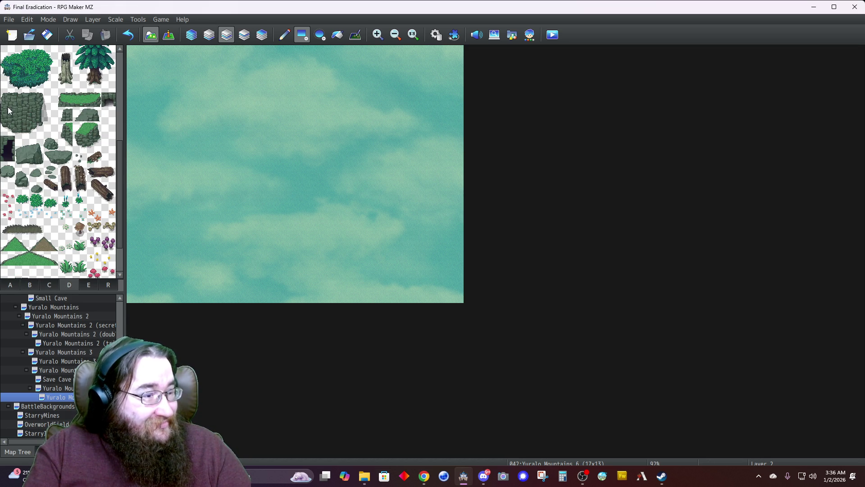
drag(17, 112, 36, 128)
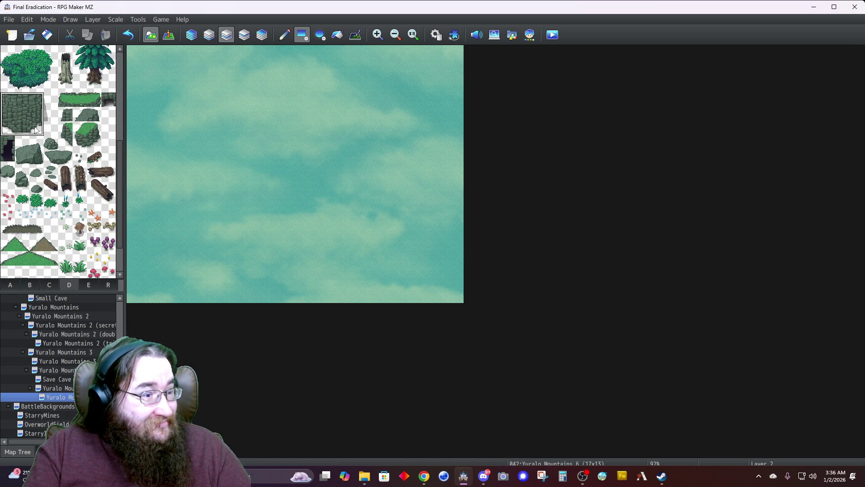
click(231, 161)
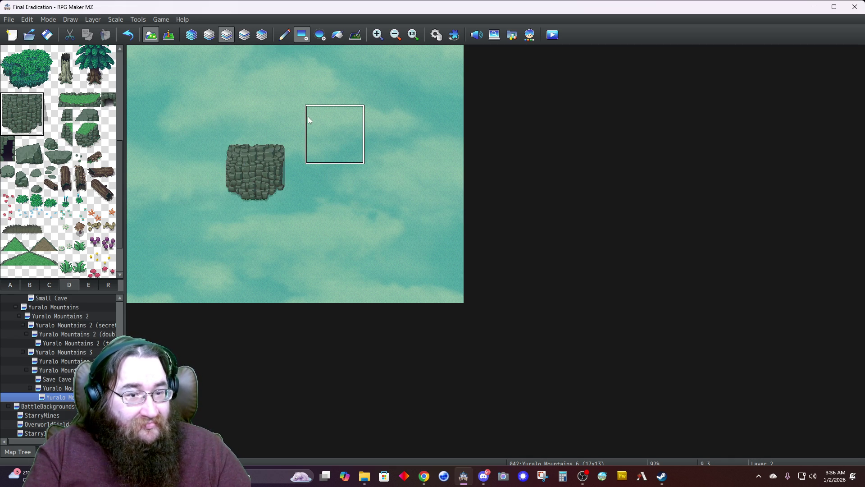
click(334, 120)
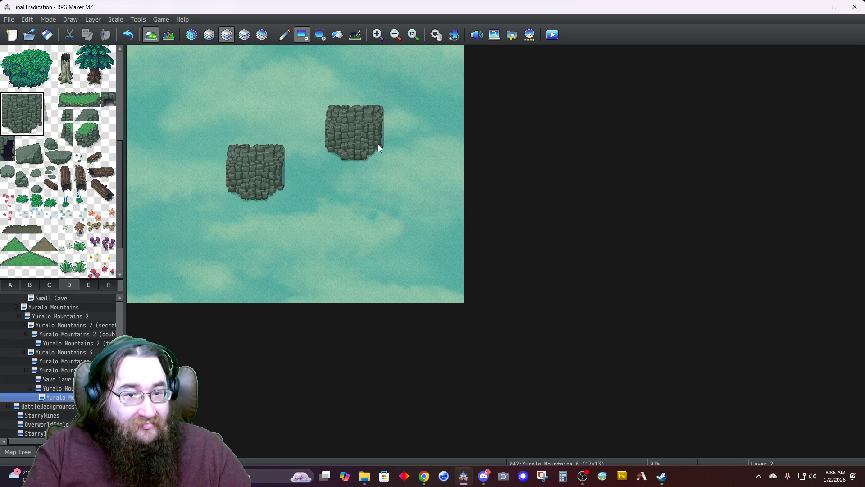
Step: Try pencilling grass tops across the right rock block, then undo them
click(284, 36)
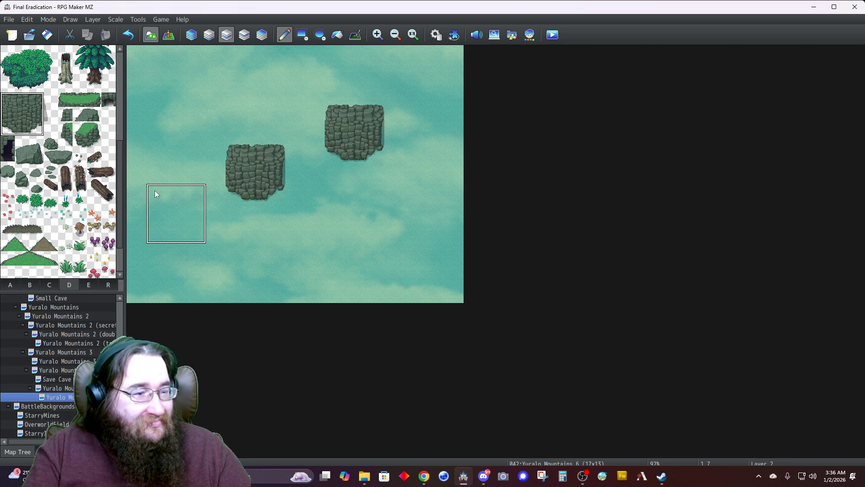
click(8, 286)
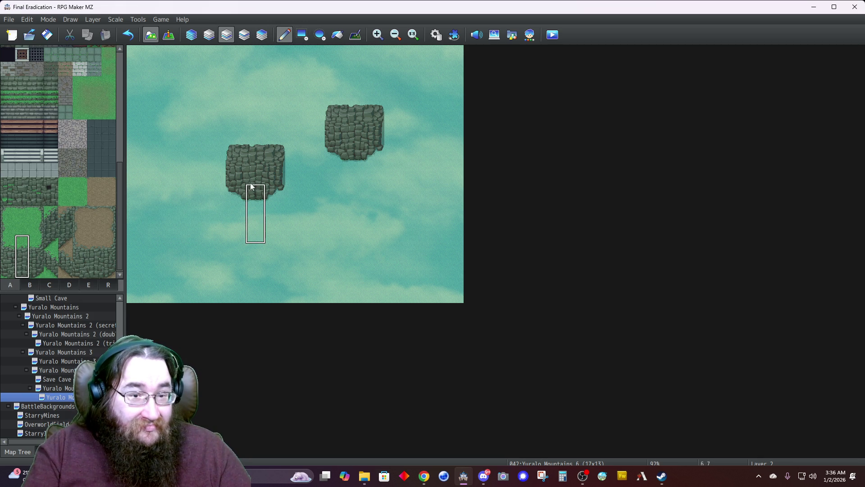
click(340, 105)
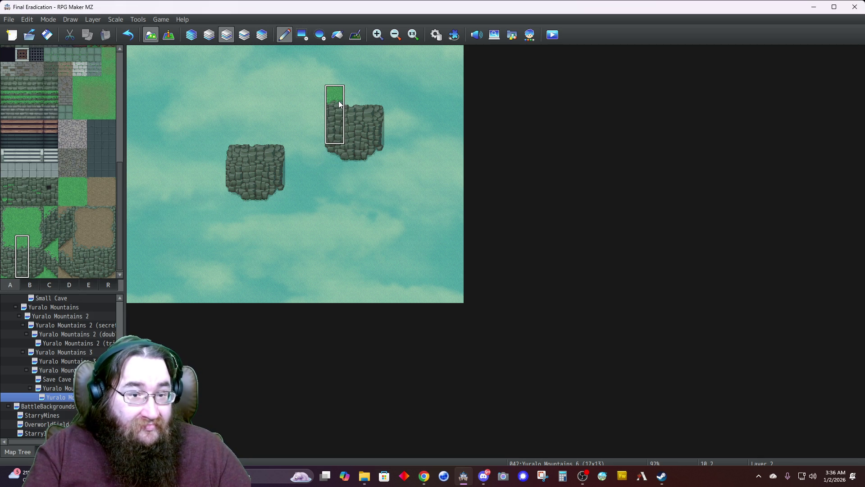
click(363, 103)
click(374, 103)
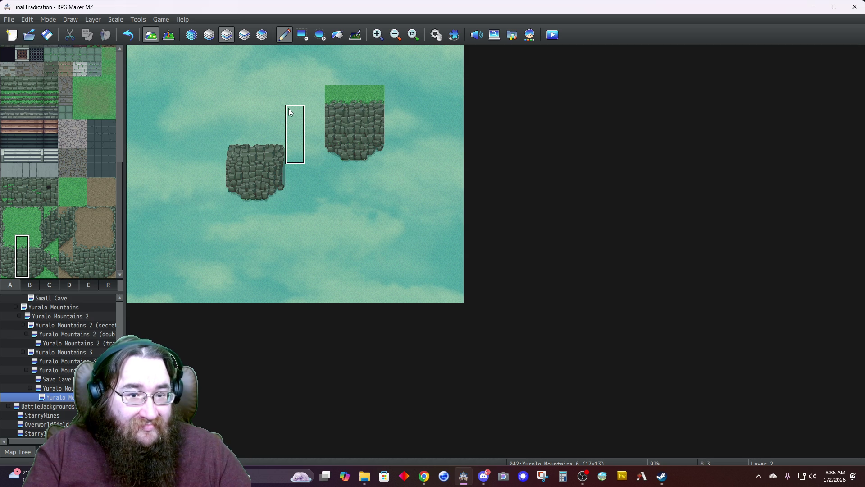
key(ctrl+z)
key(ctrl+z)
key(ctrl+z)
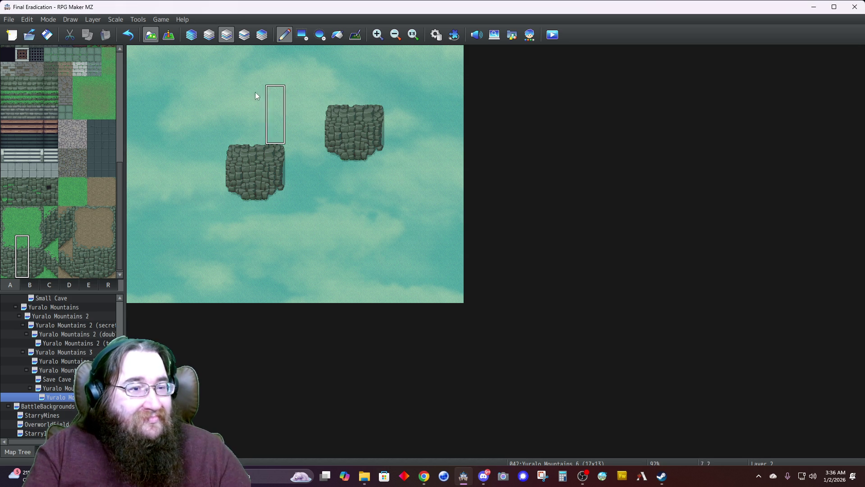
click(208, 37)
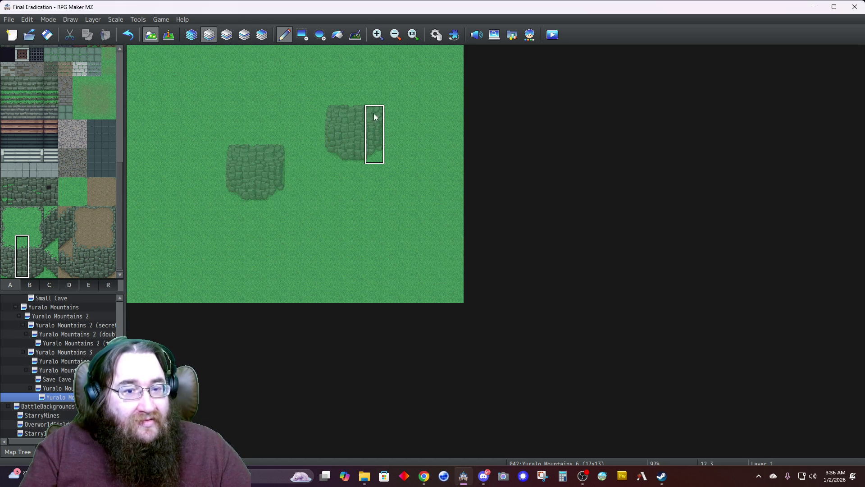
Step: Move both rock cliff blocks down so they sit on the same row mid-map
drag(354, 105, 336, 105)
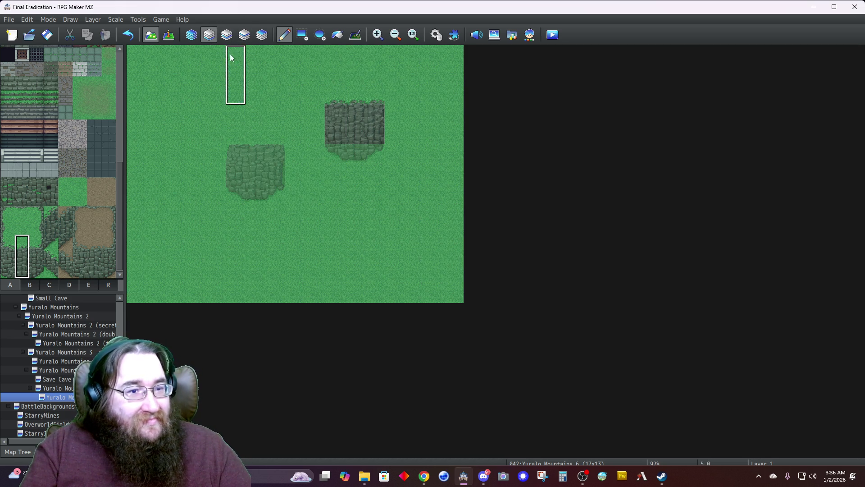
click(189, 35)
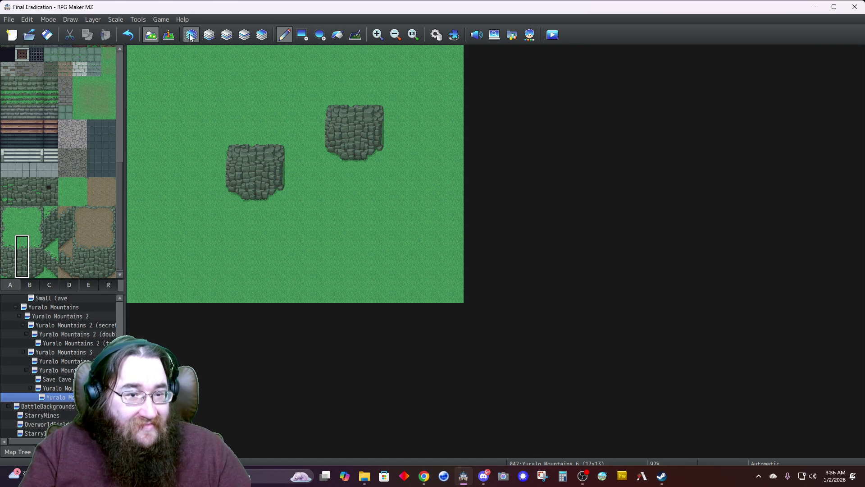
right_click(353, 102)
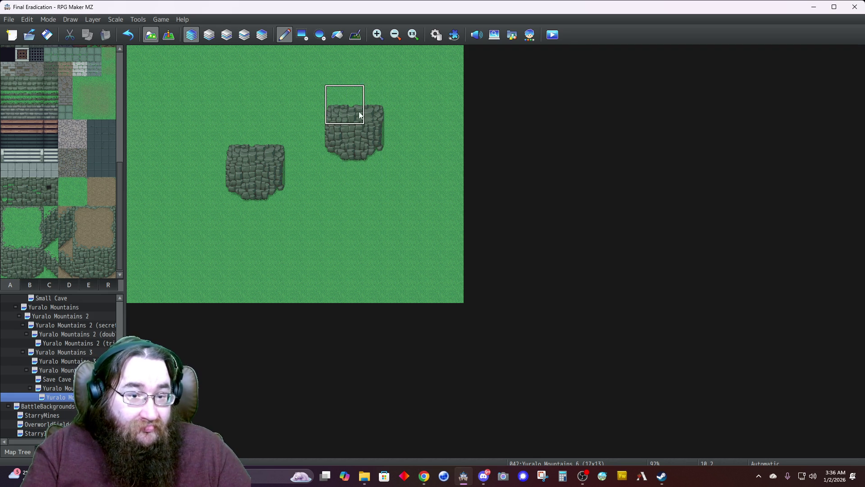
click(380, 188)
mouse_move(235, 136)
mouse_down()
mouse_move(376, 201)
mouse_move(380, 215)
mouse_up()
mouse_move(244, 171)
mouse_down()
mouse_move(266, 191)
mouse_move(375, 226)
mouse_up()
right_click(374, 233)
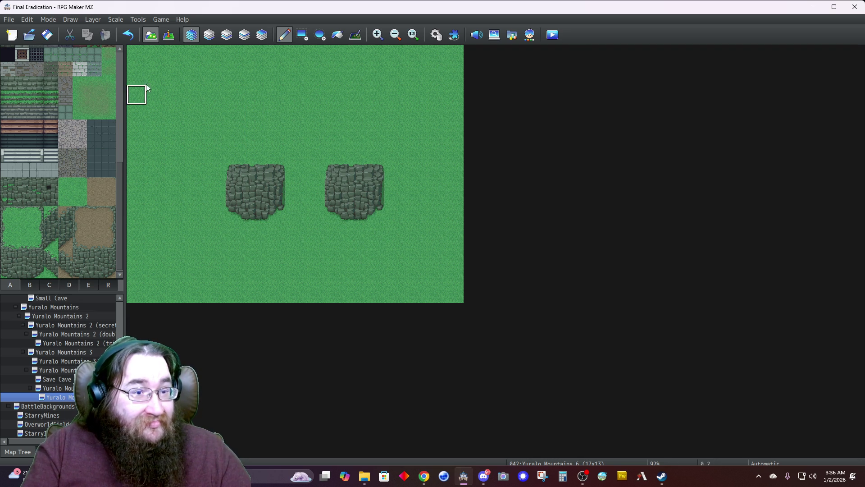
Step: Restamp the right rock on Layer 4 and paint a Layer 2 grass tile at its top-right corner
click(227, 35)
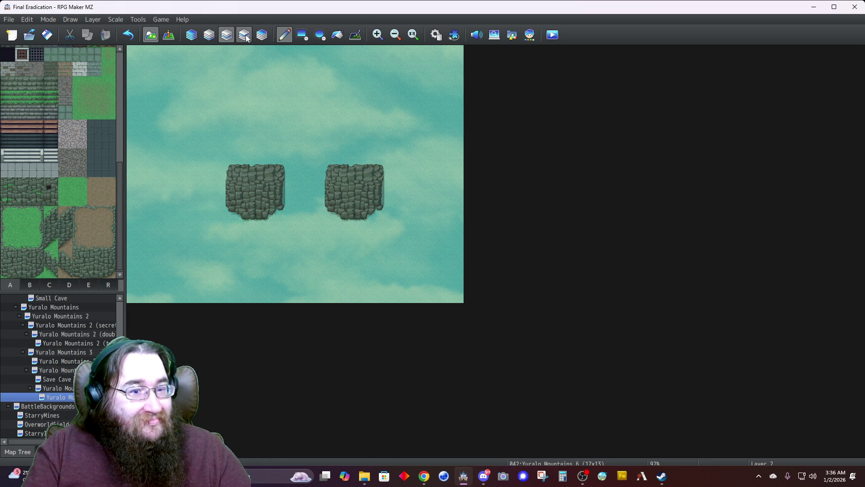
drag(334, 174, 383, 223)
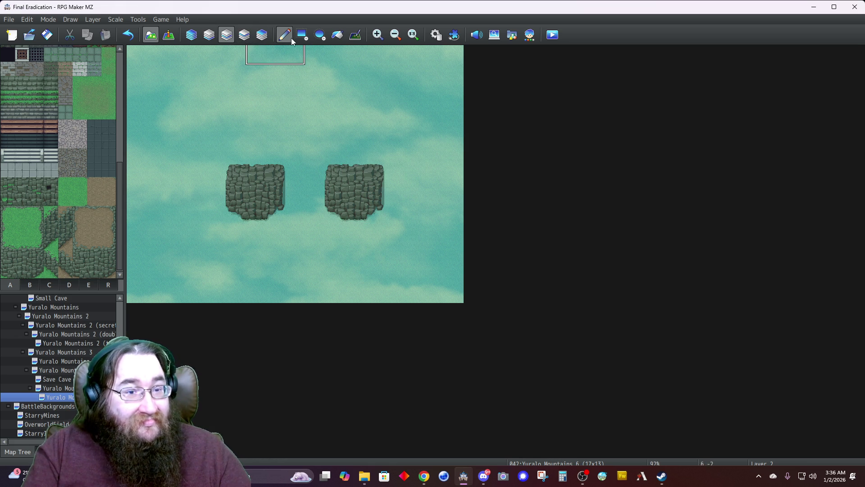
click(262, 34)
click(384, 215)
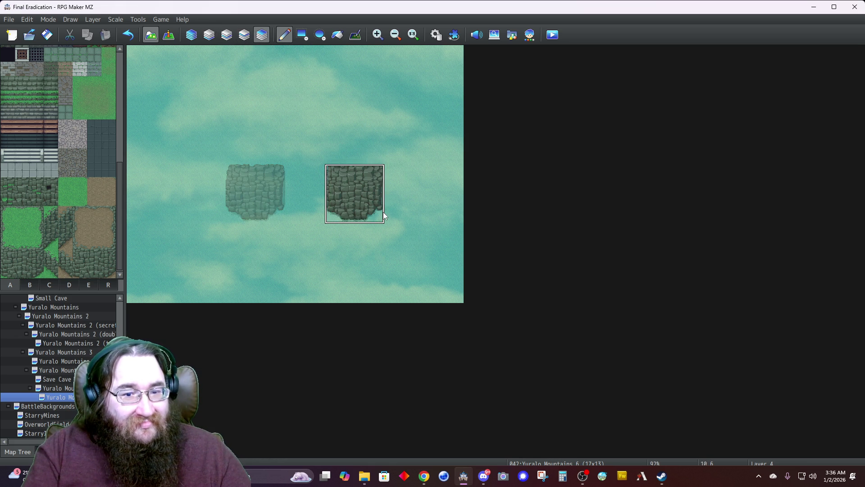
click(227, 34)
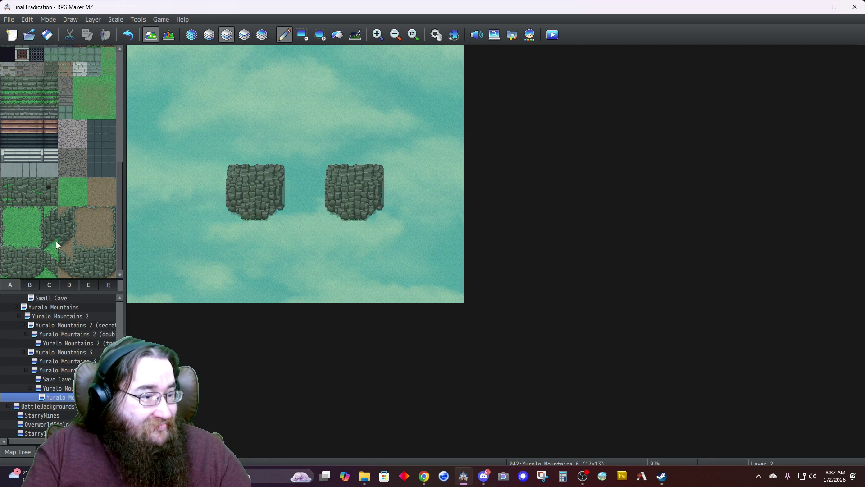
click(50, 256)
click(394, 174)
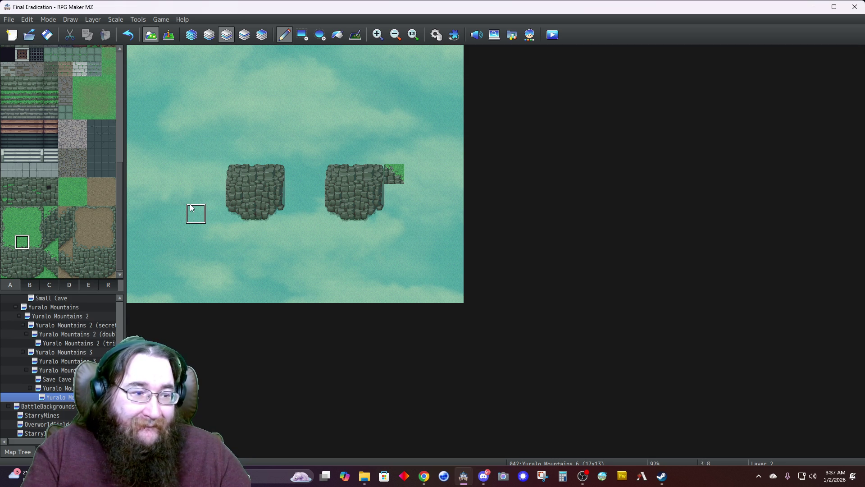
Step: Paint grass, rock wall and a grass slope around the right rock and fill its right column with grass
click(40, 216)
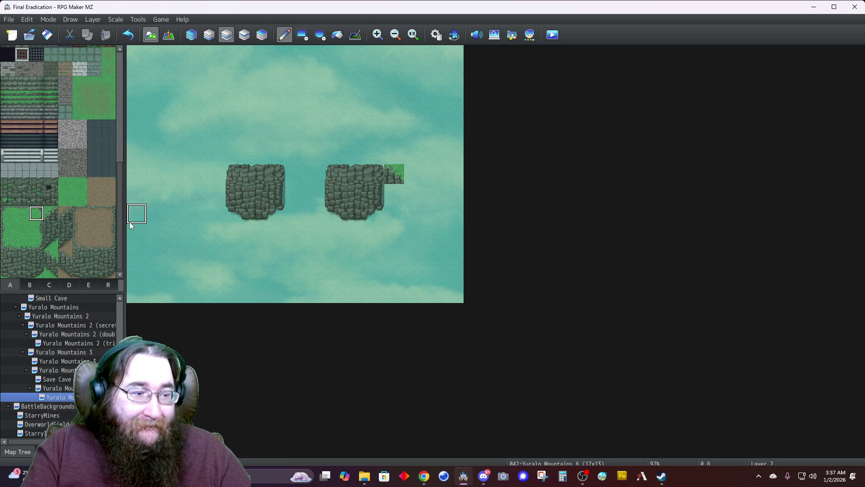
click(368, 175)
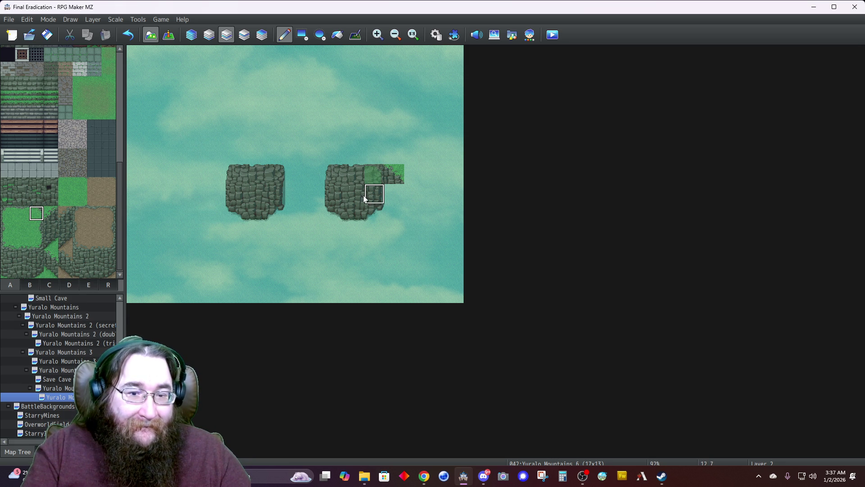
click(50, 233)
click(394, 198)
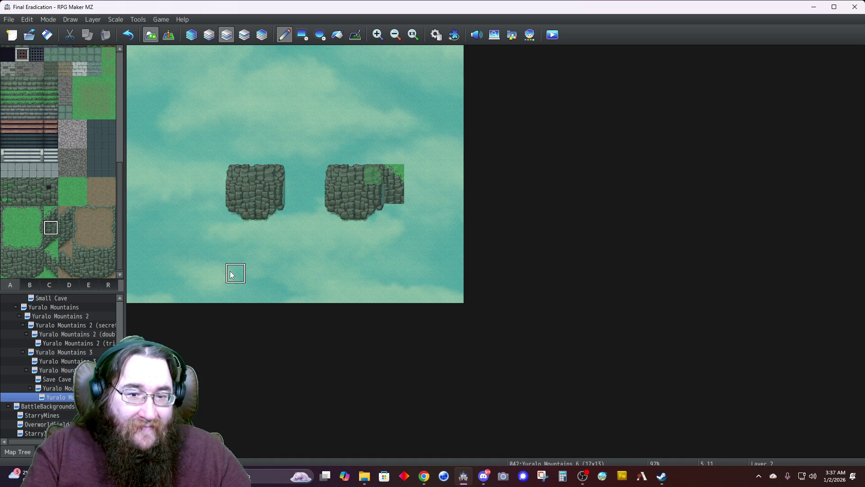
click(23, 258)
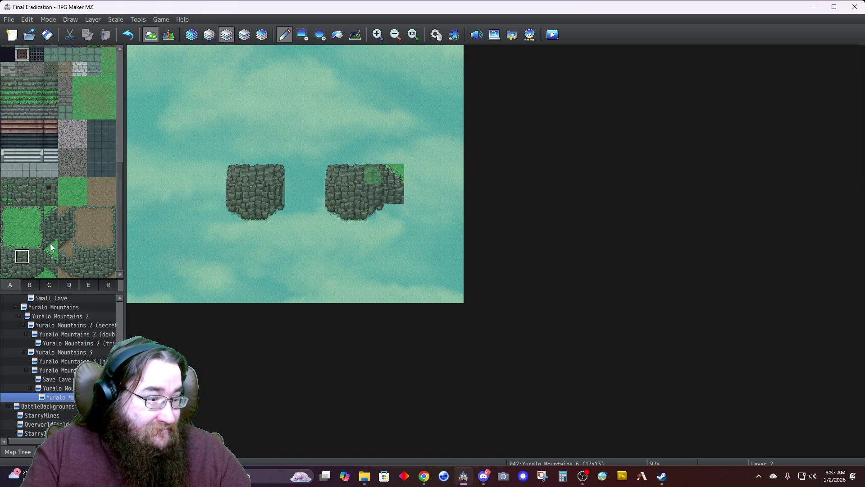
click(51, 271)
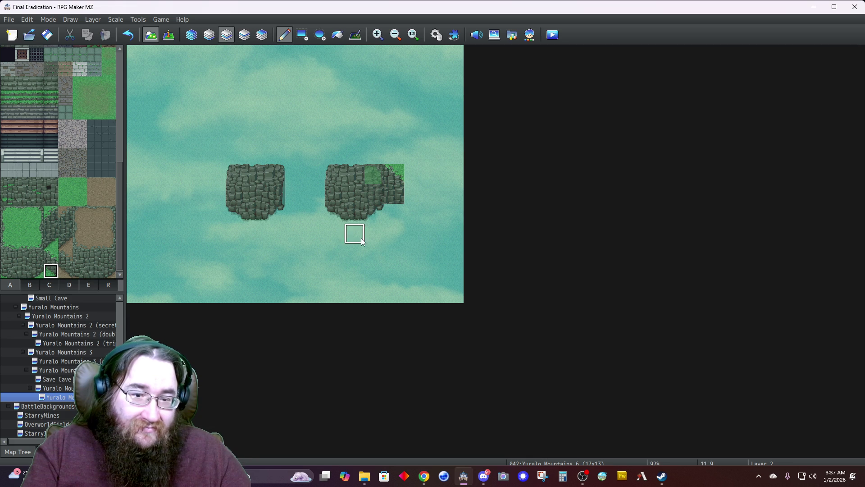
click(395, 213)
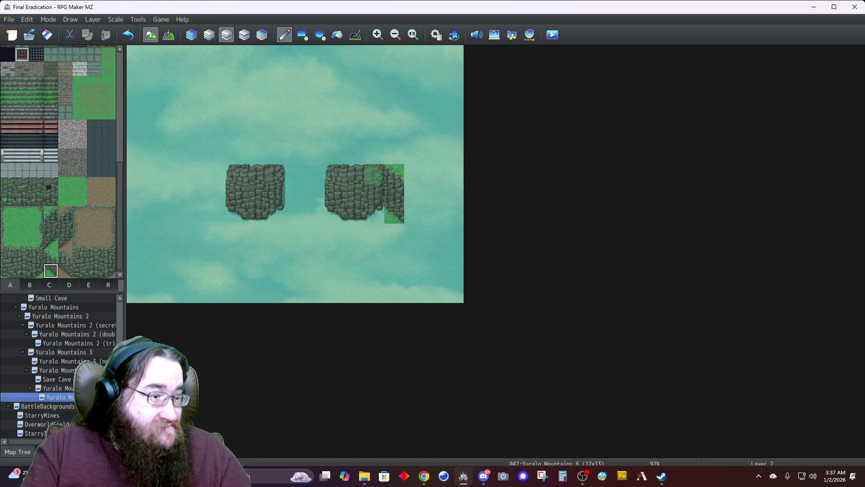
click(414, 194)
click(414, 214)
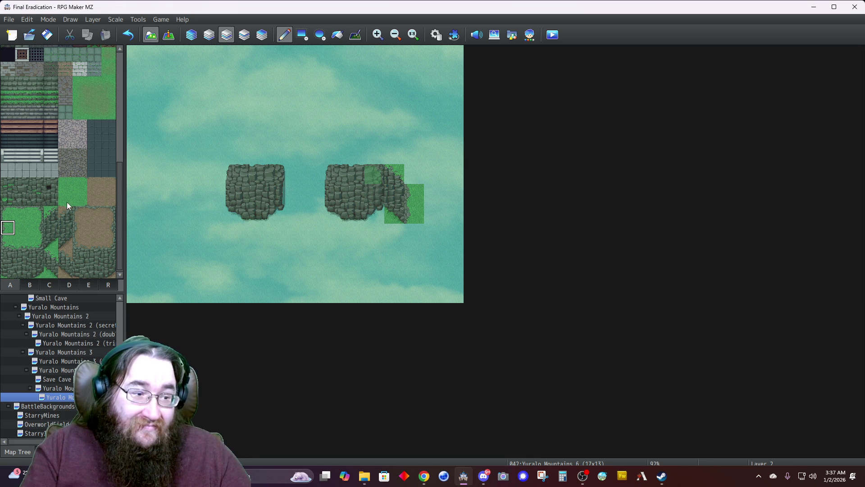
click(414, 175)
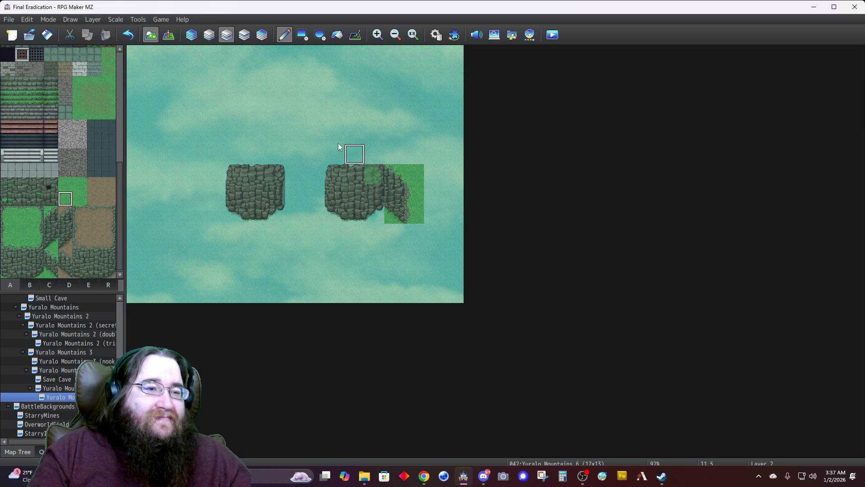
click(191, 35)
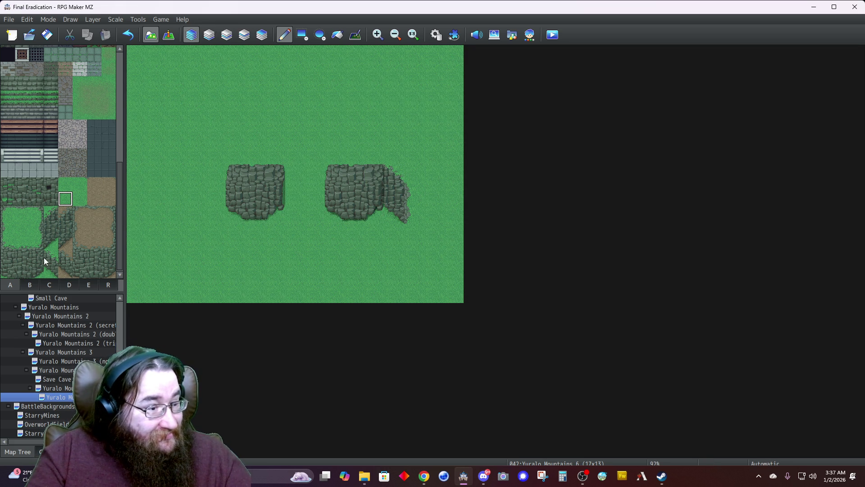
click(227, 34)
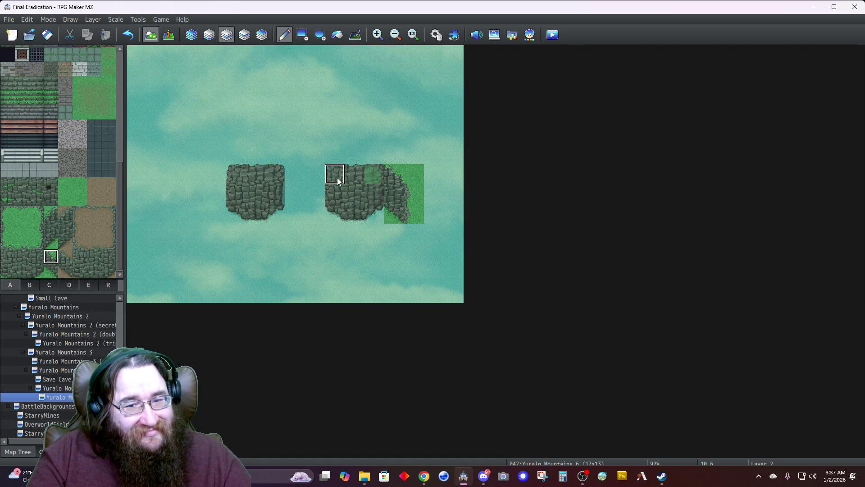
Step: Extend the cliff column downward and run grass beside it to the map's bottom row
click(53, 230)
click(422, 258)
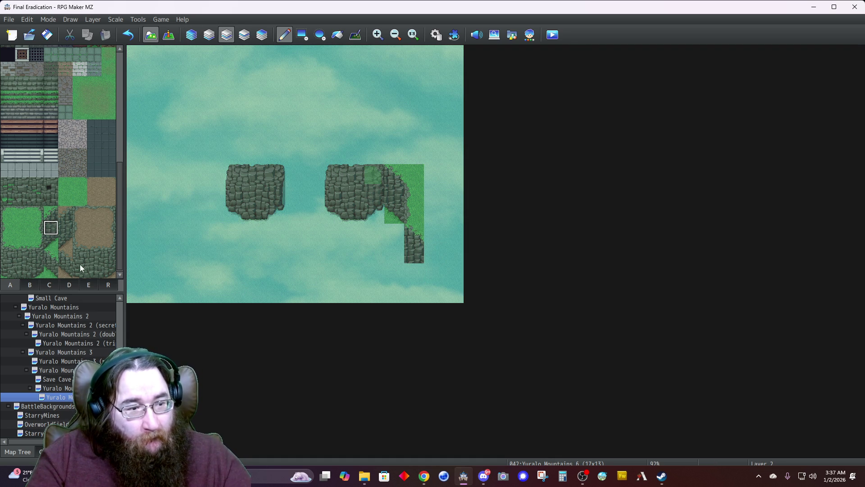
click(413, 272)
right_click(411, 216)
click(434, 253)
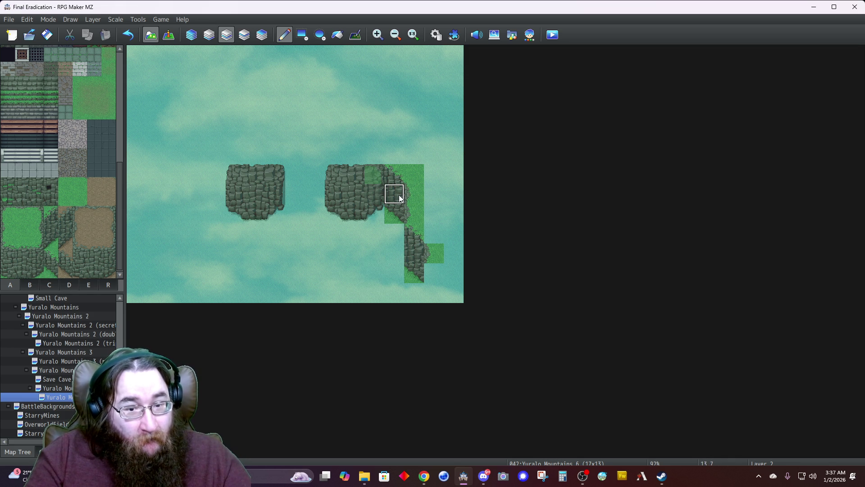
click(434, 234)
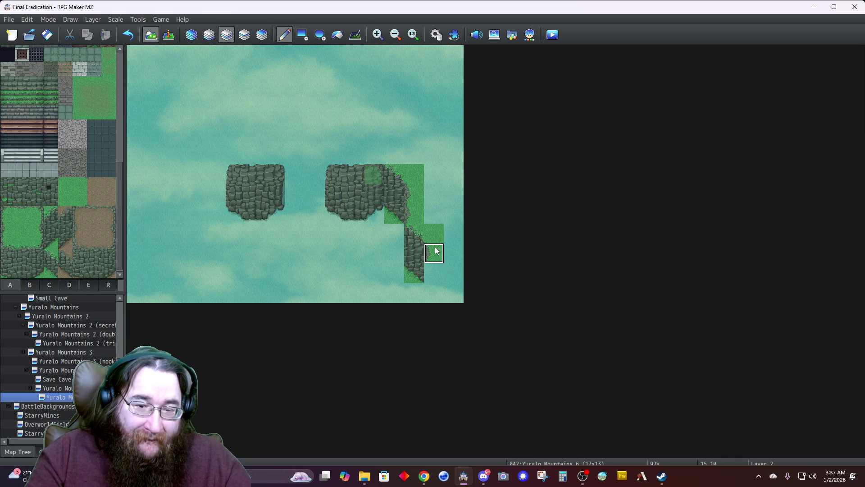
click(434, 274)
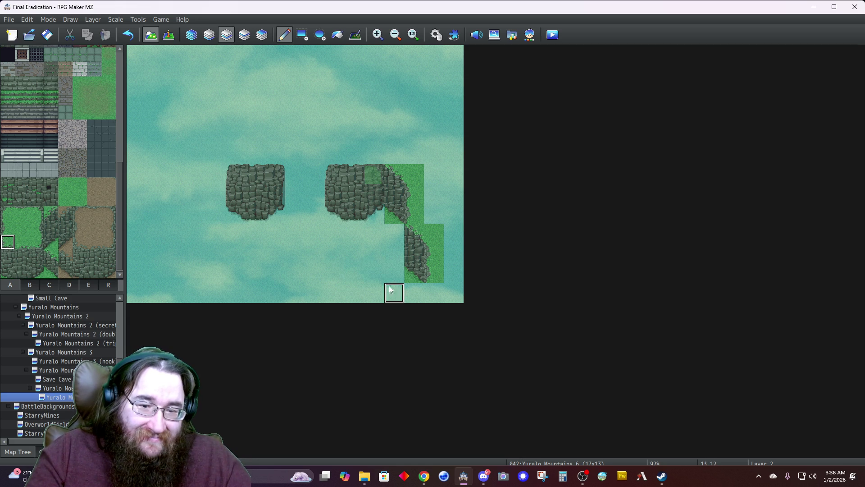
click(430, 293)
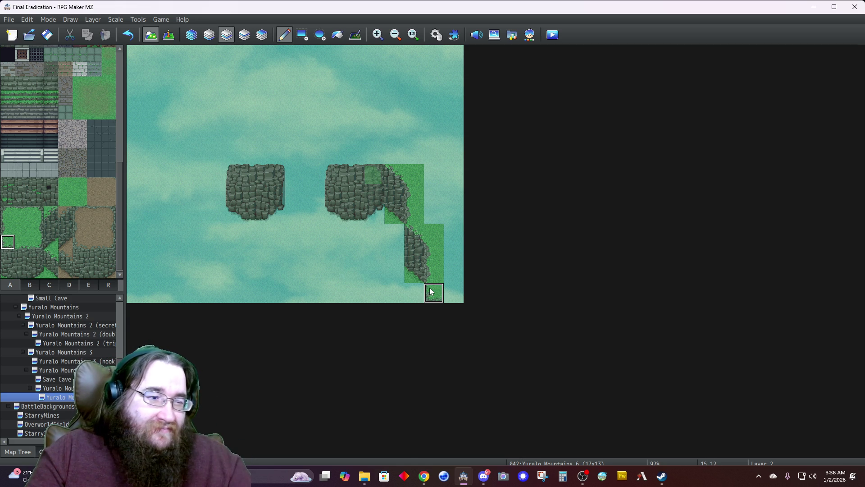
click(68, 285)
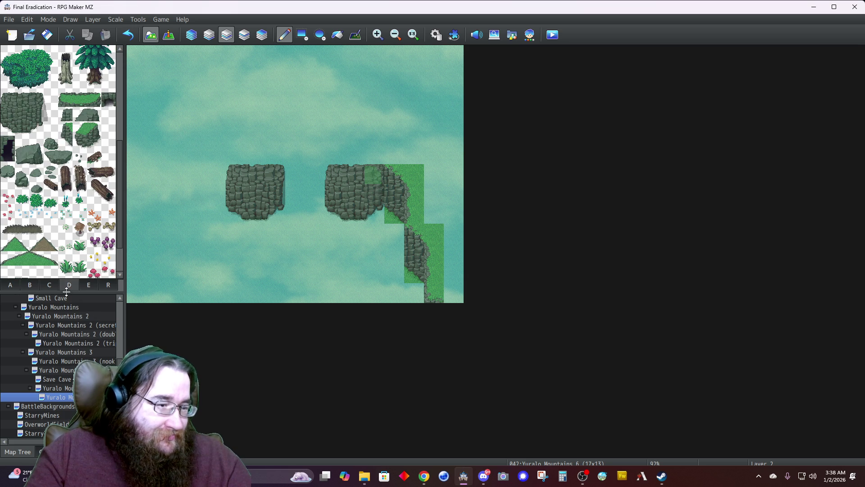
Step: Stamp a 3x2 cliff arch on Layer 3 between the blocks, extend its right pillar and clear sky beneath
scroll(58, 188, down, 2)
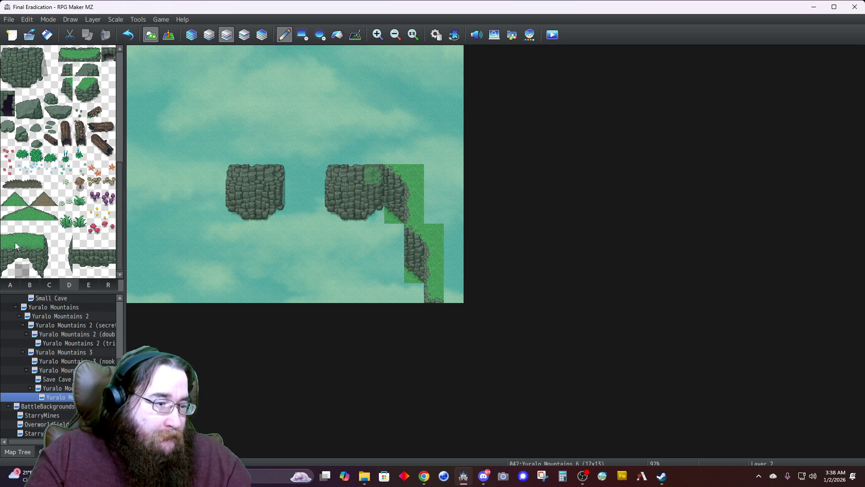
drag(9, 255, 38, 270)
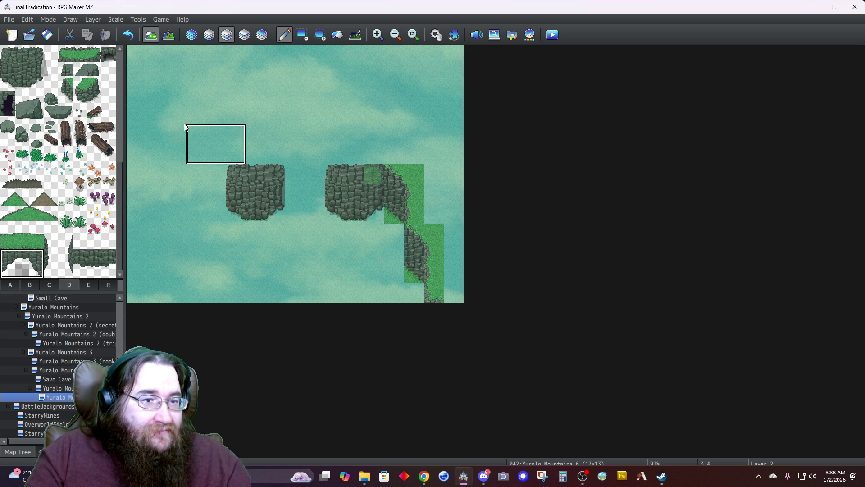
click(244, 35)
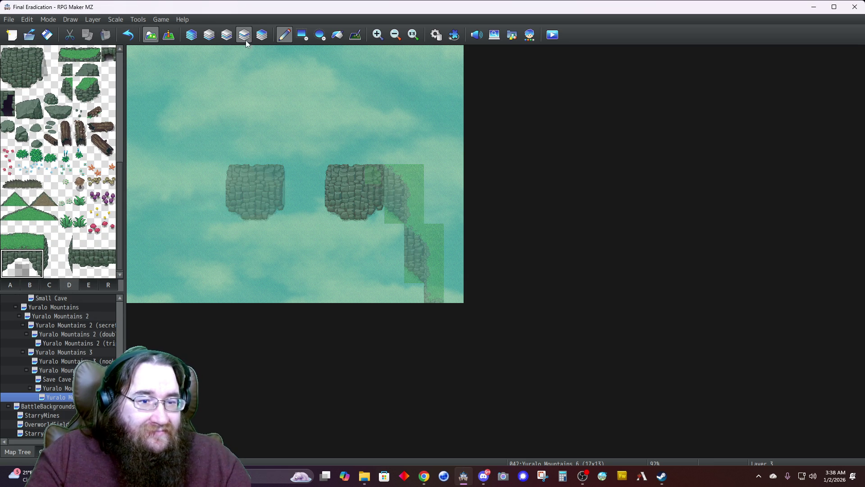
click(283, 147)
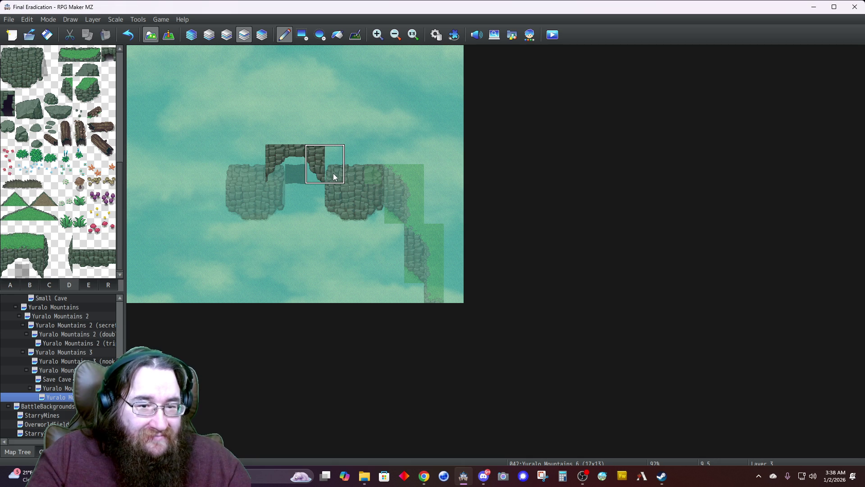
click(320, 180)
right_click(315, 187)
click(294, 174)
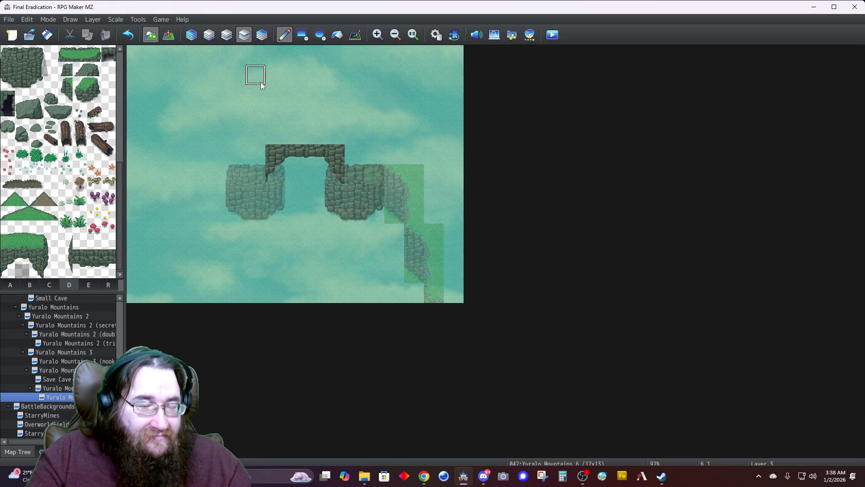
click(191, 35)
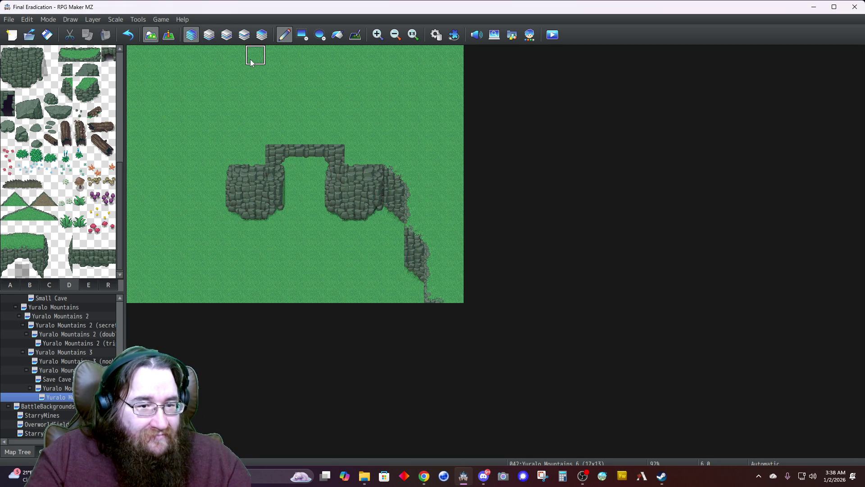
Step: On Layer 1, paint dark rock tiles on both block tops and along the arch's ends
click(209, 35)
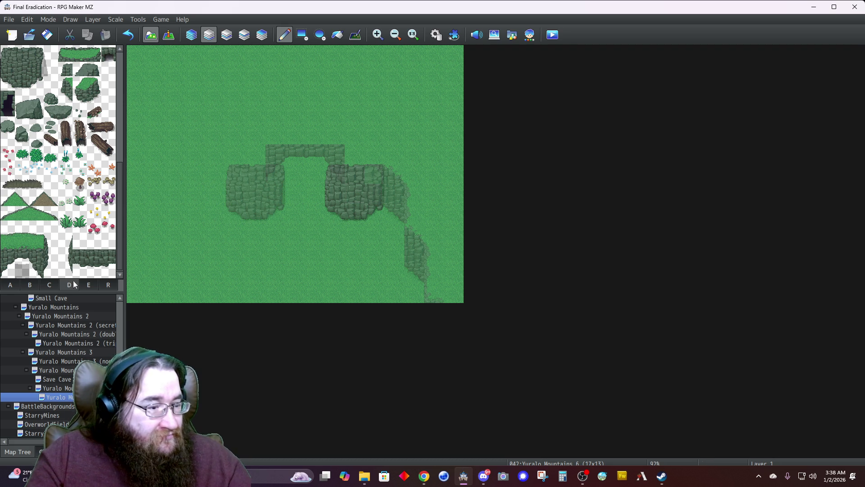
click(3, 285)
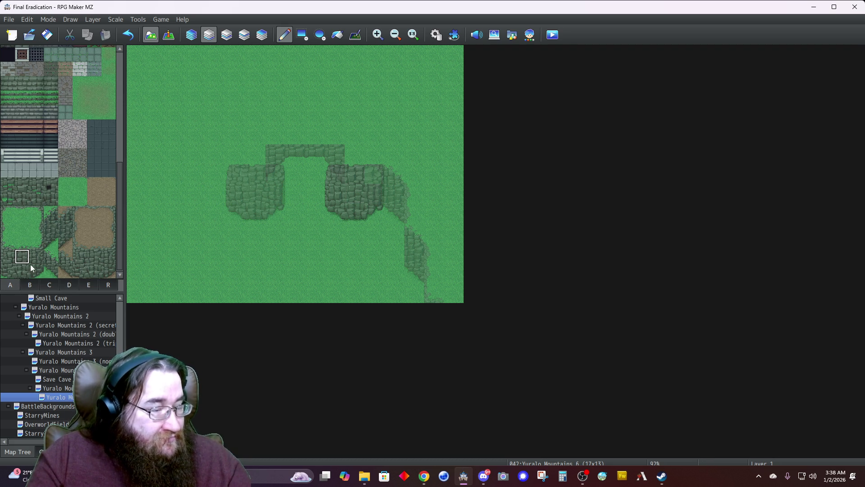
click(353, 176)
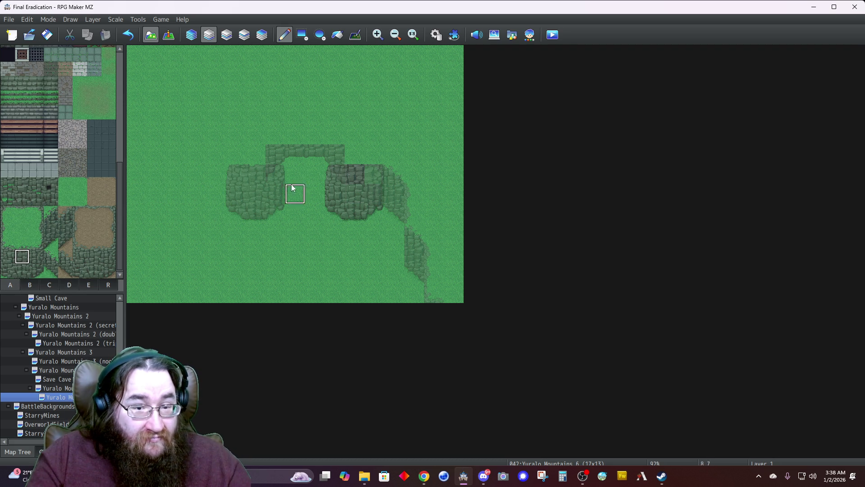
click(251, 180)
drag(271, 179, 276, 155)
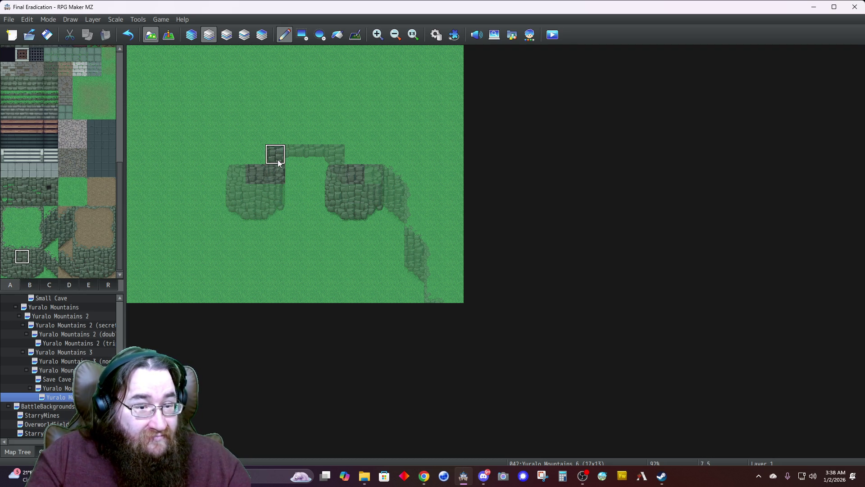
click(336, 155)
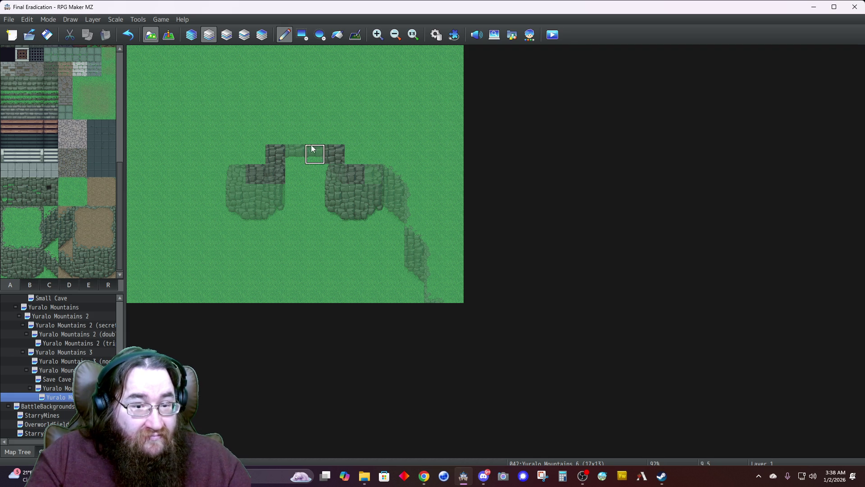
Step: Undo the stray dark rock tile at the arch's top-right and review all layers
click(198, 36)
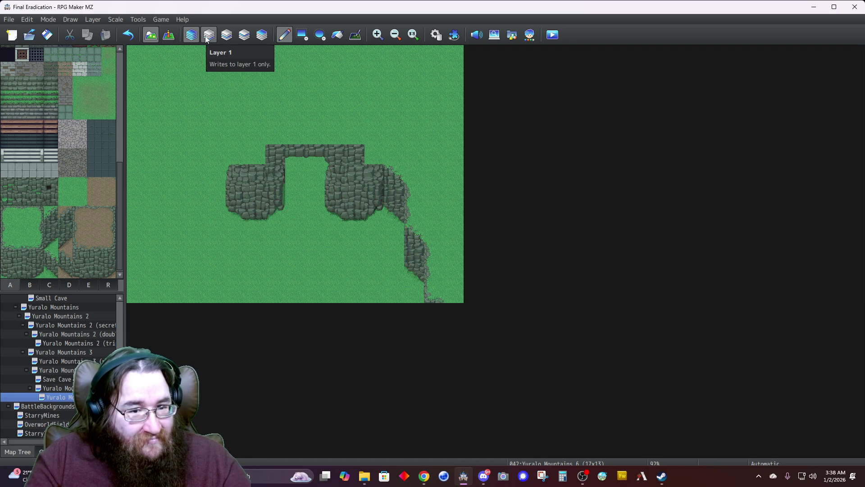
key(ctrl+z)
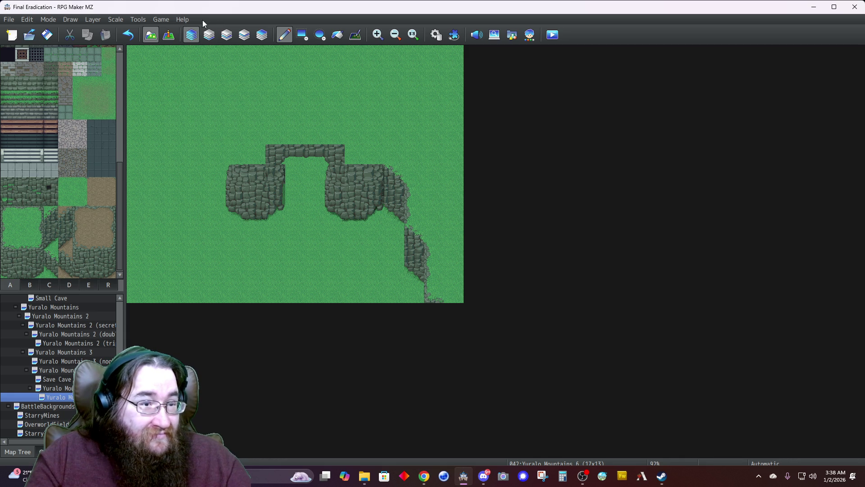
click(210, 37)
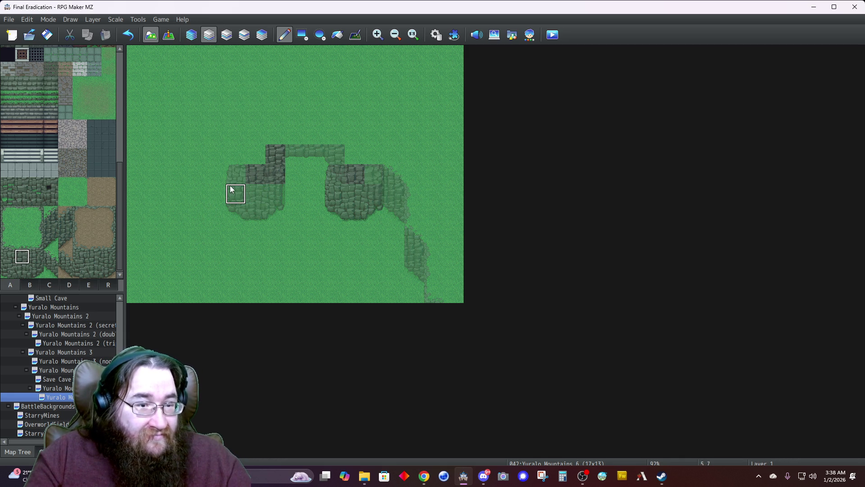
click(198, 38)
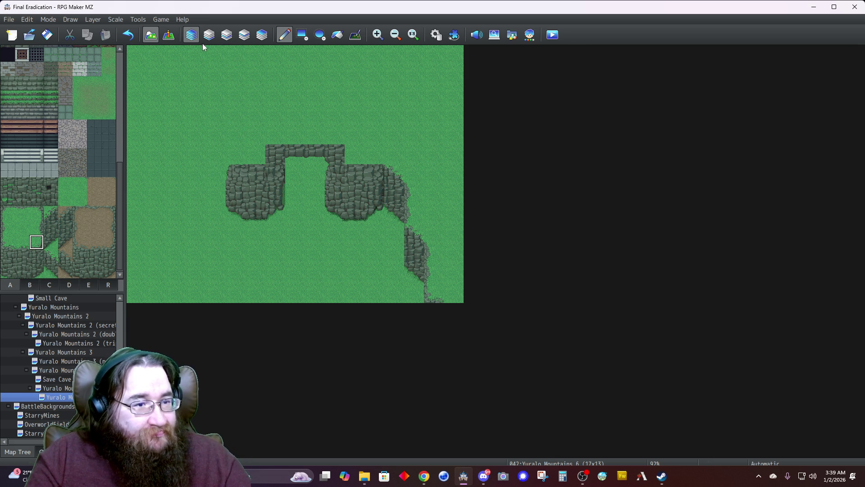
click(226, 36)
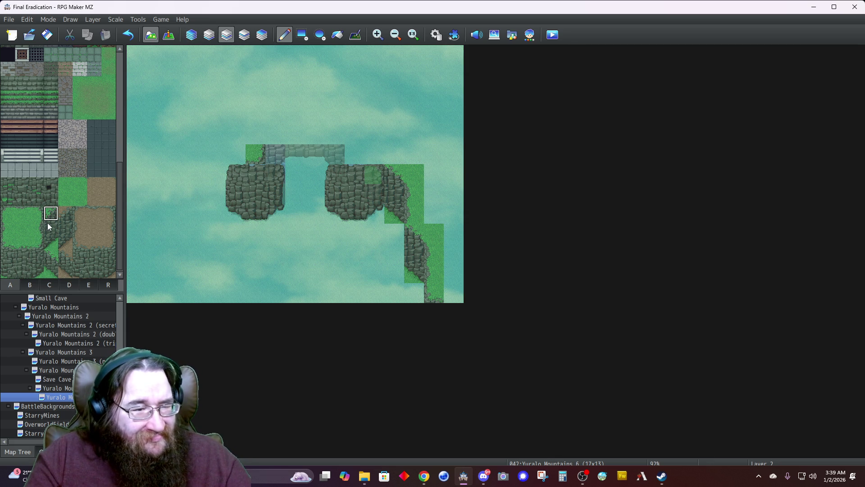
Step: Paint cliff wall and grass-cliff tiles along the arch top and its right end on Layer 2
click(275, 134)
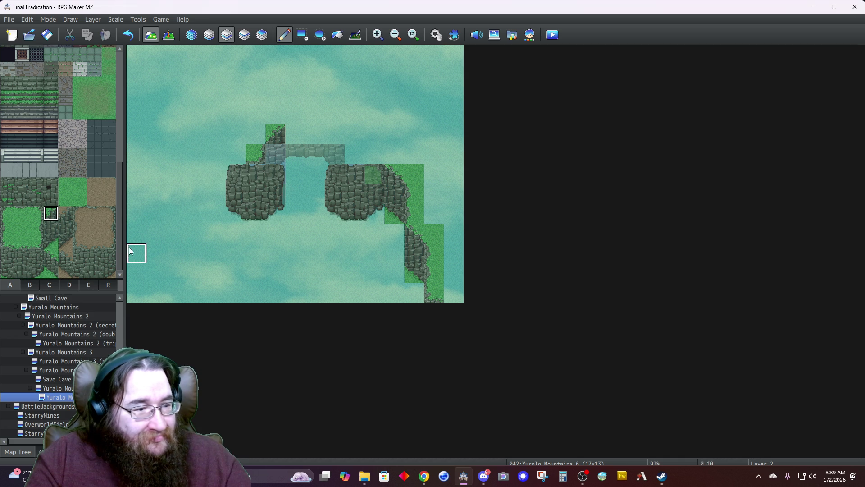
click(295, 134)
click(316, 134)
click(51, 258)
click(335, 134)
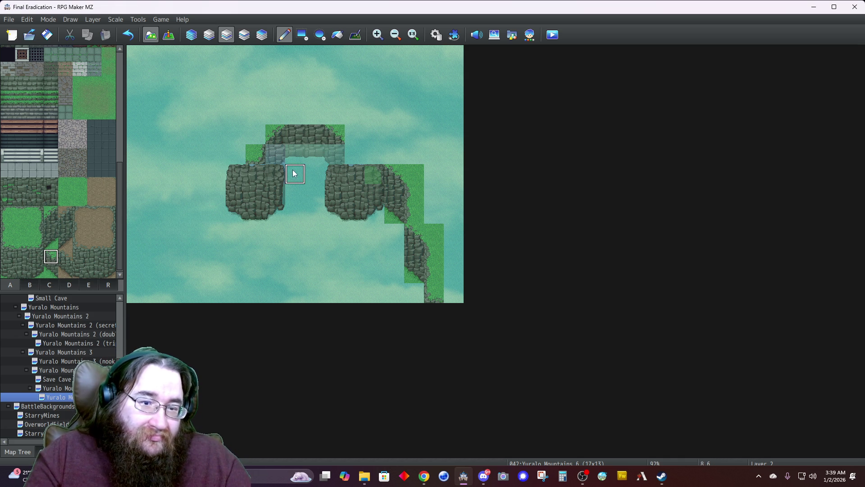
right_click(311, 137)
click(354, 154)
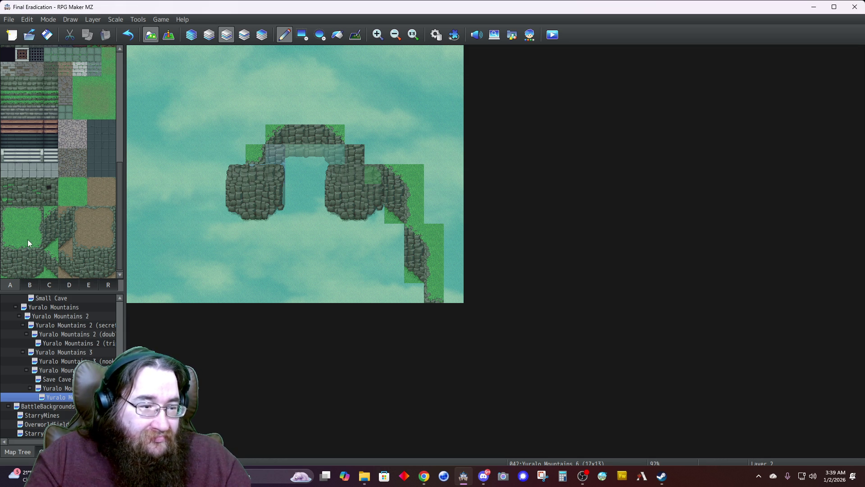
click(354, 140)
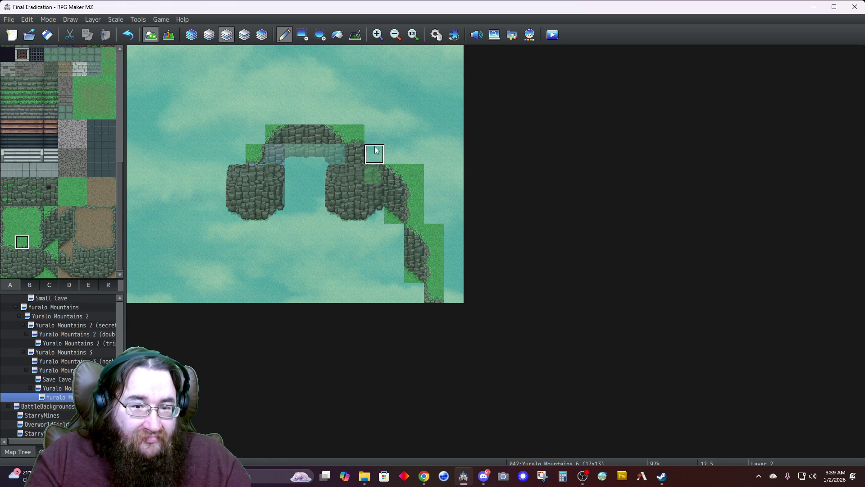
Step: Paint grass above the arch, extending it left along the top and down the arch's left side
right_click(390, 172)
click(374, 154)
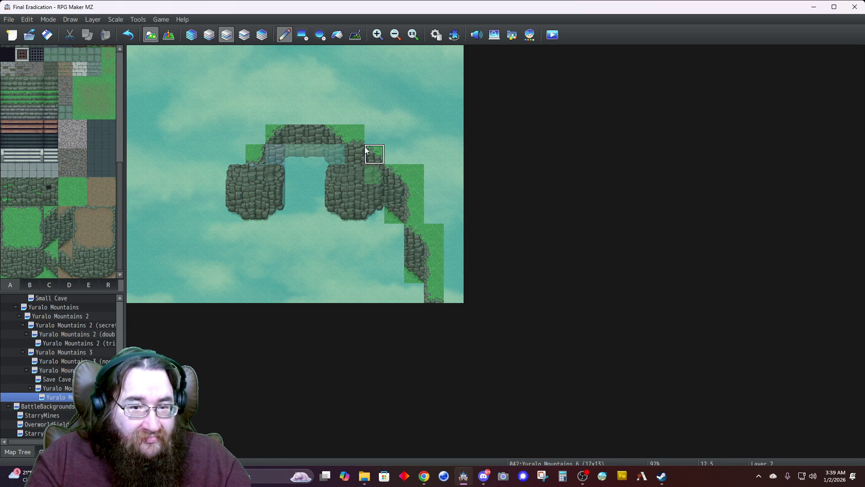
click(401, 161)
click(374, 136)
click(334, 115)
click(315, 116)
click(295, 116)
click(276, 116)
click(254, 135)
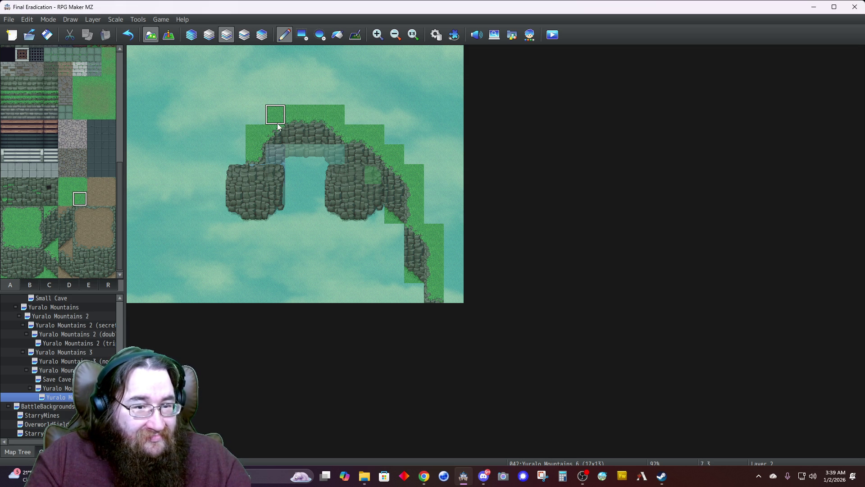
click(236, 155)
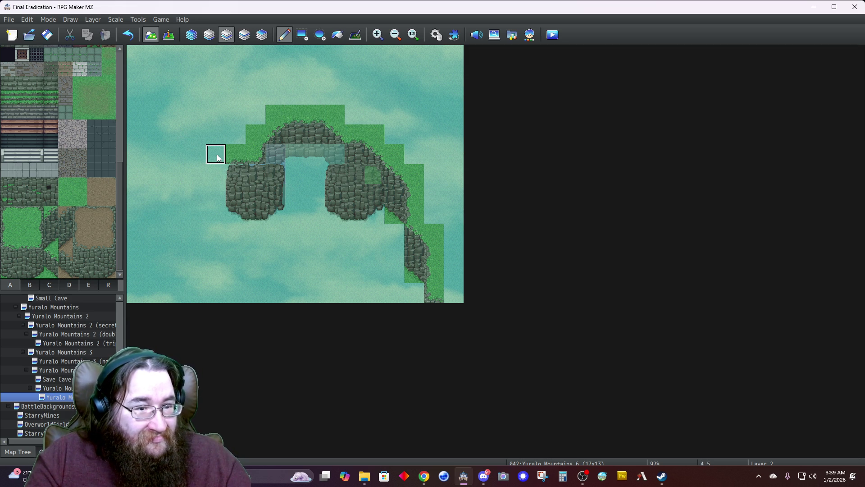
click(191, 36)
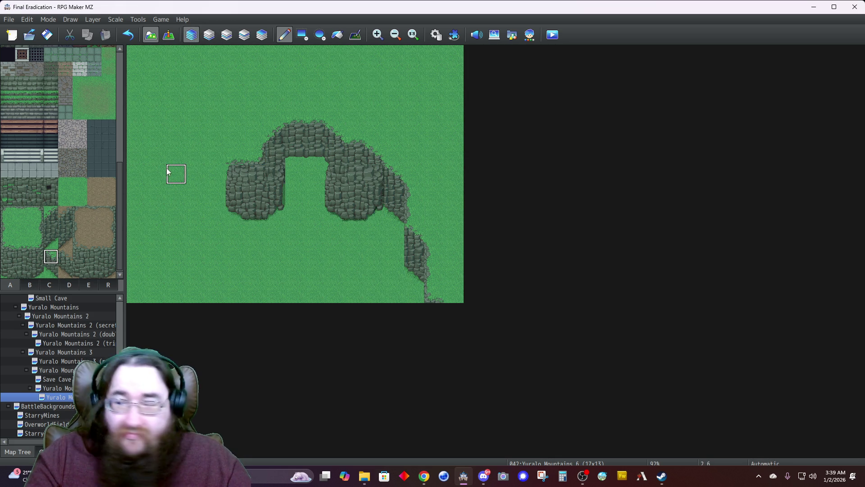
Step: Pick a water tile from the rocks and plants set and paint it into the arch opening on Layer 2
click(232, 33)
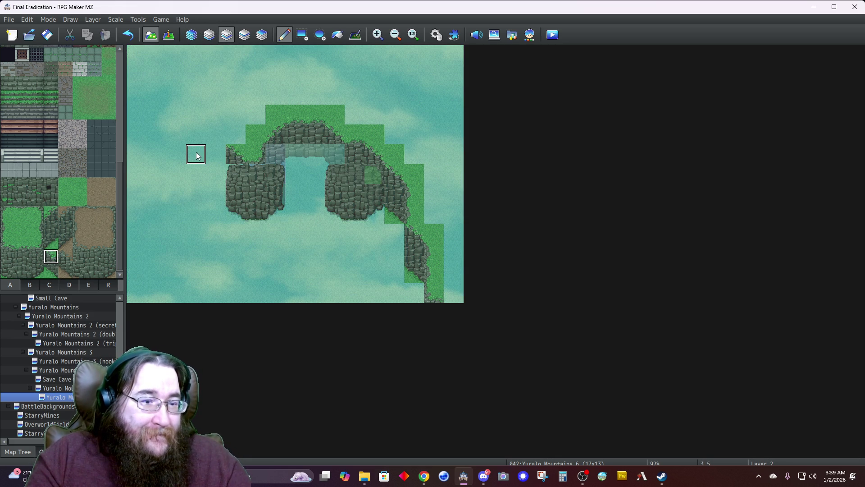
click(206, 38)
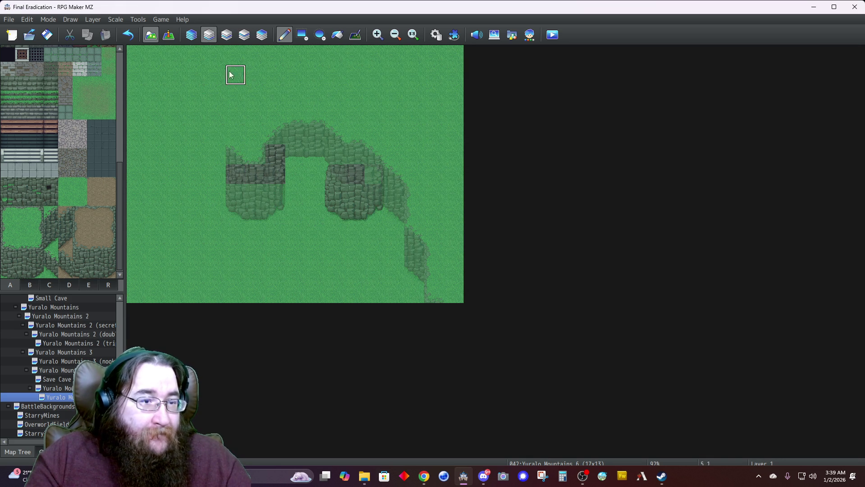
click(191, 35)
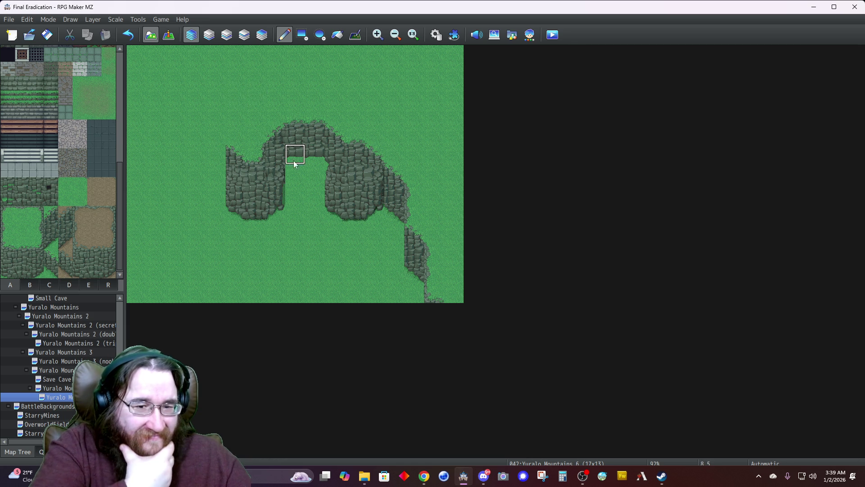
click(71, 285)
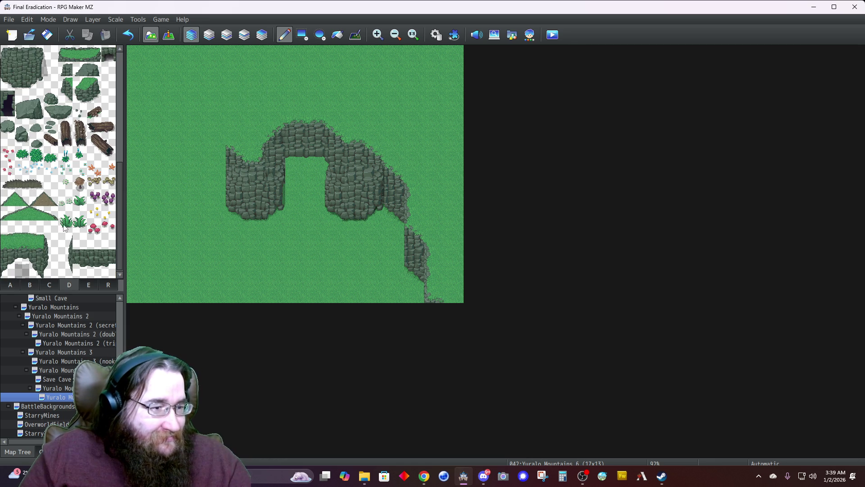
click(227, 34)
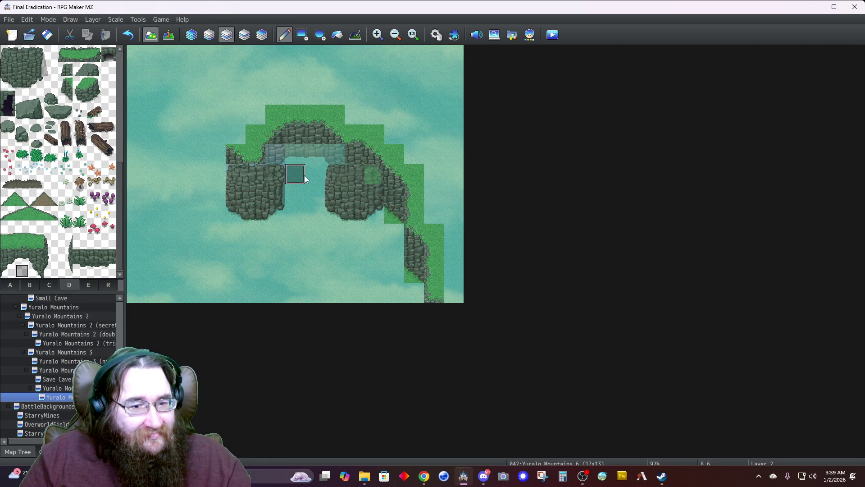
drag(296, 182, 308, 181)
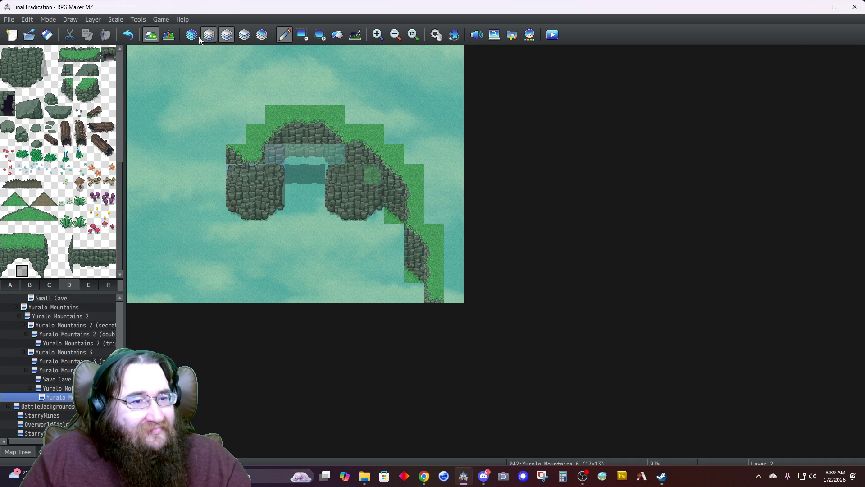
click(192, 35)
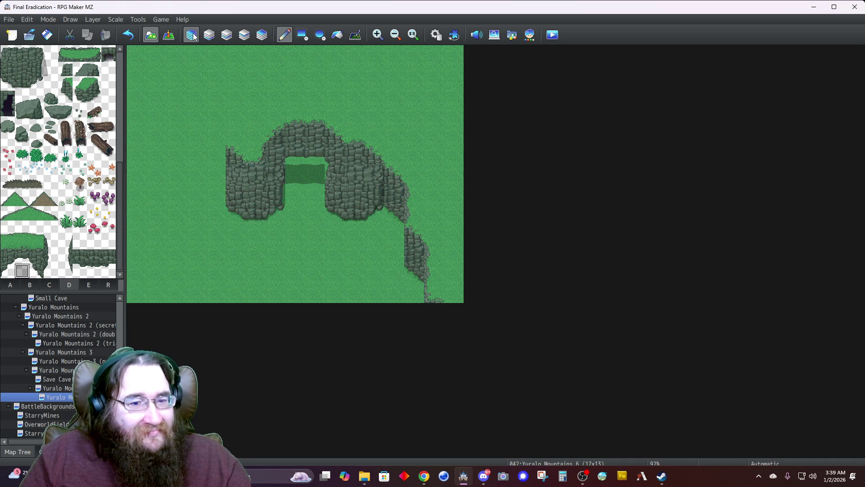
Step: Check what sits on Layer 1, then extend the dark water fill inside the arch opening
click(227, 35)
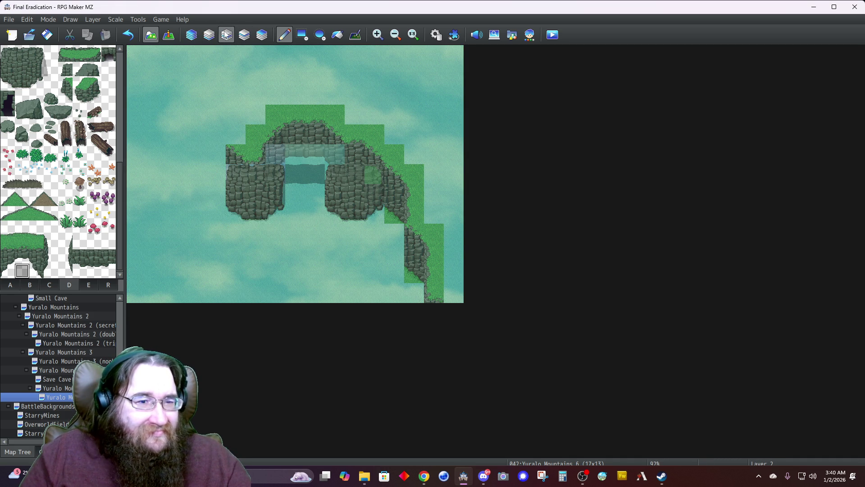
click(209, 35)
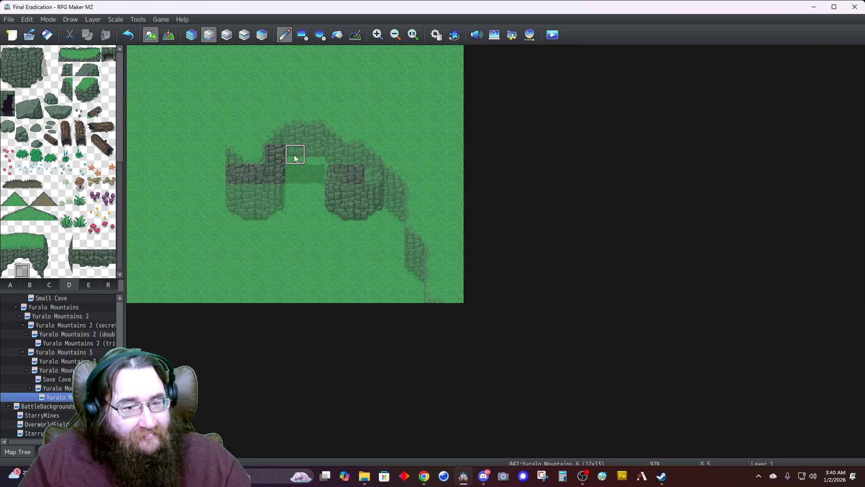
click(226, 36)
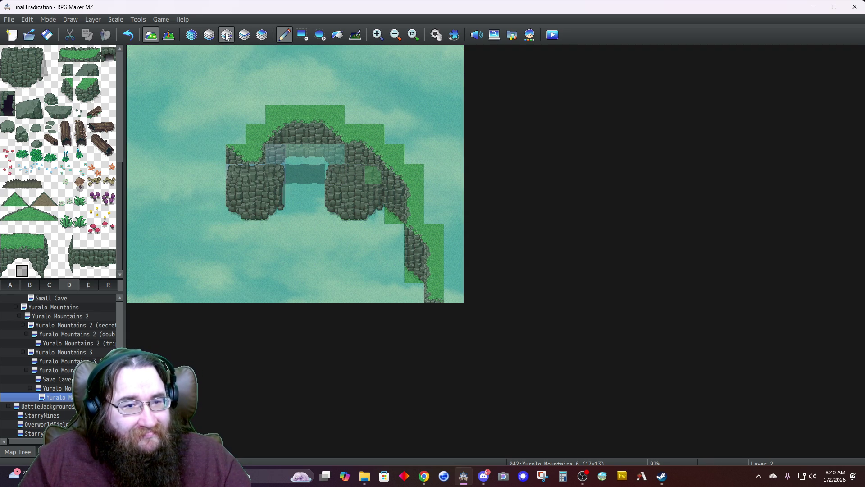
click(244, 35)
click(227, 35)
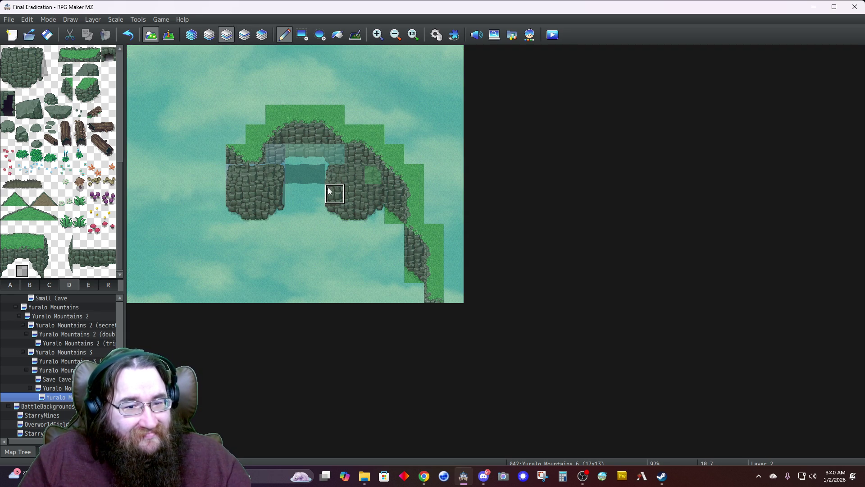
click(335, 173)
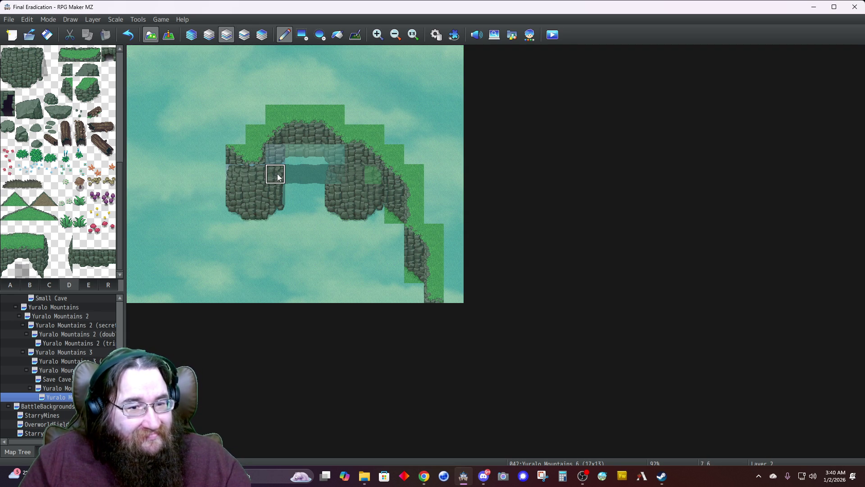
Step: Inspect Layers 2 through 4, pick a rock tile, and preview all layers combined
click(191, 36)
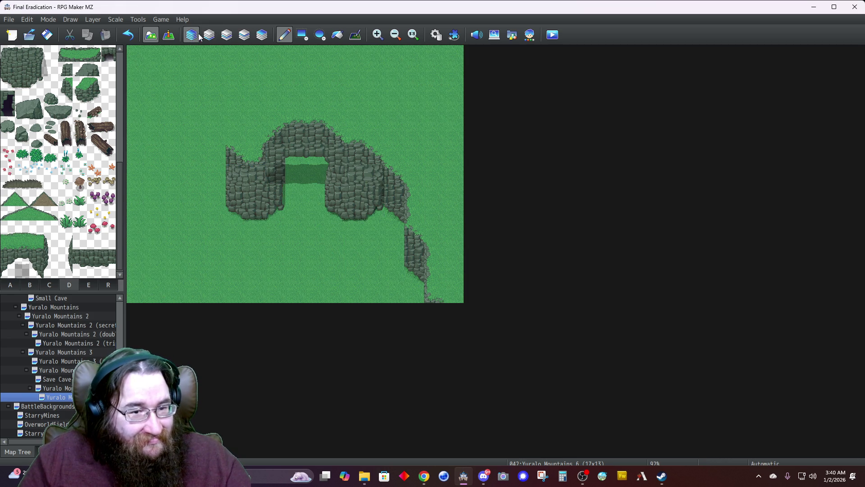
click(228, 36)
click(248, 37)
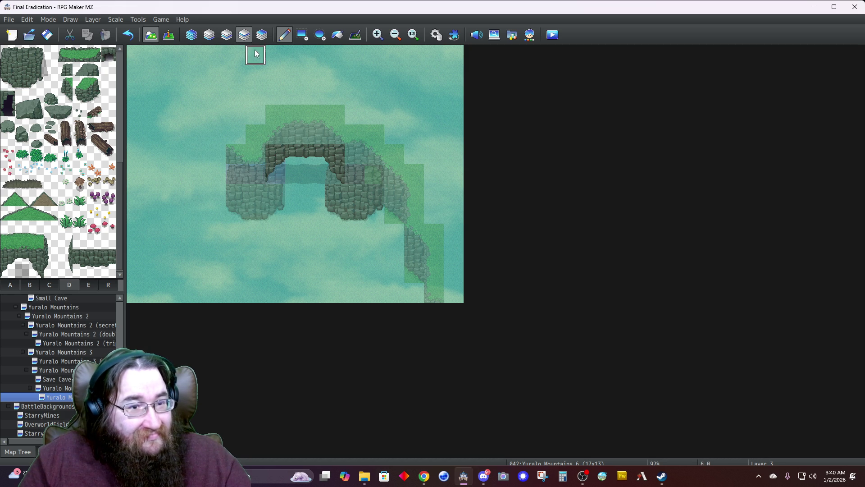
click(261, 35)
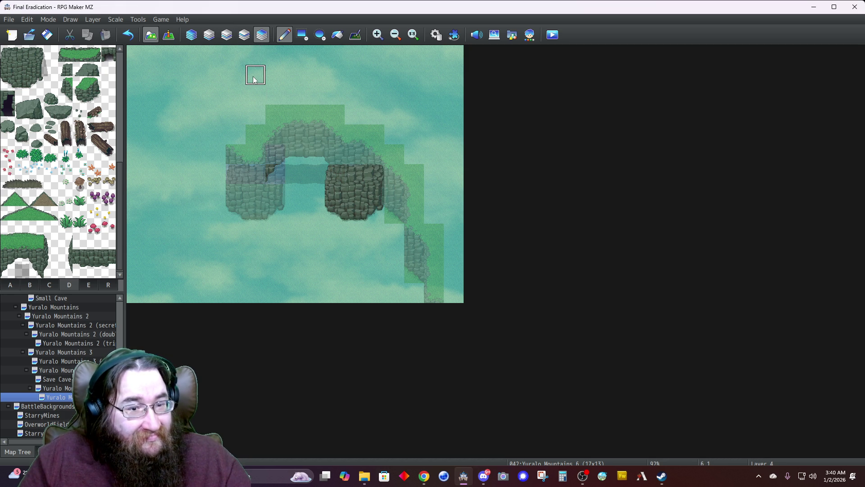
click(244, 35)
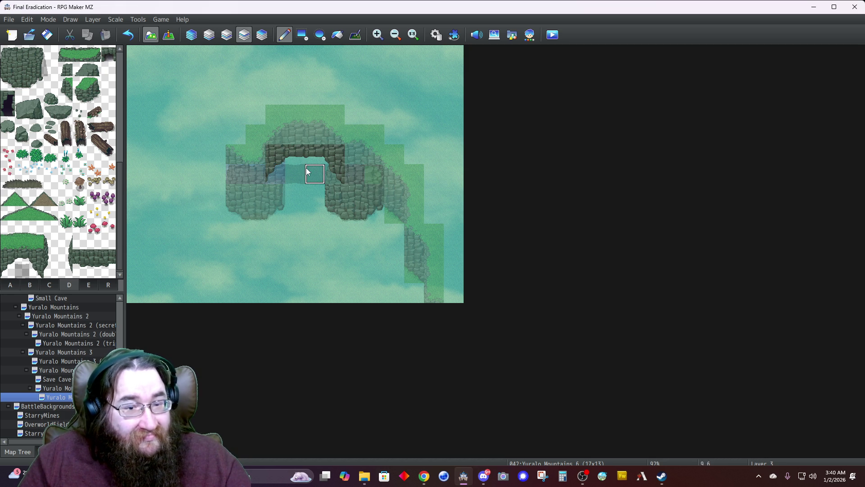
click(226, 36)
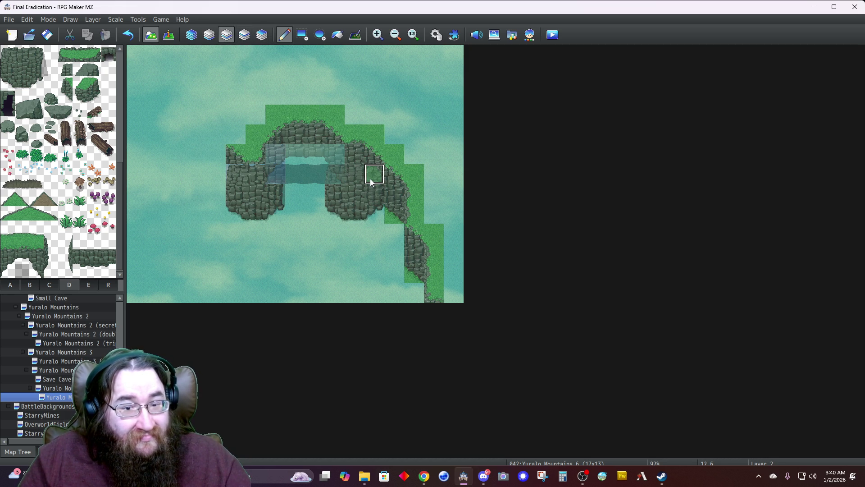
click(35, 55)
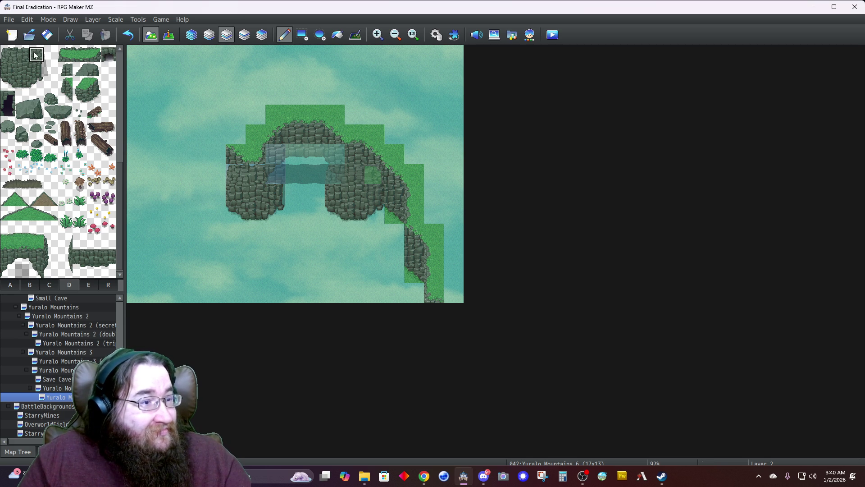
click(244, 35)
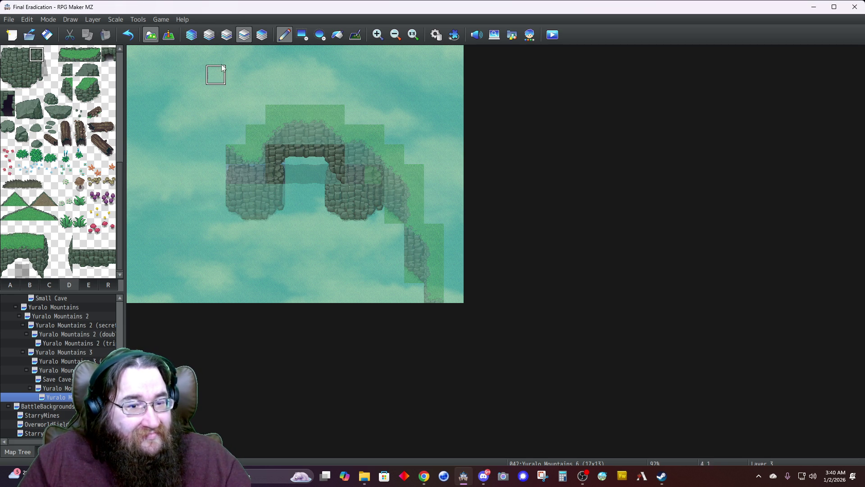
click(193, 40)
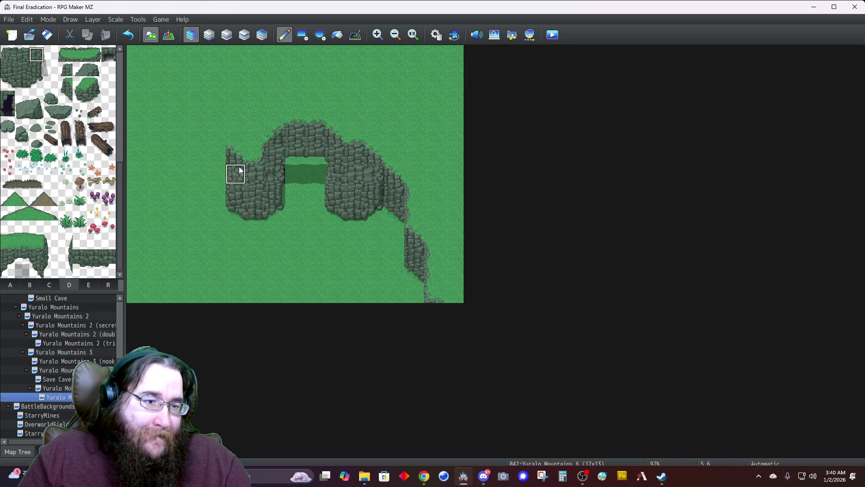
Step: Paint grass-topped cliff columns and a cliff corner at the ridge's left end on Layer 3
click(11, 285)
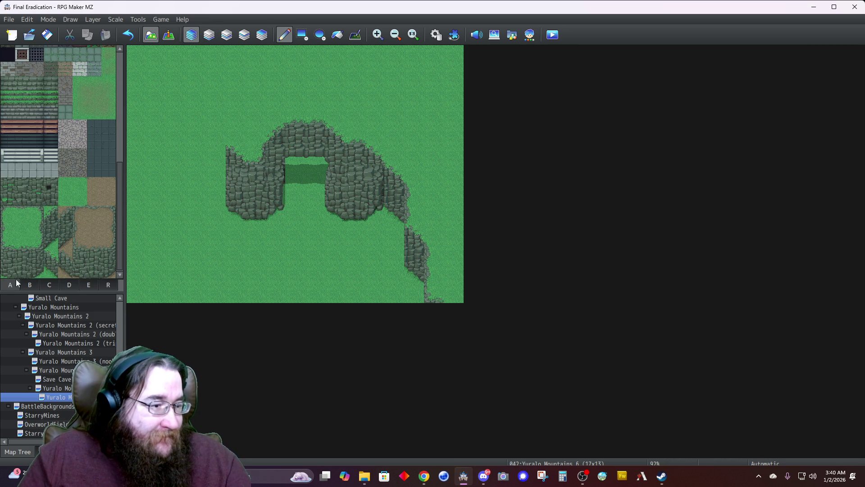
click(51, 257)
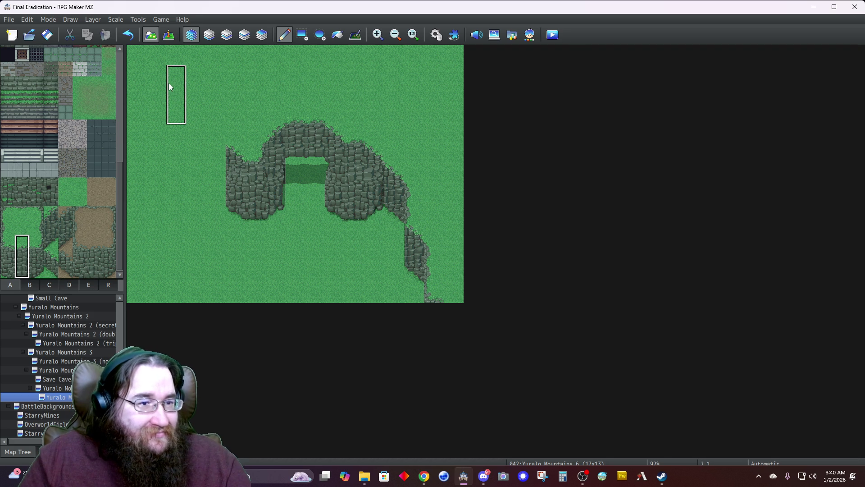
click(227, 35)
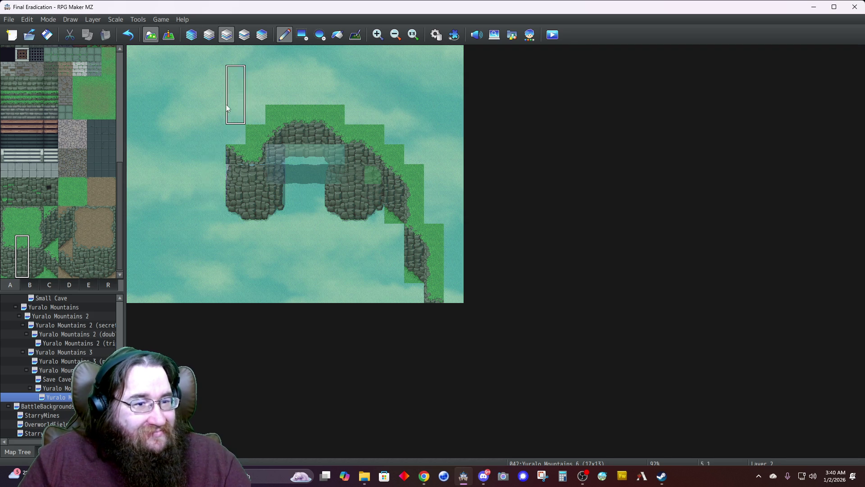
click(214, 141)
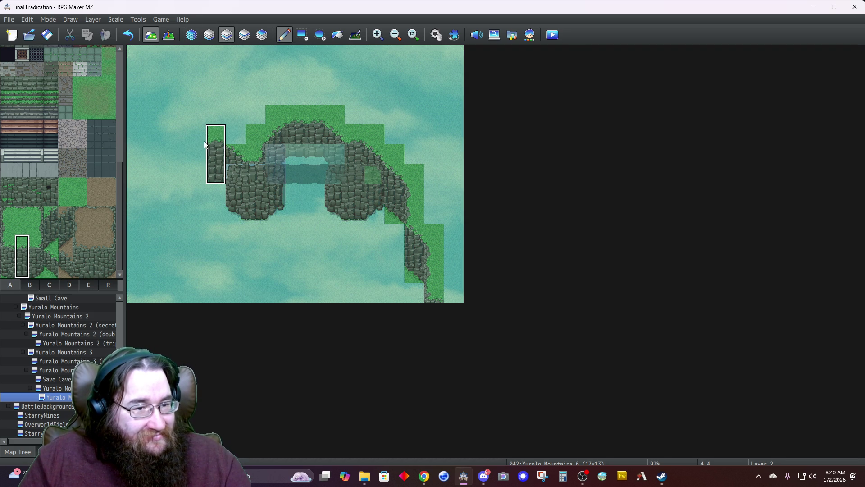
click(65, 202)
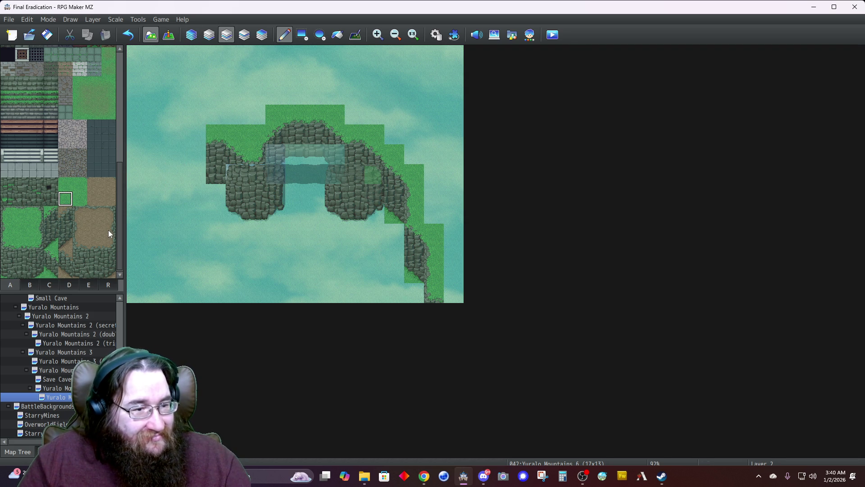
drag(5, 249, 6, 268)
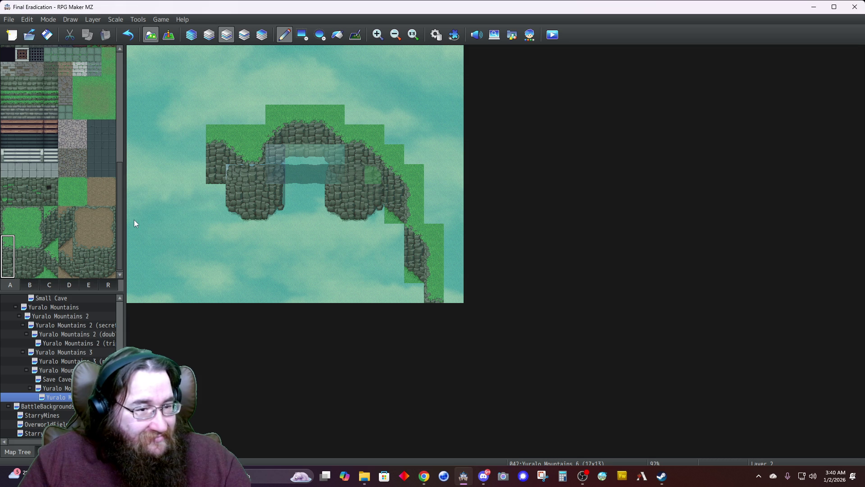
click(195, 135)
click(51, 271)
click(177, 174)
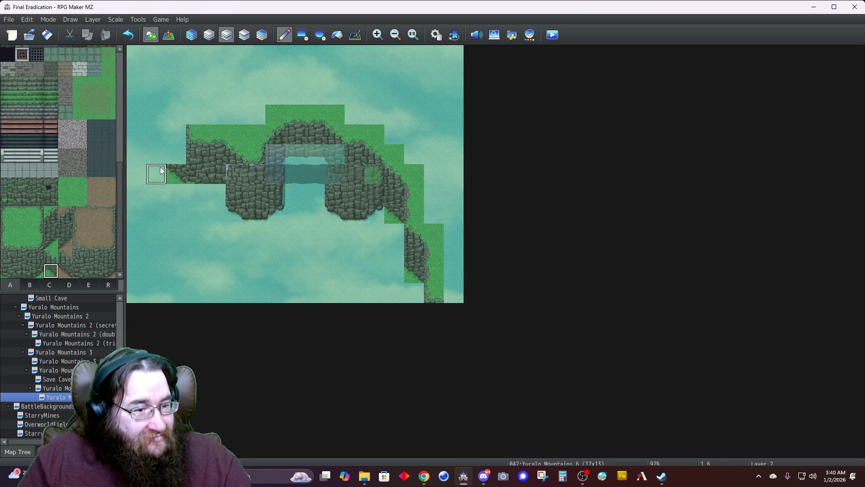
key(ctrl+z)
click(199, 174)
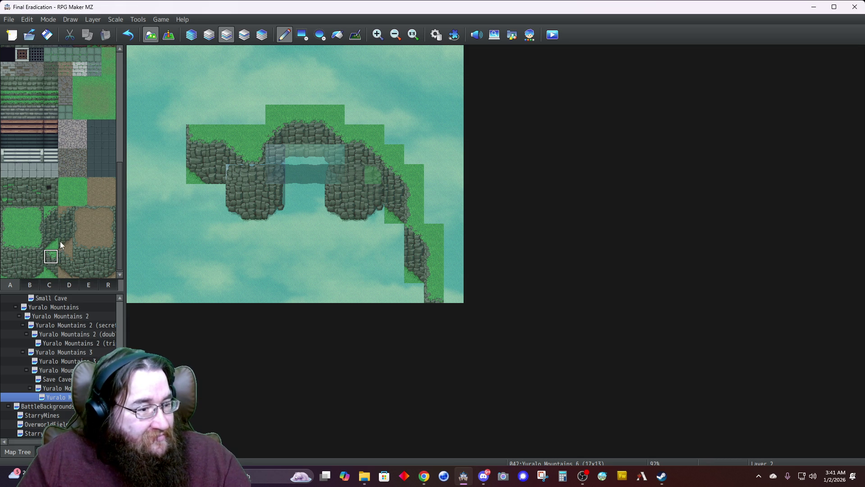
click(195, 134)
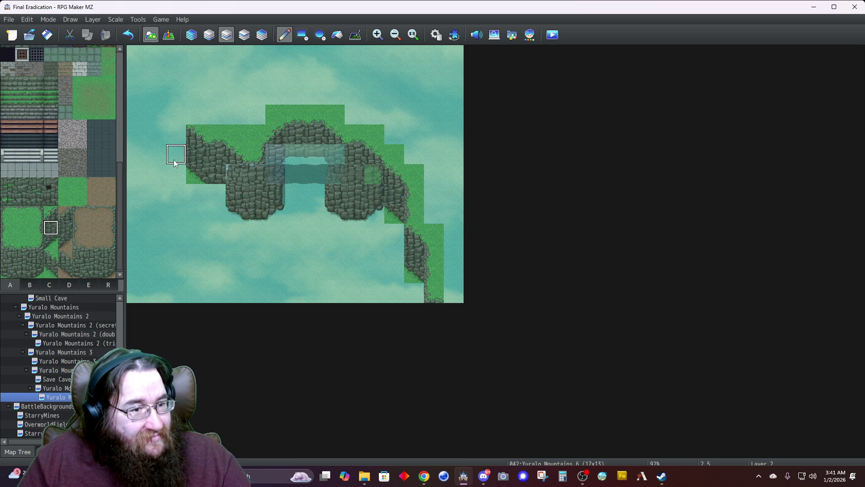
Step: Extend the grass-topped cliff ridge left to the map edge, filling grass along its top
drag(4, 245, 6, 271)
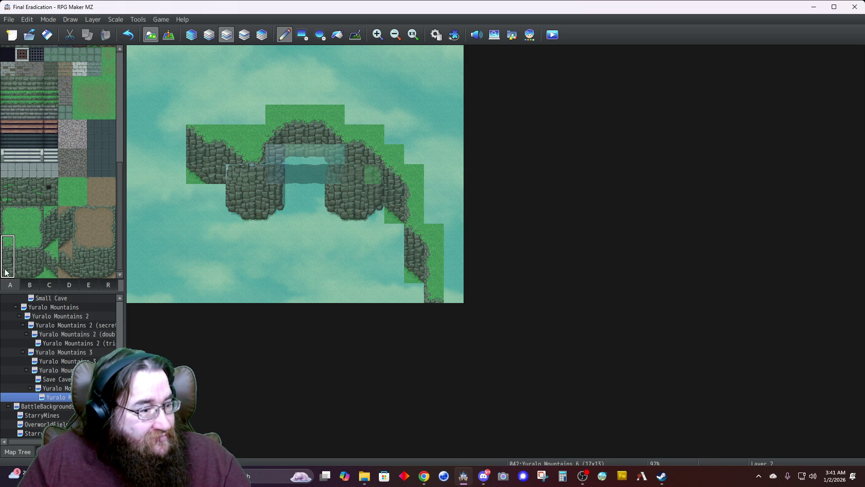
click(174, 117)
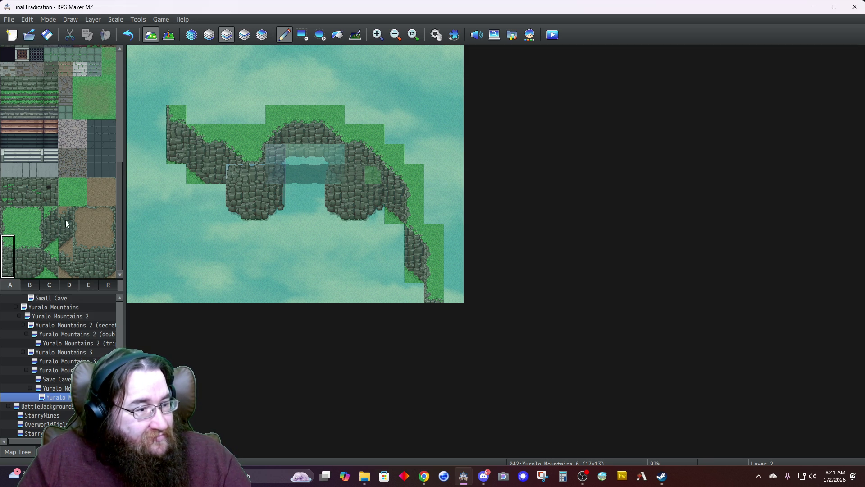
click(66, 196)
click(196, 114)
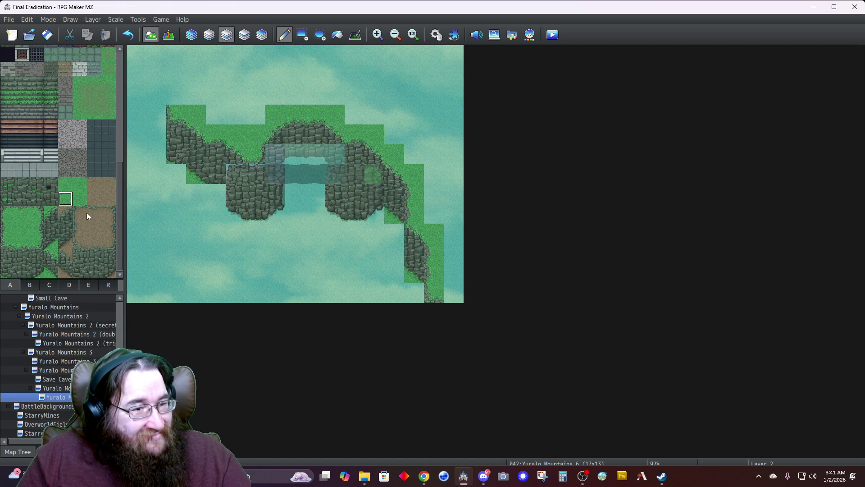
click(153, 138)
click(141, 140)
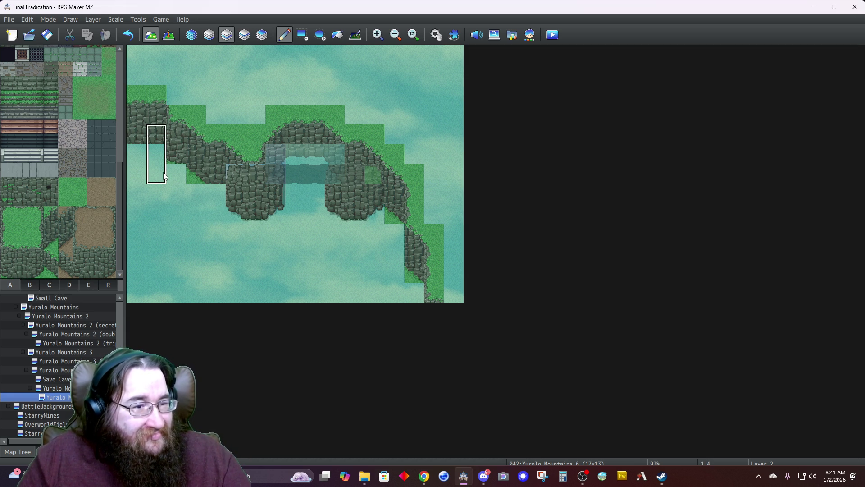
click(175, 94)
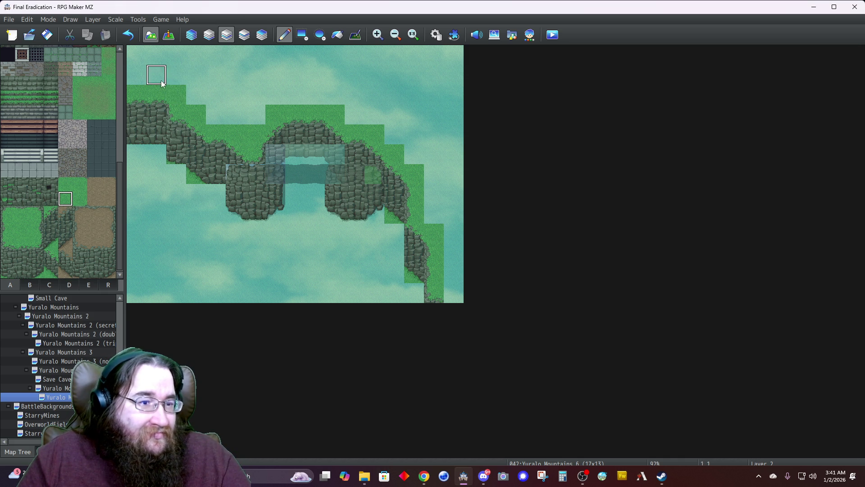
click(196, 38)
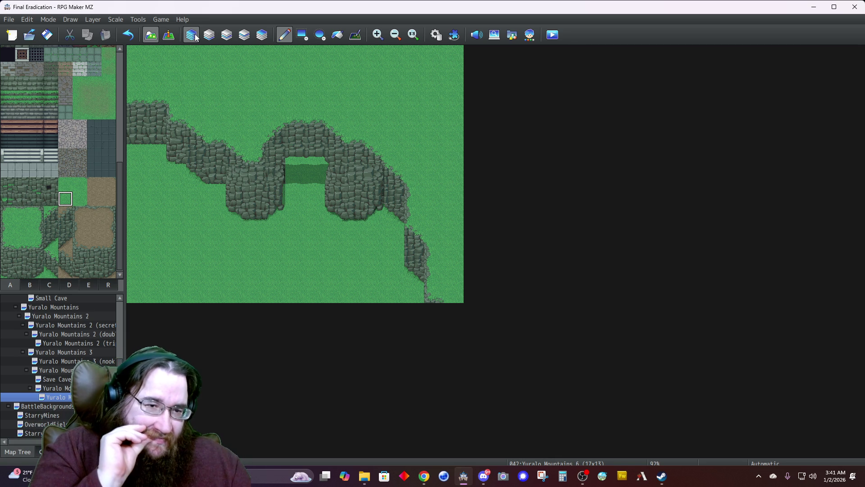
Step: Create a new event in the arch gap in Event mode and open its image chooser
click(168, 34)
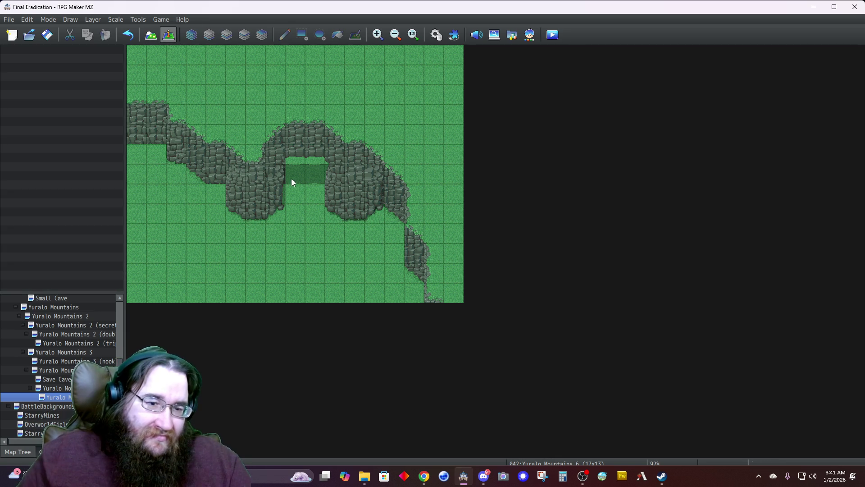
double_click(298, 196)
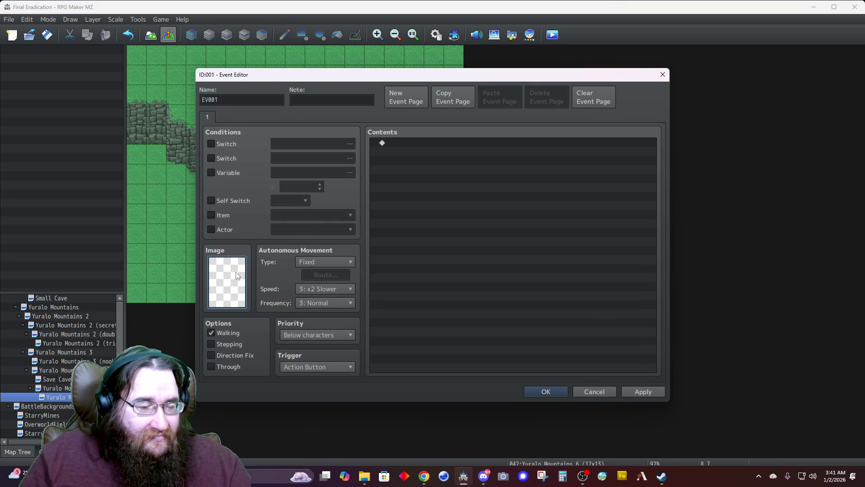
double_click(227, 282)
click(293, 203)
Step: Browse the image list from Felial and Syra down to the !Fantasy_door2 arched doors
key(Down)
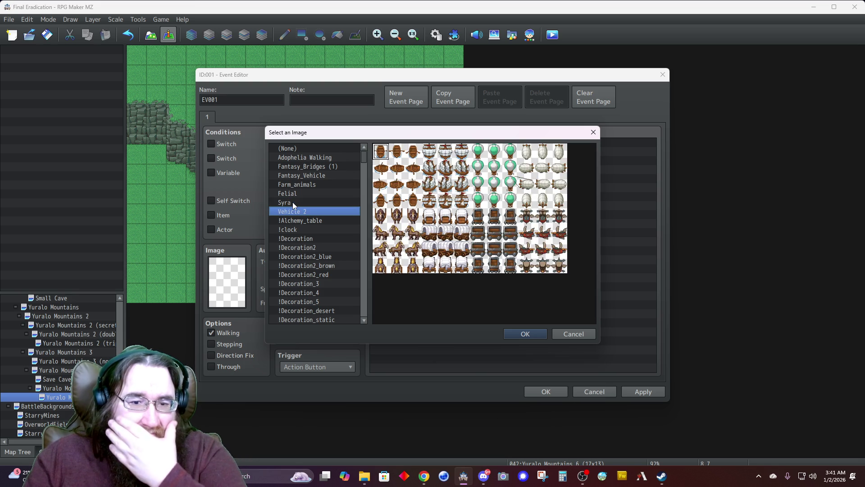
key(Up)
key(Down)
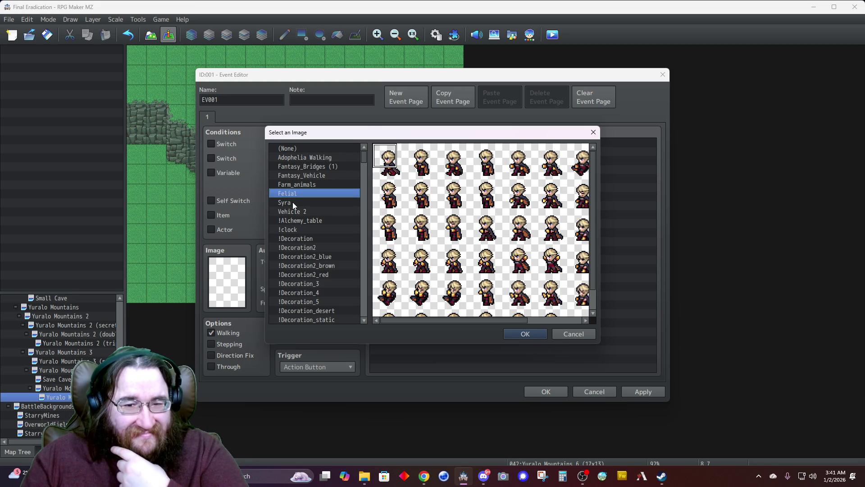
key(Up)
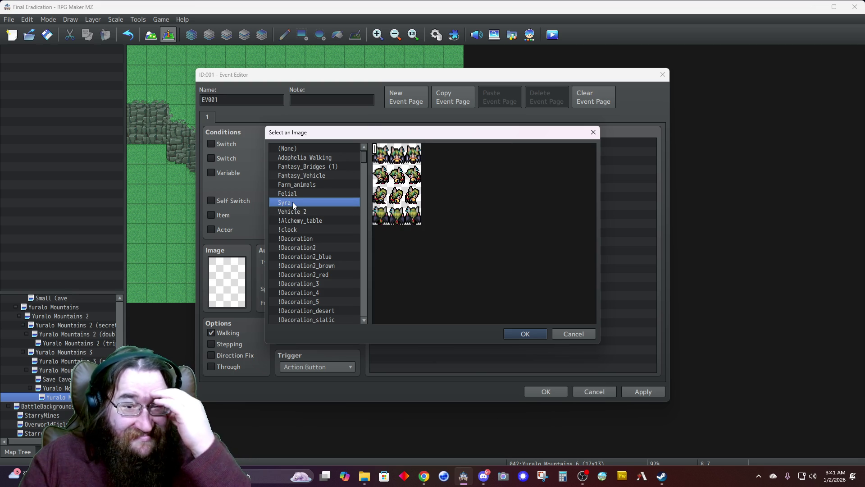
key(Up)
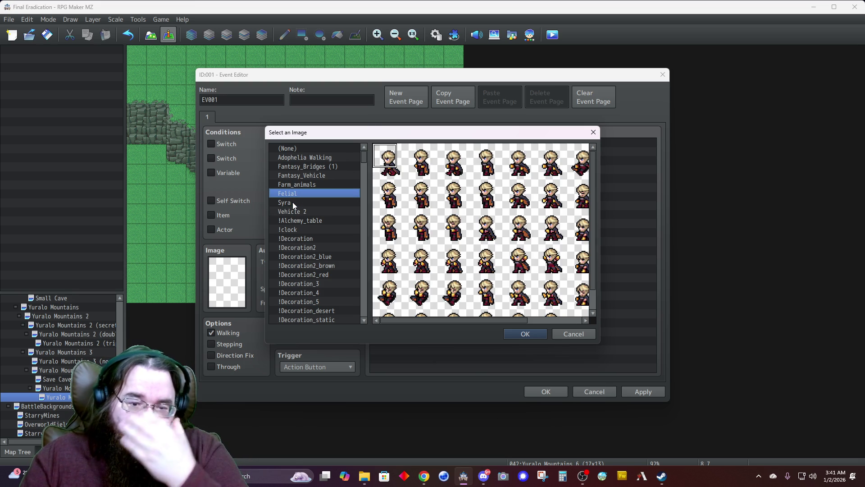
key(Down)
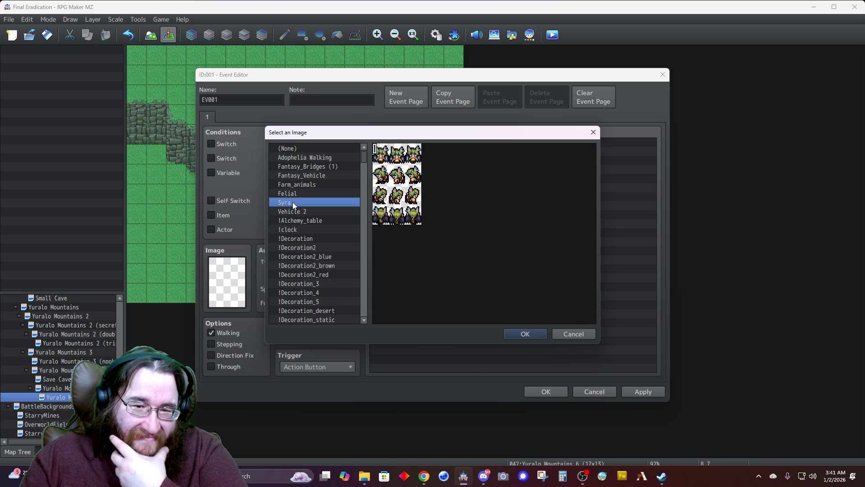
key(Up)
key(Up)
key(Up)
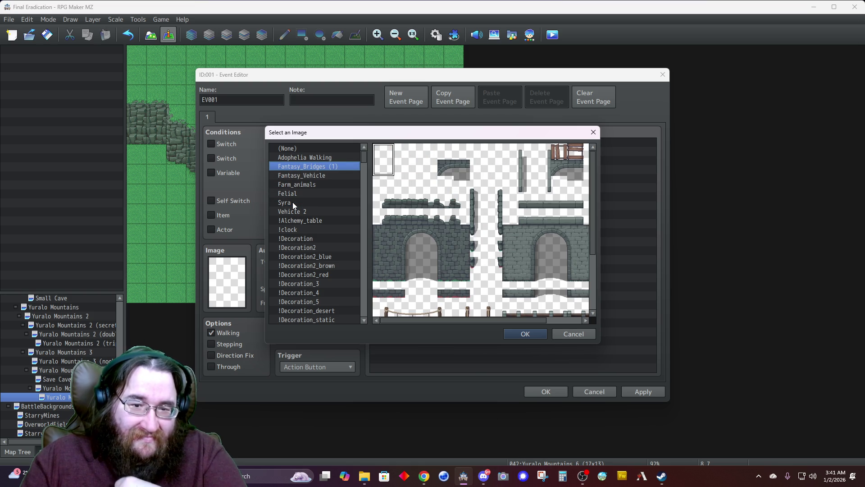
key(Down)
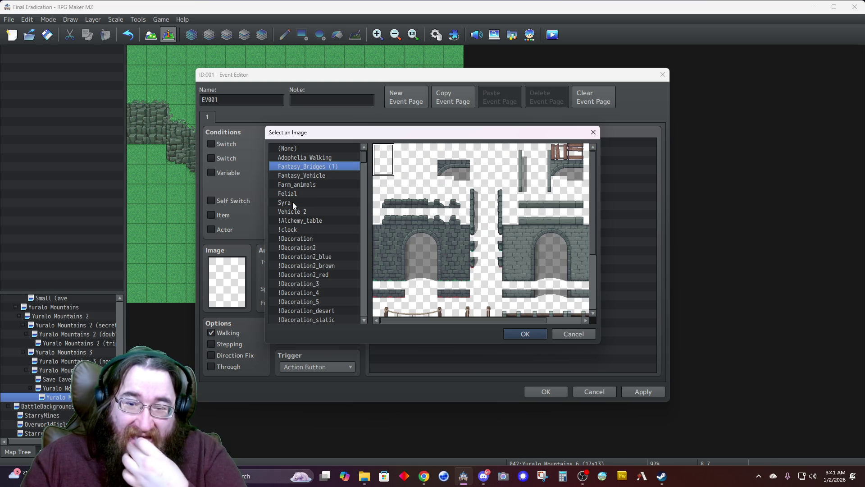
key(Up)
scroll(452, 248, down, 4)
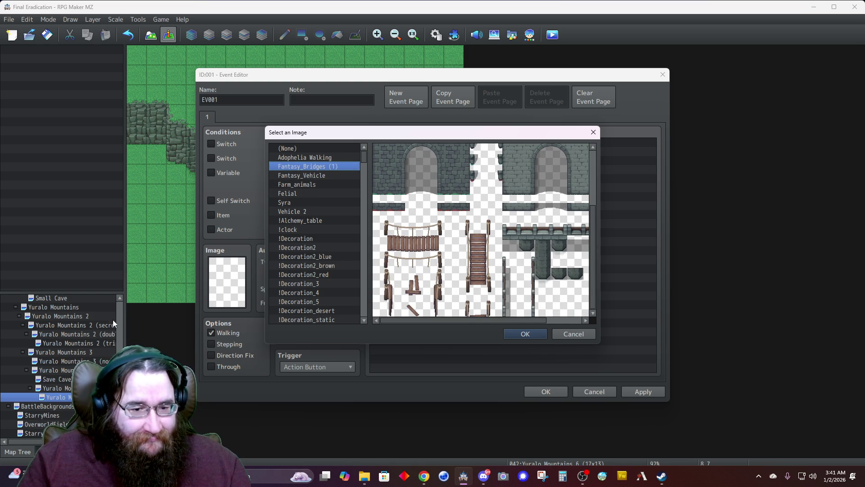
click(312, 265)
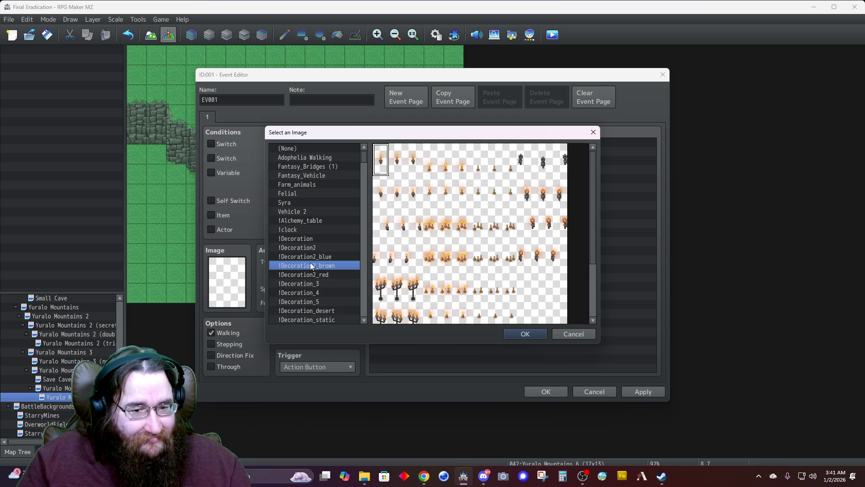
click(298, 232)
key(Down)
key(Down)
key(Down)
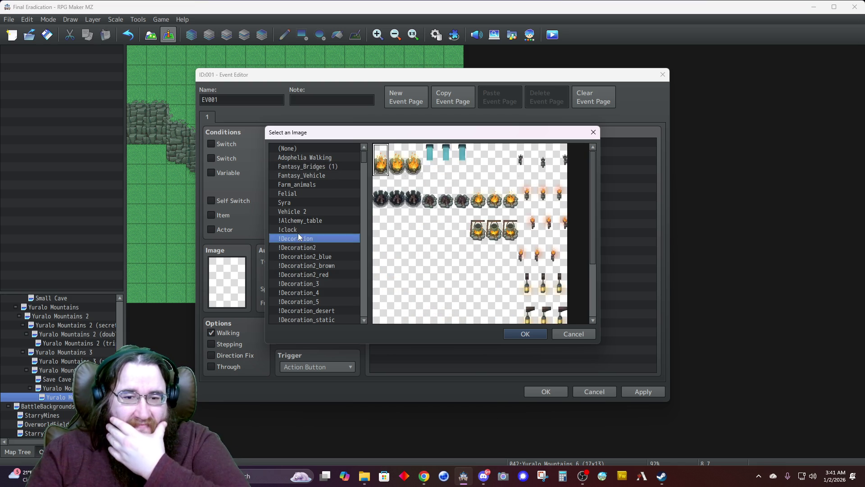
key(Down)
key(Down)
key(Down)
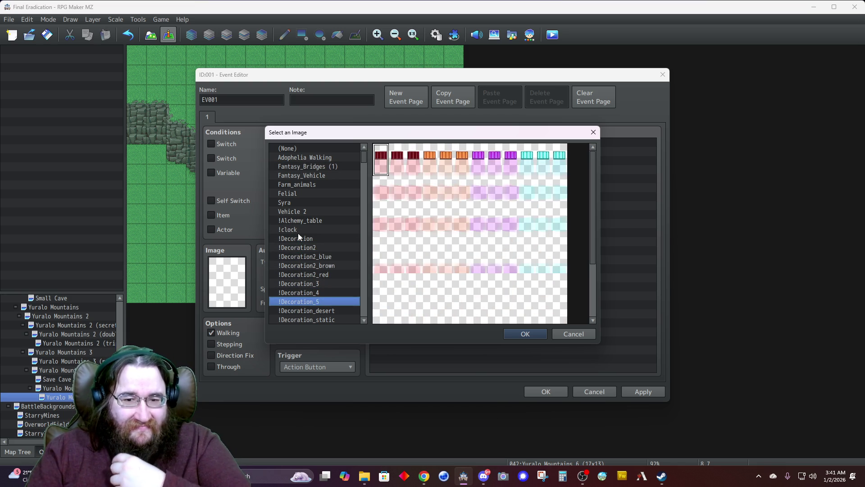
key(Down)
key(Down)
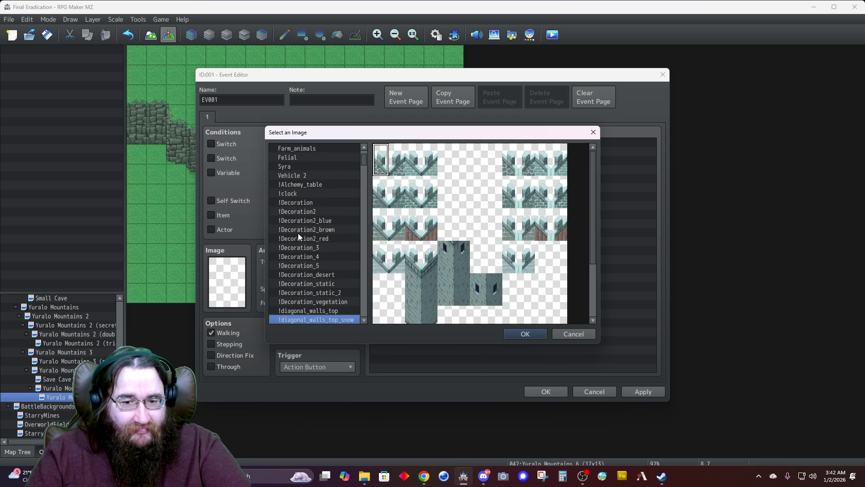
key(Up)
key(Down)
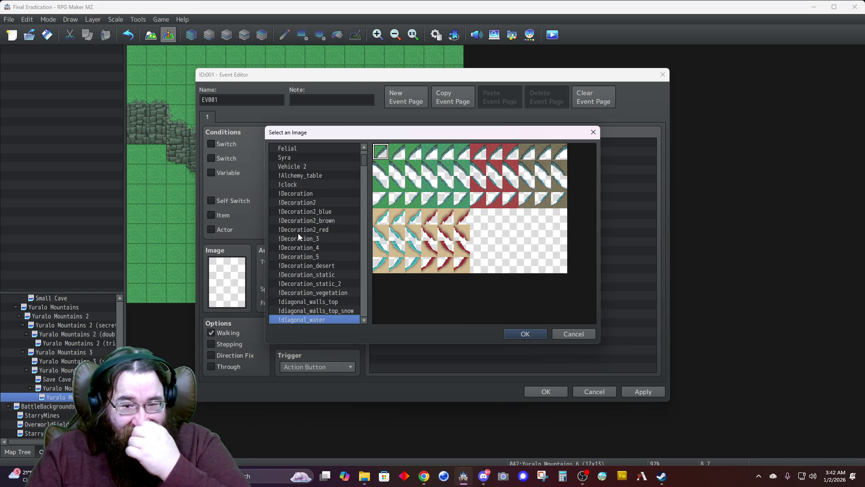
key(Down)
key(Down)
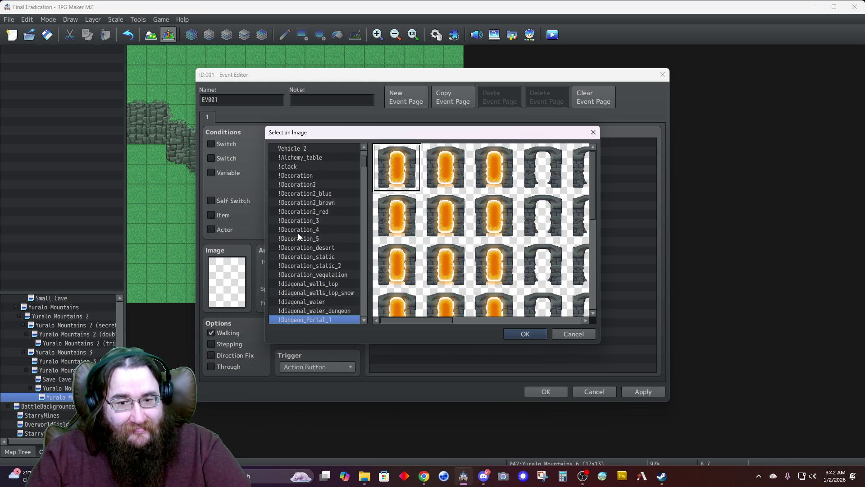
key(Down)
key(Down)
key(Down)
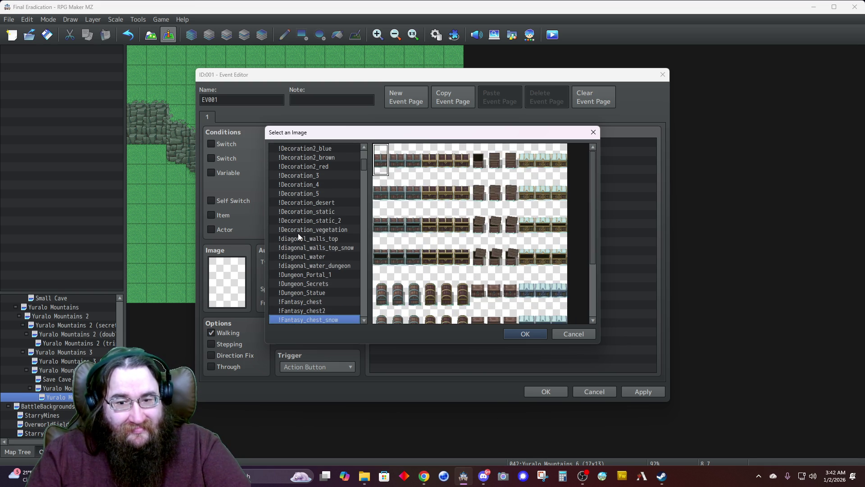
key(Down)
key(Down)
key(Down)
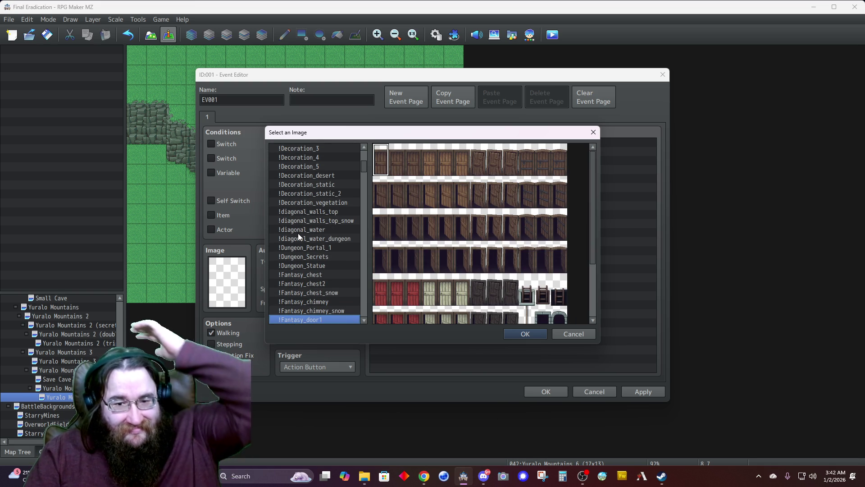
key(Down)
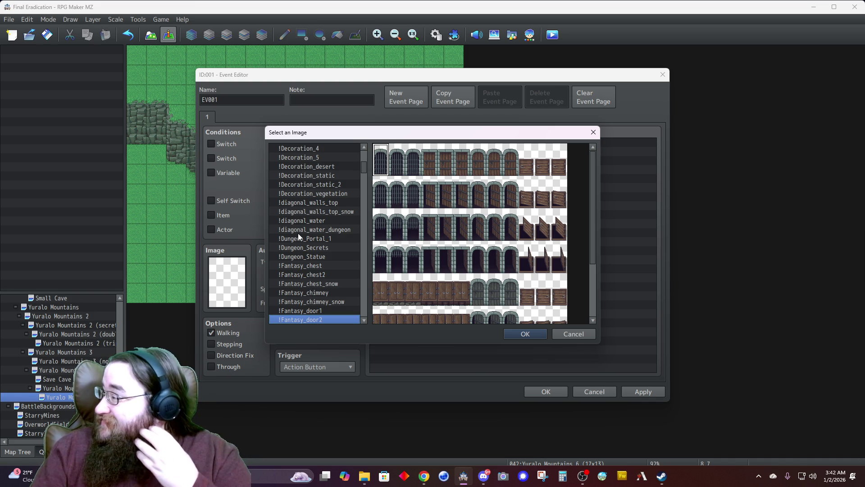
Step: Continue through the door and gate sheets to !$Gate_Farm and choose its first wooden door frame
key(Down)
key(Down)
key(Down)
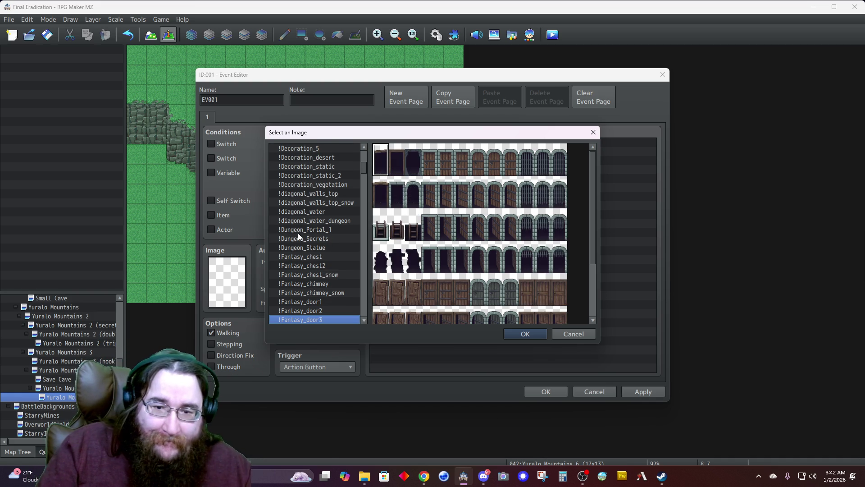
key(Down)
key(Down)
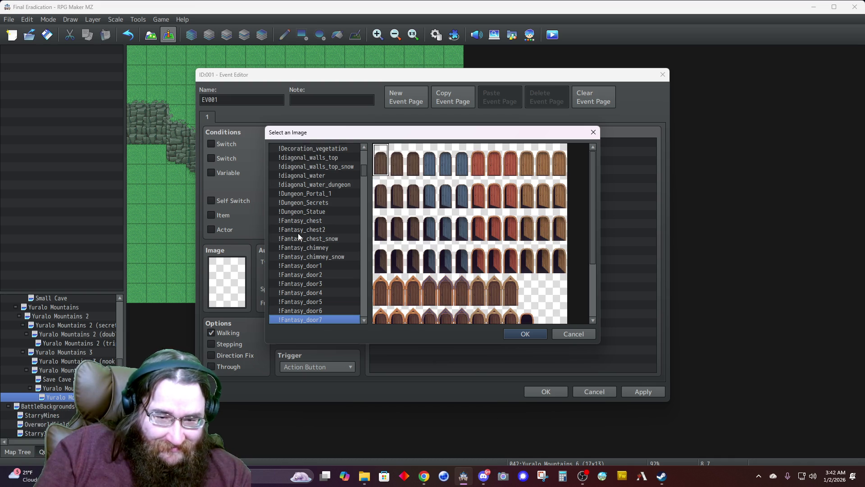
key(Down)
key(Down)
key(Down)
key(Down)
key(Down)
key(Down)
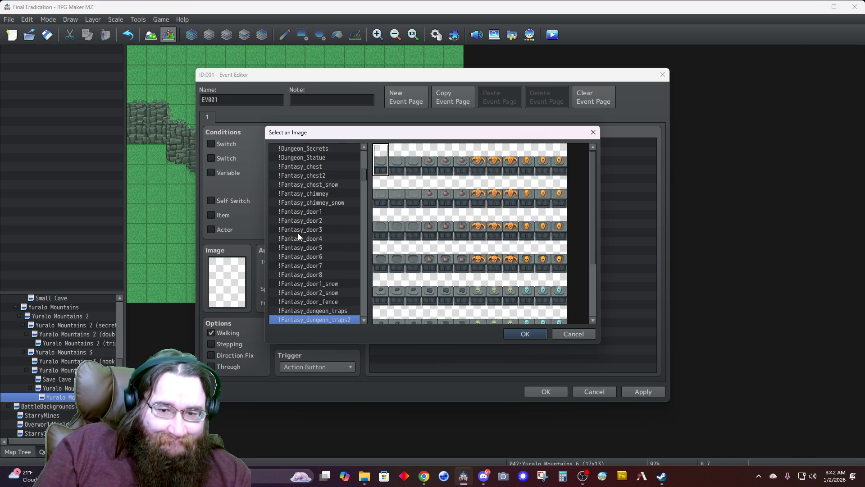
key(Down)
key(Down)
key(Down)
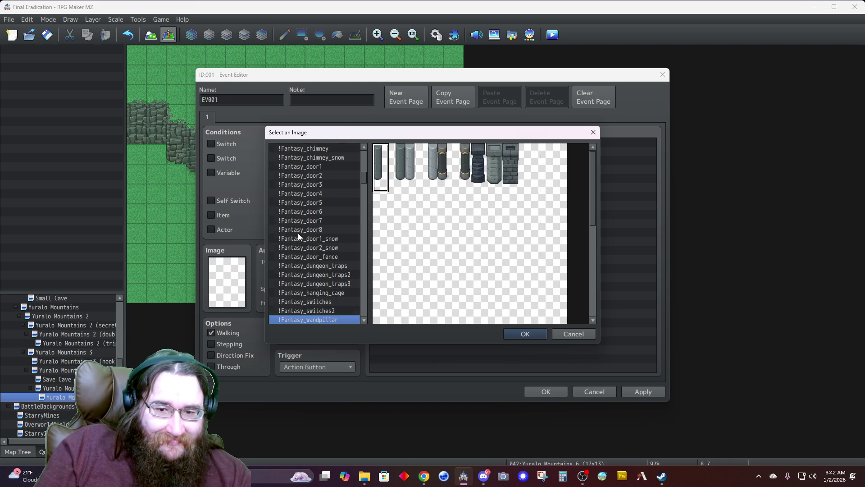
key(Down)
key(Down)
key(Down)
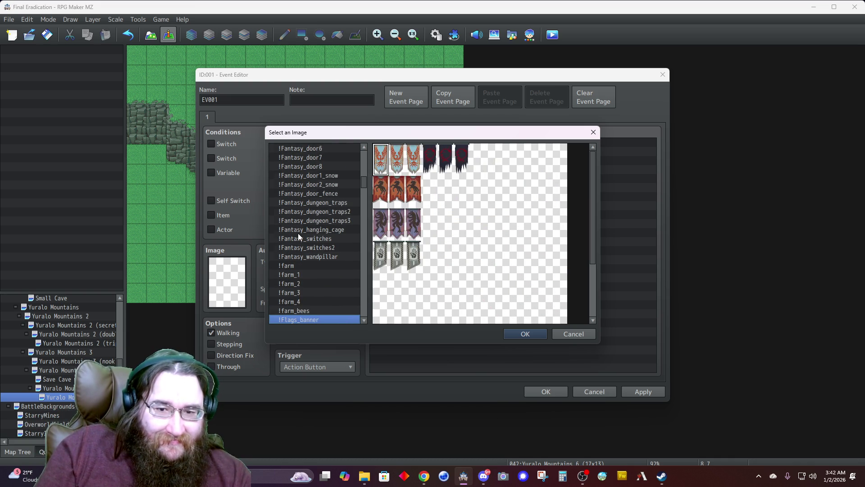
key(Down)
key(Down)
key(Down)
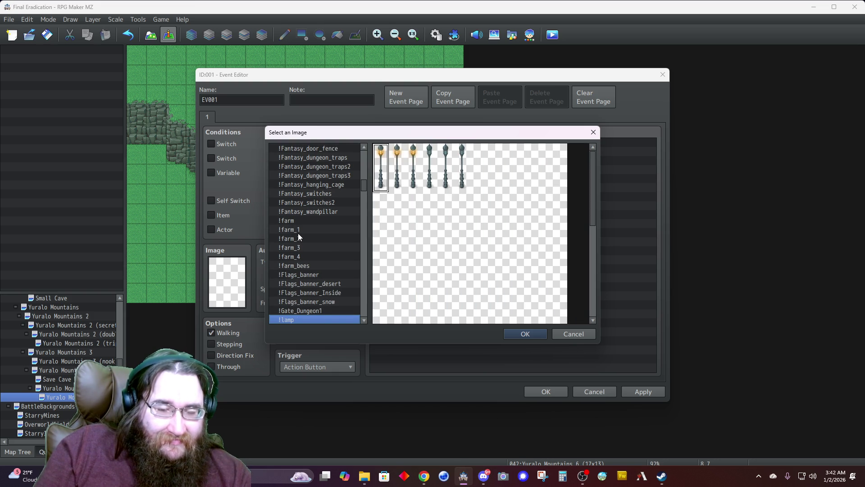
key(Down)
key(Down)
key(Down)
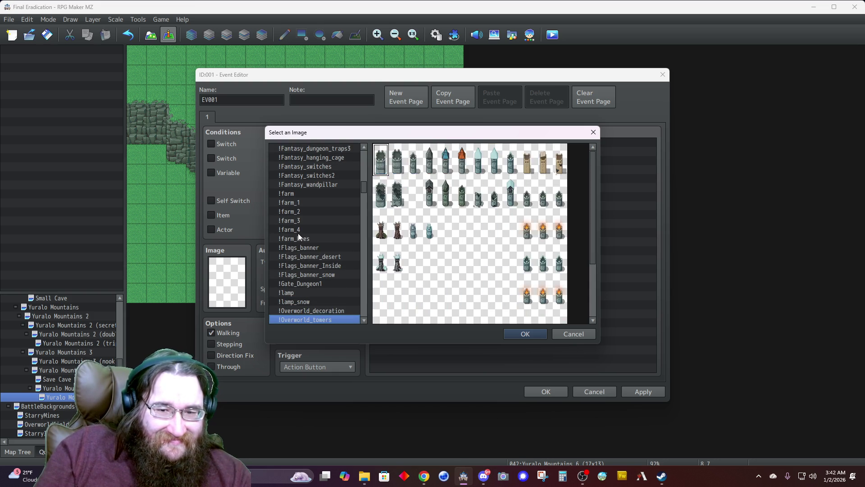
key(Down)
key(Down)
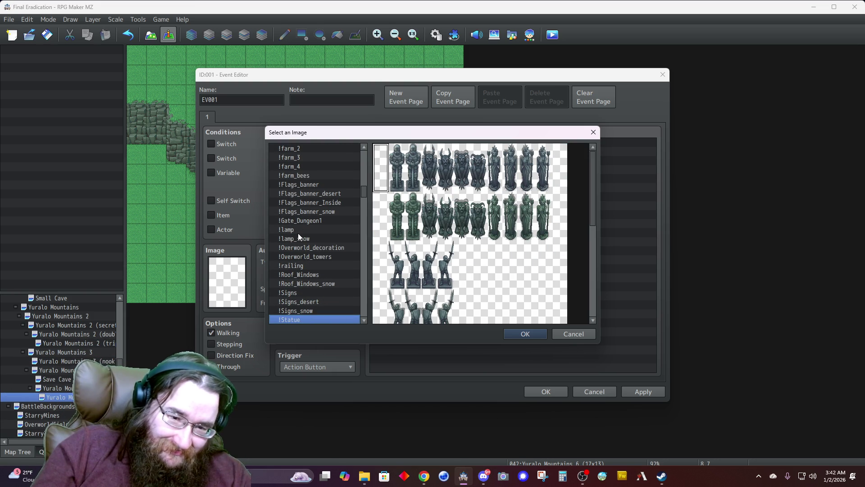
key(Down)
key(Down)
key(Down)
key(Down)
key(Down)
key(Down)
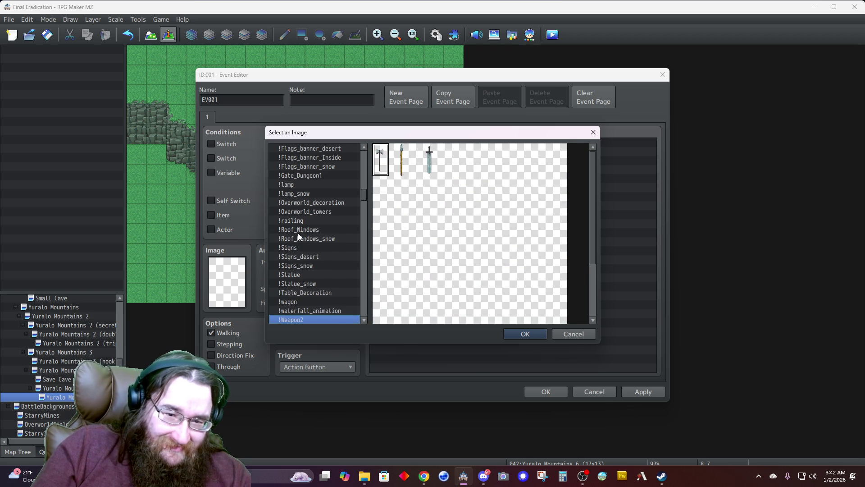
key(Down)
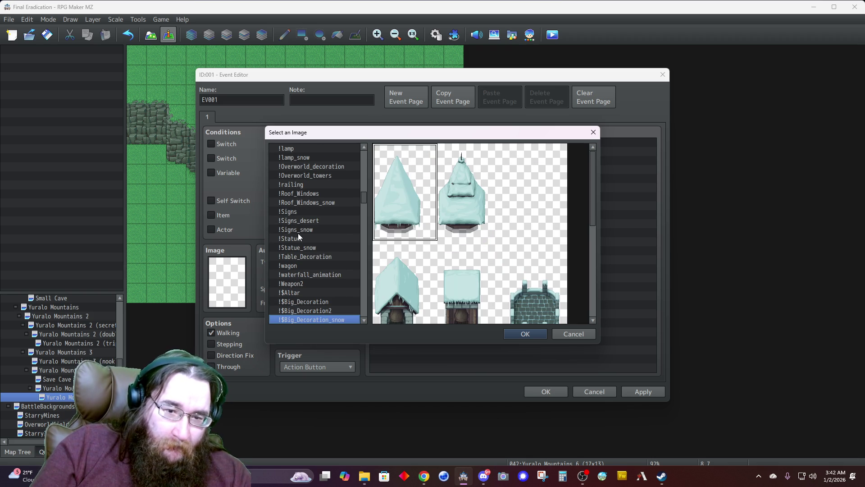
key(Down)
key(Down)
key(Down)
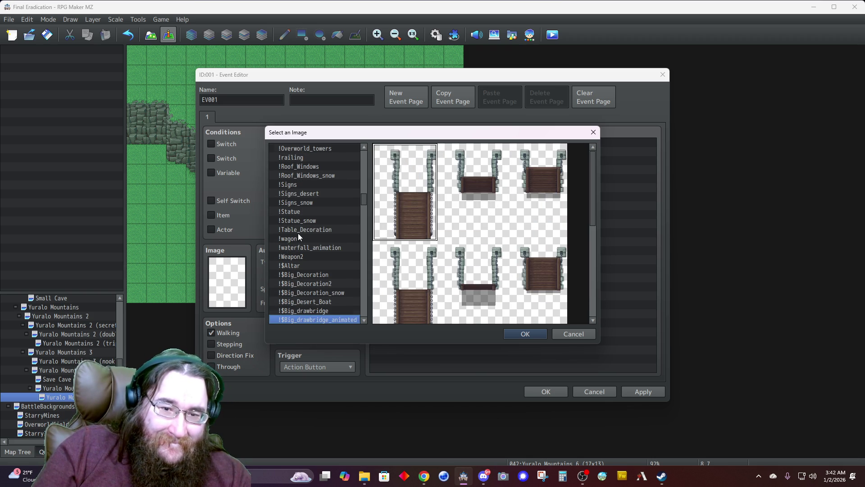
key(Down)
key(Down)
key(Down)
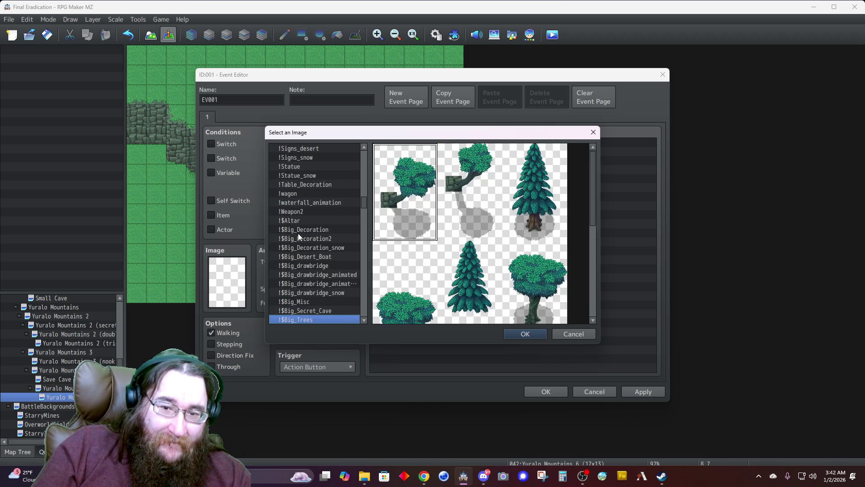
key(Down)
key(Down)
key(Down)
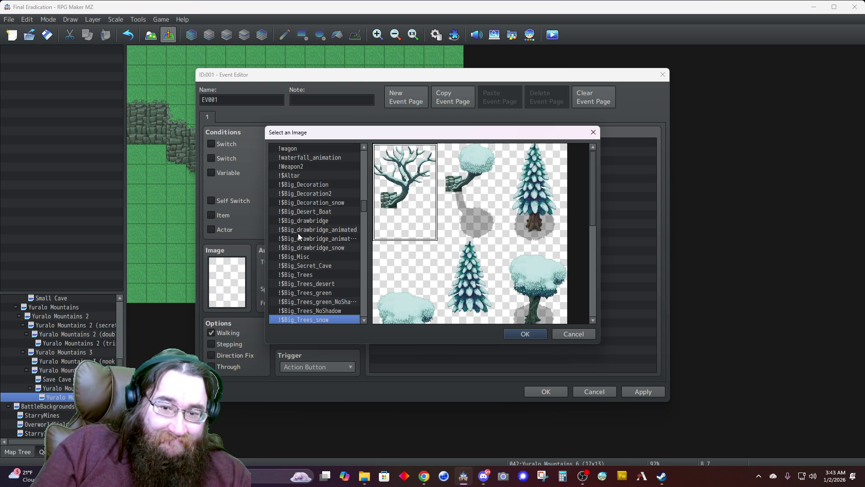
key(Down)
key(Down)
key(Down)
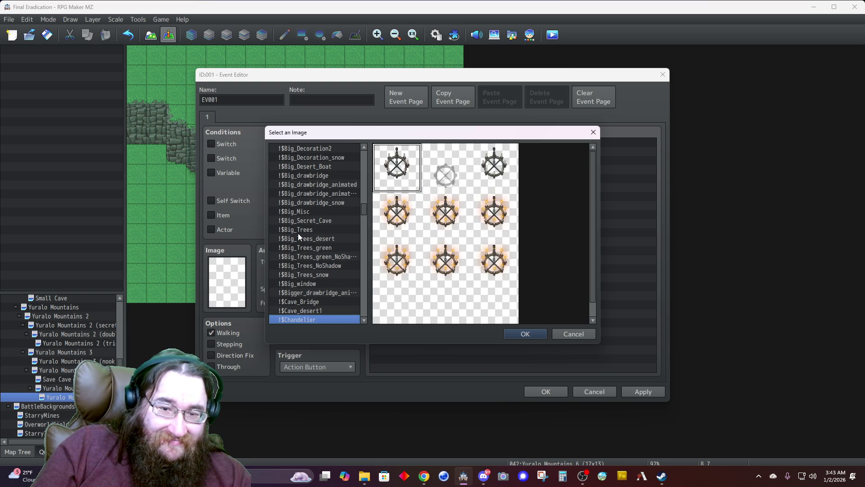
key(Down)
key(Down)
key(Up)
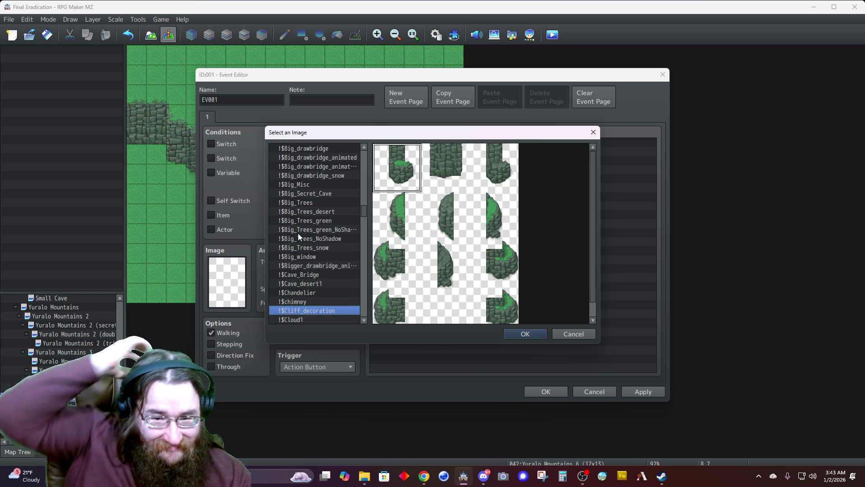
key(Down)
key(Down)
key(Down)
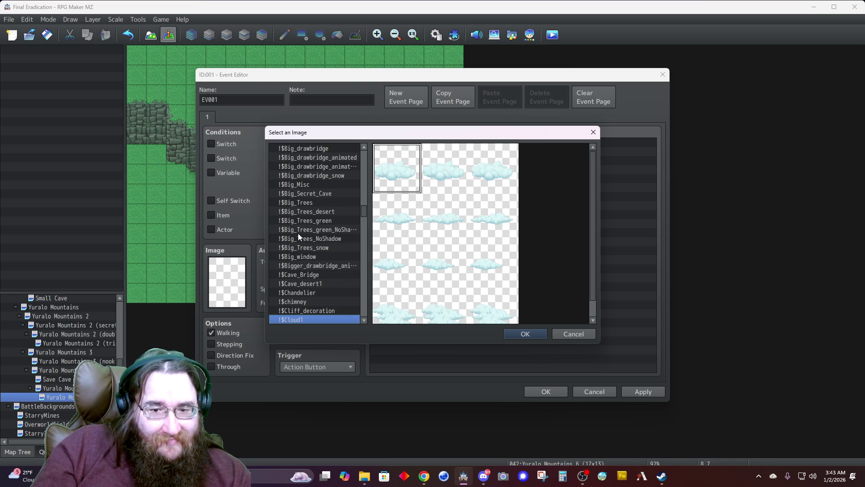
key(Down)
key(Down)
key(Down)
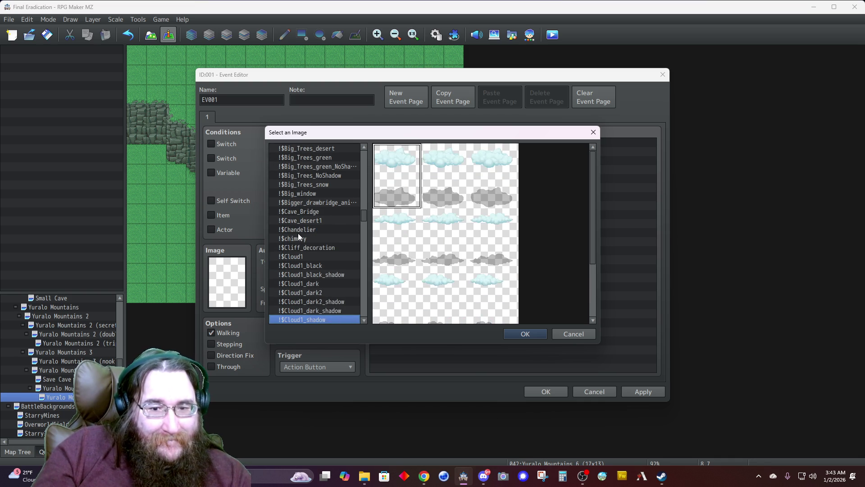
key(Down)
key(Down)
key(Down)
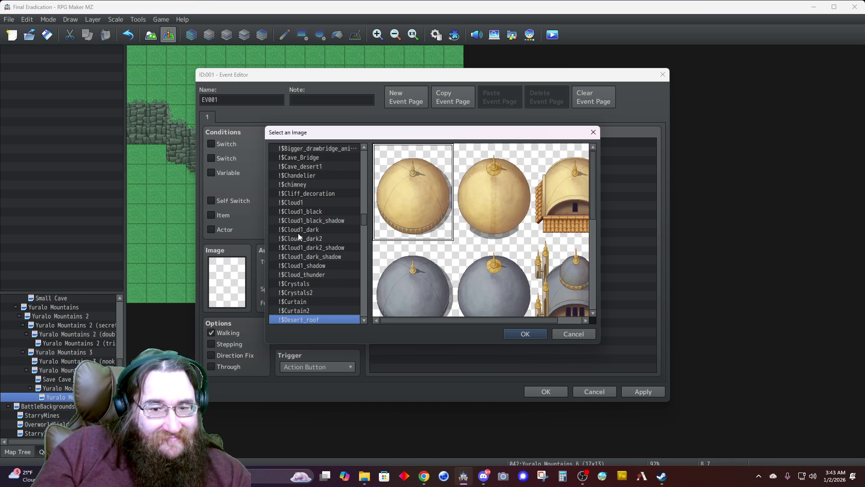
key(Down)
key(Down)
key(Down)
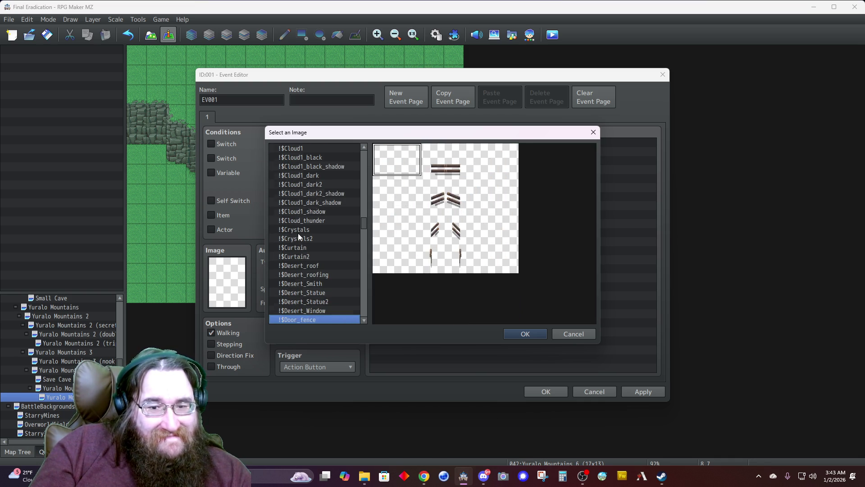
key(Down)
key(Down)
key(Down)
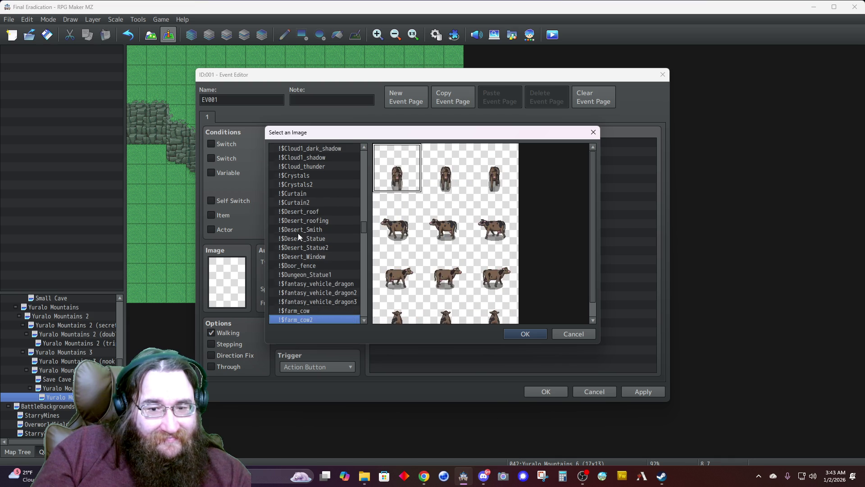
key(Down)
key(Down)
key(Down)
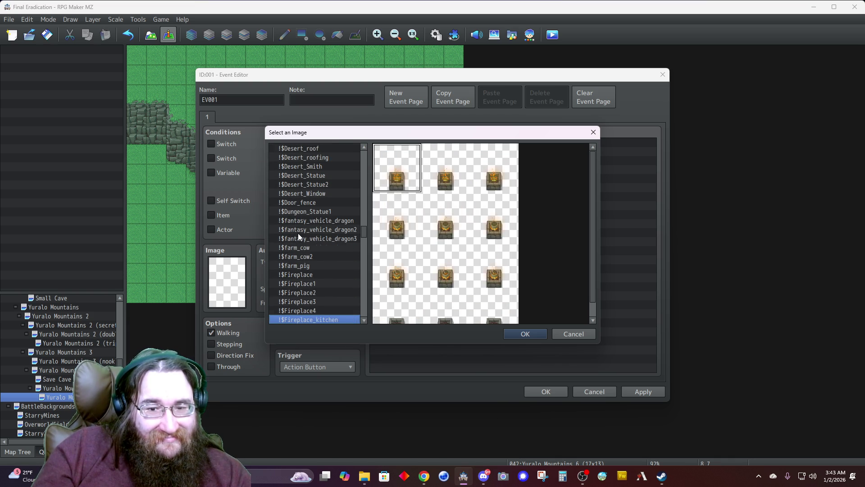
key(Up)
key(Down)
key(Down)
key(Down)
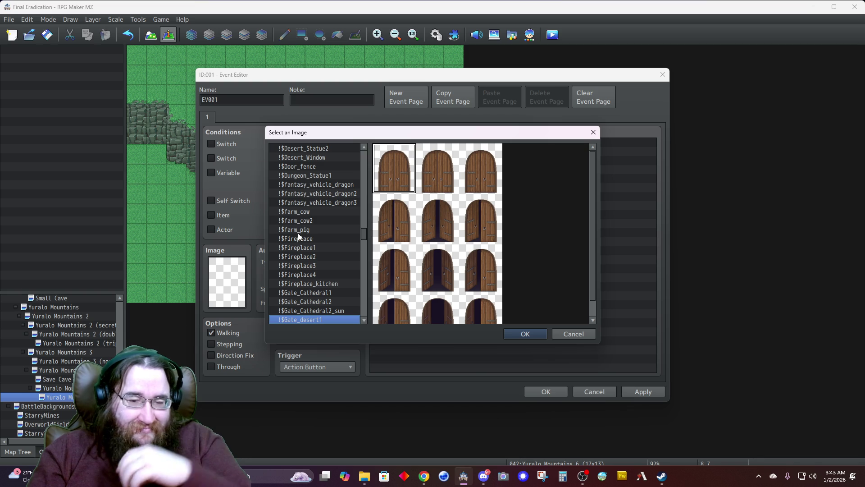
key(Down)
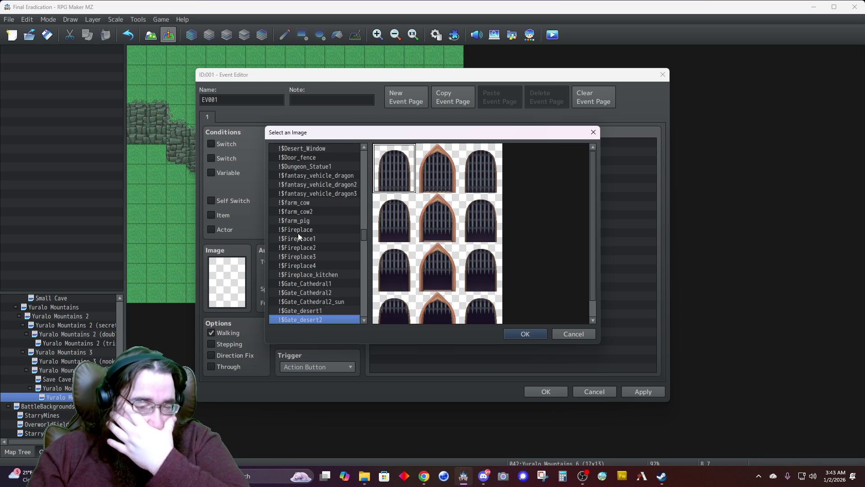
key(Down)
key(Down)
key(Down)
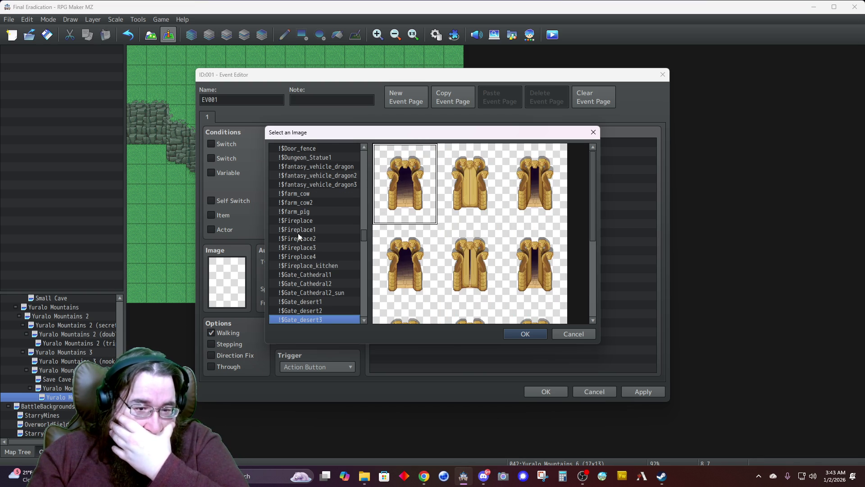
key(Down)
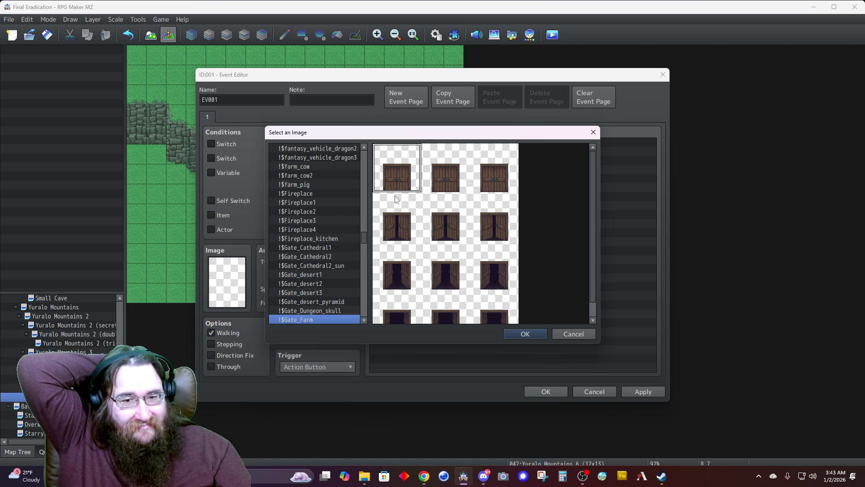
double_click(395, 191)
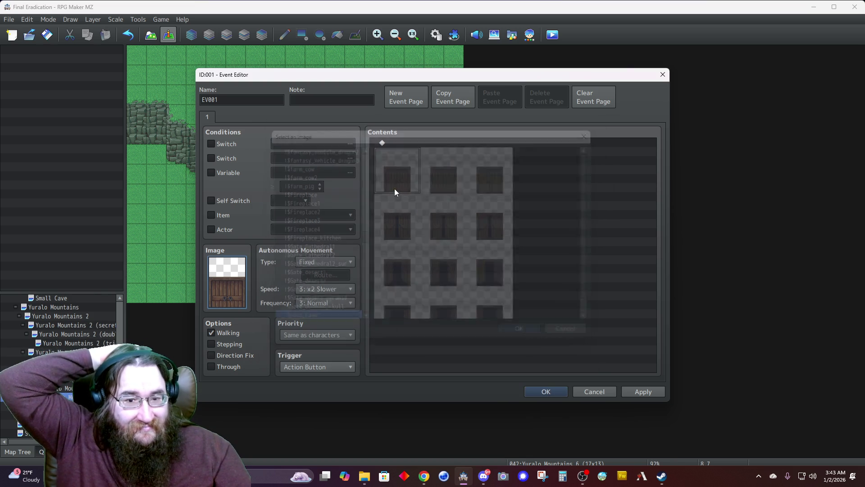
Step: Rename the event to Gate and add a Show Text command
double_click(221, 100)
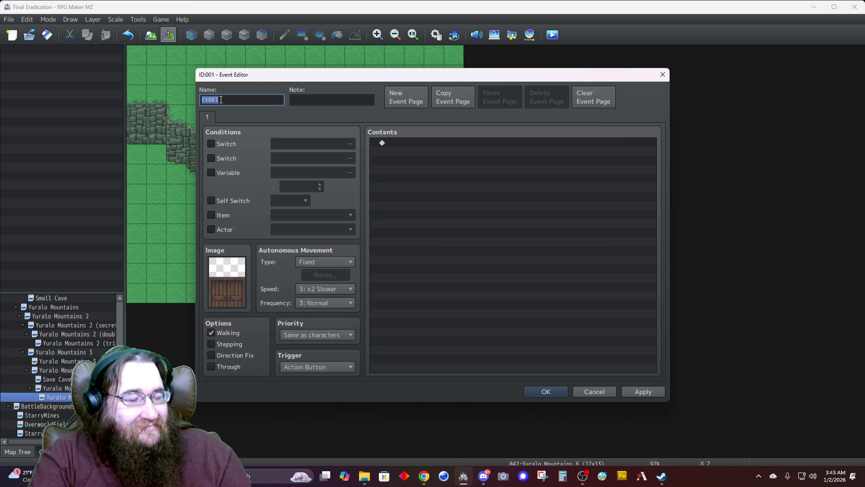
text(Gate)
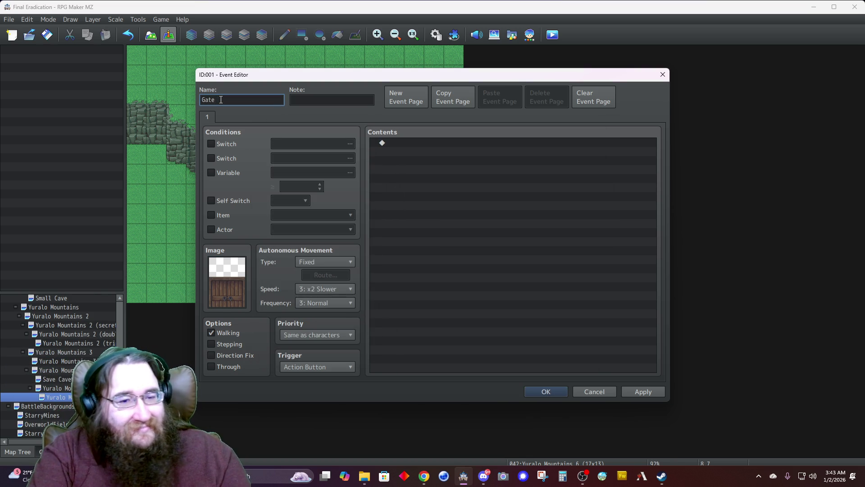
double_click(407, 142)
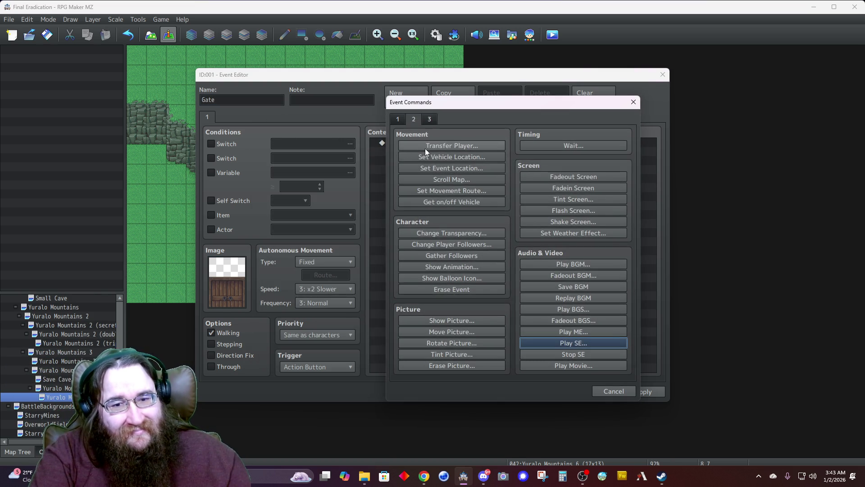
click(430, 145)
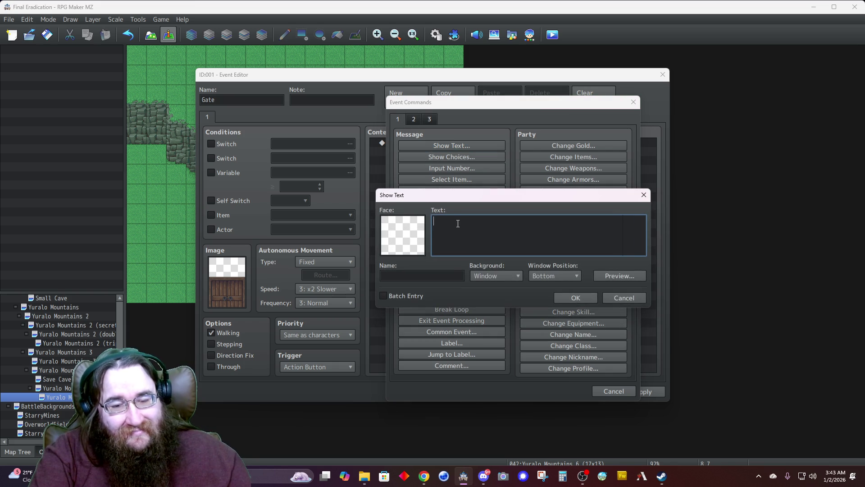
Step: Set the message to Dim background, Middle position, text 'Does not budge.', and save the event
click(479, 274)
click(491, 298)
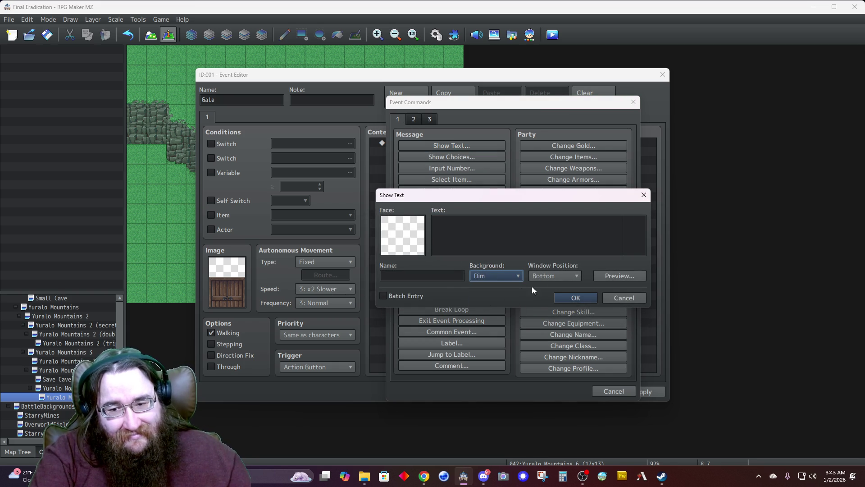
click(548, 273)
click(539, 298)
click(515, 238)
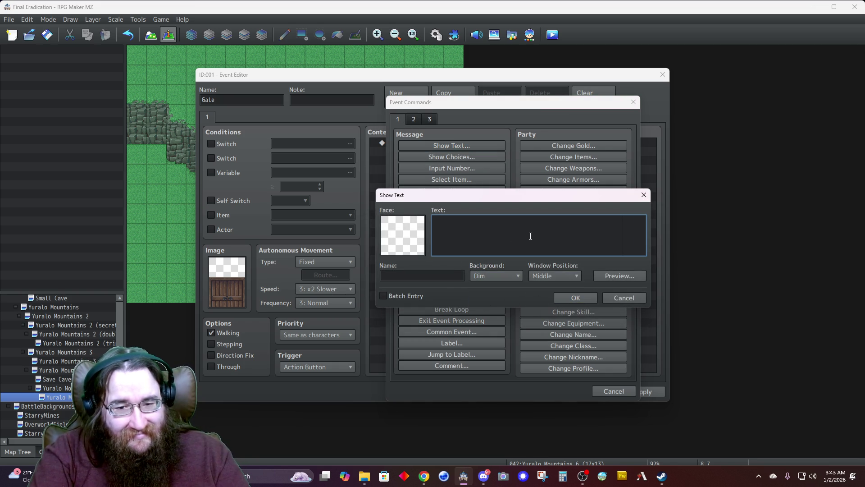
text(Does notbudge.)
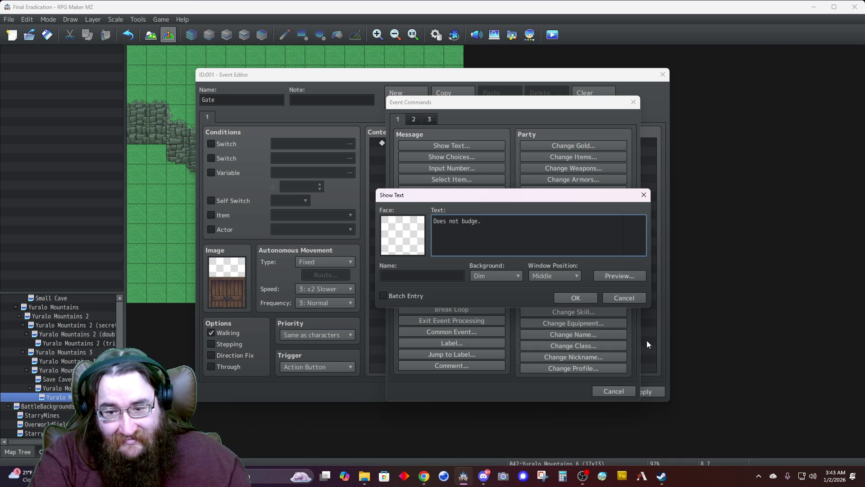
click(573, 298)
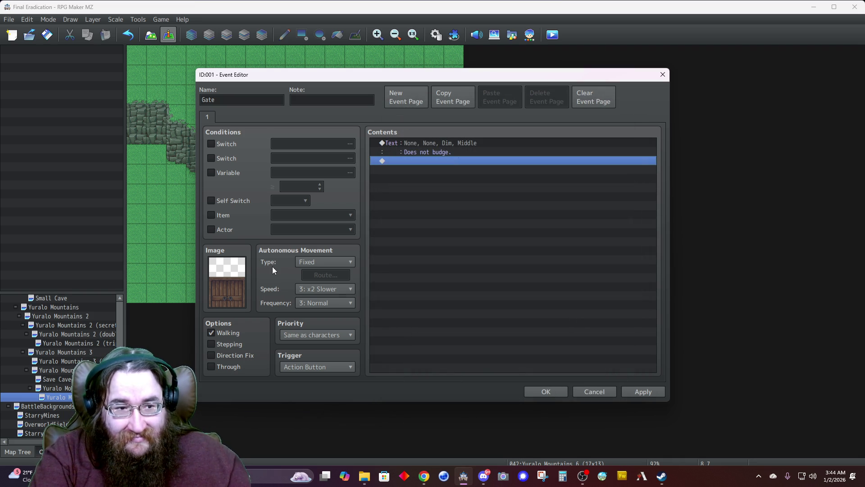
click(546, 392)
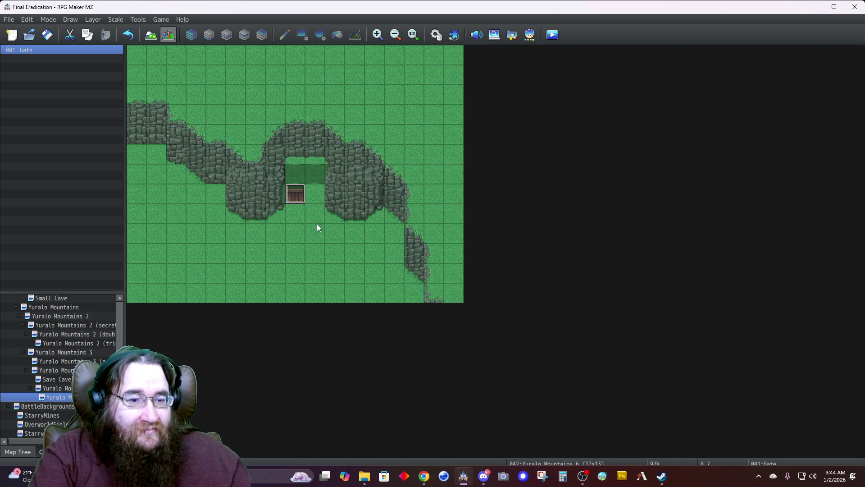
Step: Set the player's start on the tile below-left of the gate, then save and launch a playtest
right_click(263, 238)
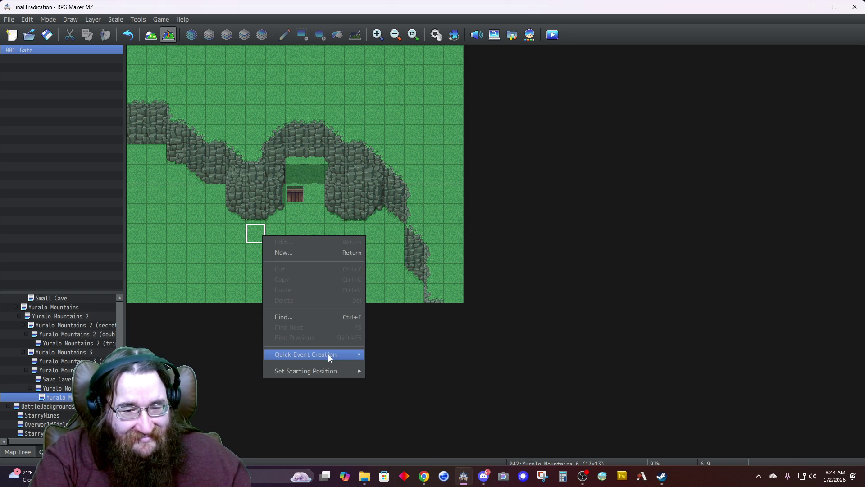
mouse_move(339, 373)
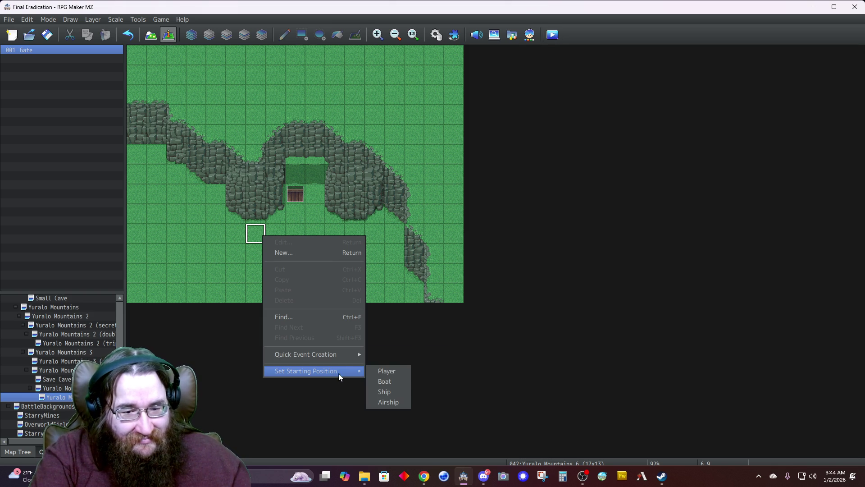
click(378, 370)
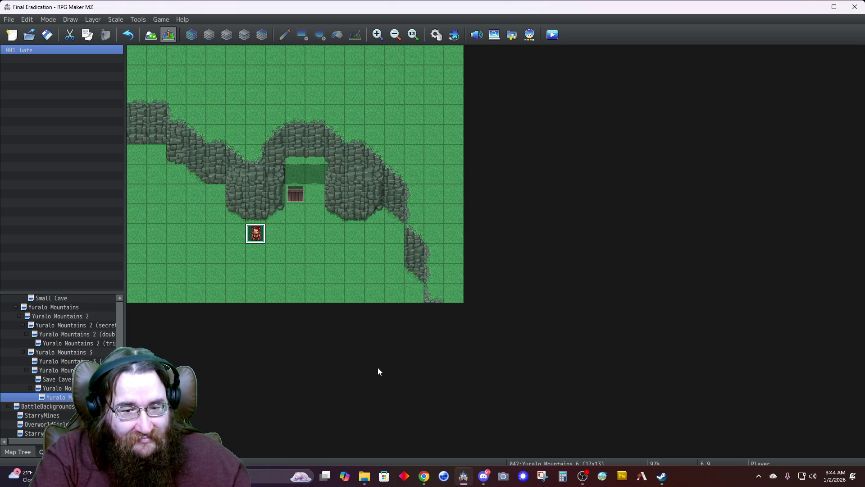
click(553, 34)
click(407, 256)
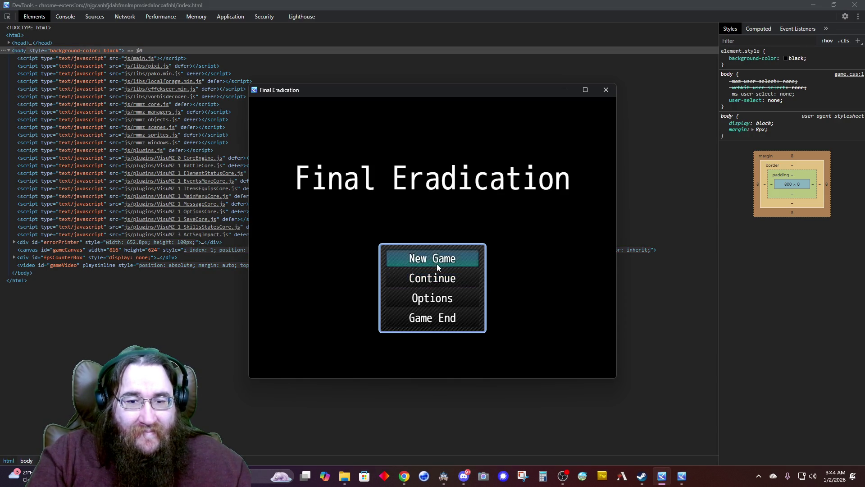
Step: Start a New Game, maximize the window to view the gate, then close the playtest
click(437, 264)
click(585, 91)
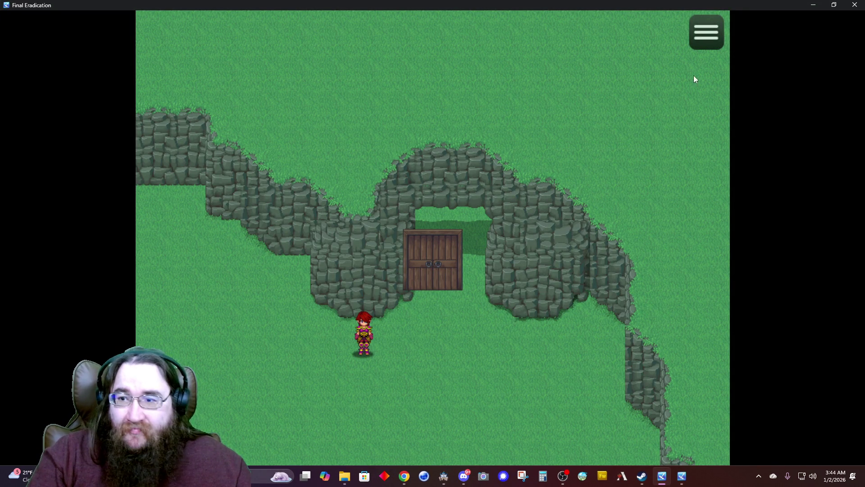
click(855, 5)
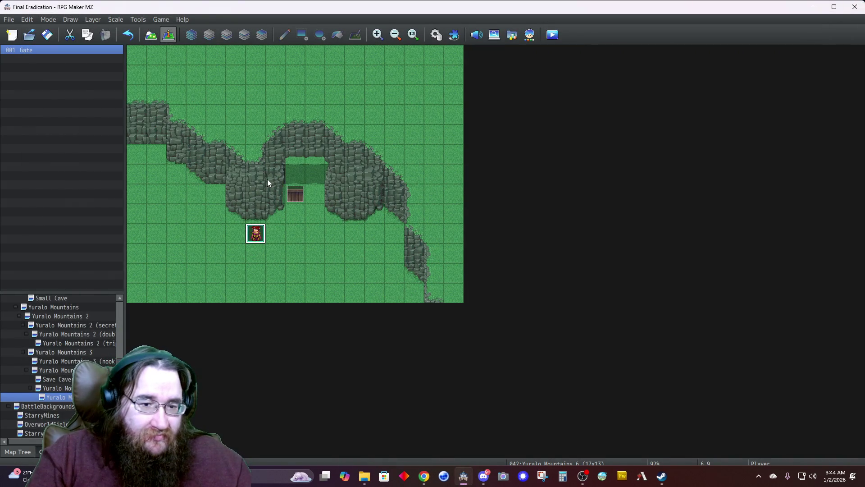
Step: Open the Sound Test, try a sound, and close it again
click(476, 35)
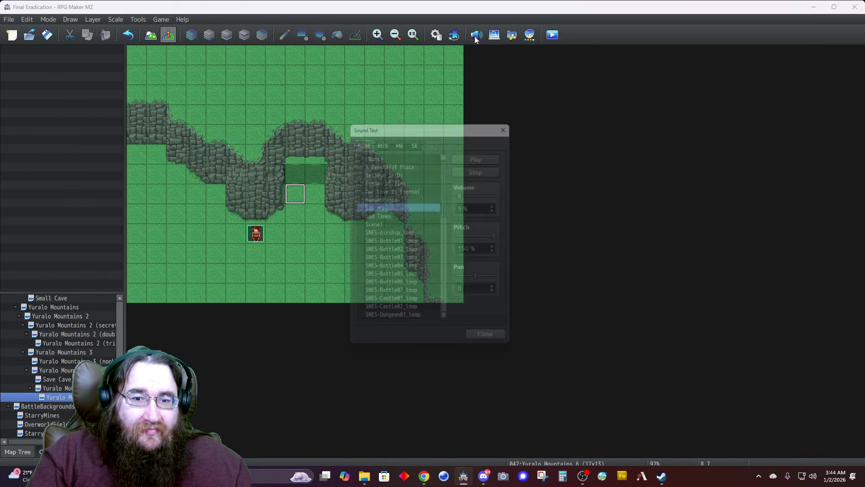
click(471, 153)
click(512, 120)
Step: Return to Map mode on Layer 1 and pick a tile from the rocks-and-plants (D) tileset page
click(150, 35)
click(209, 34)
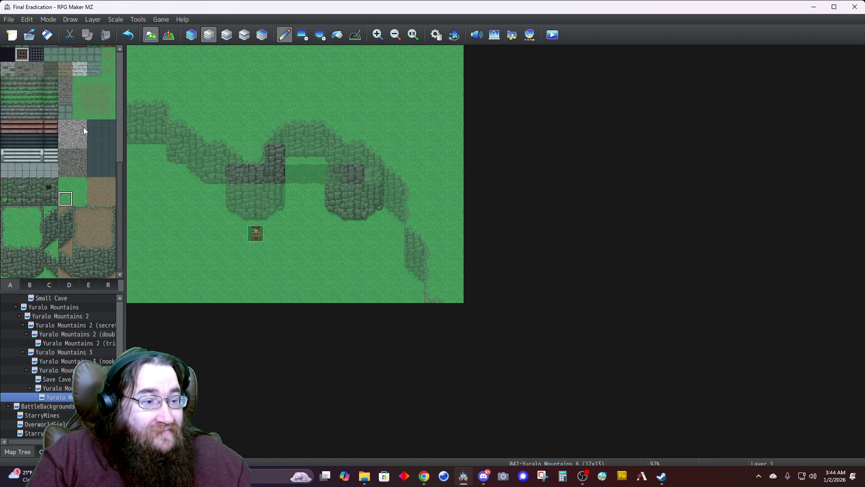
scroll(12, 170, up, 4)
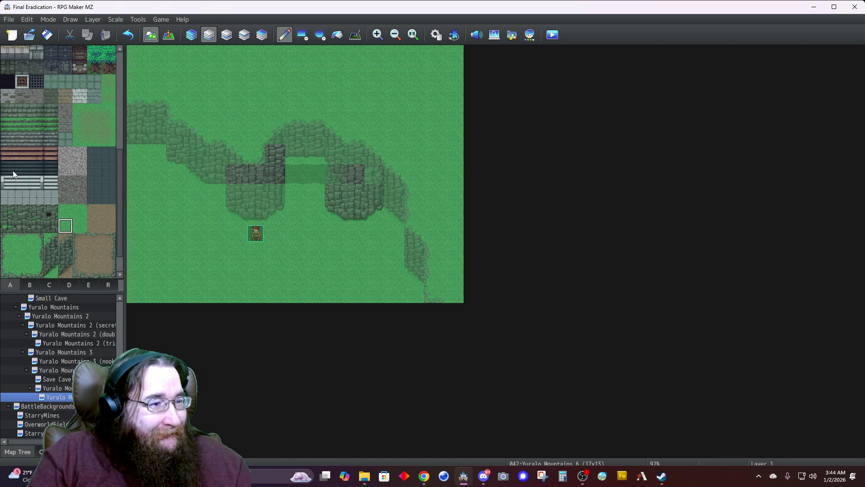
click(34, 285)
click(69, 285)
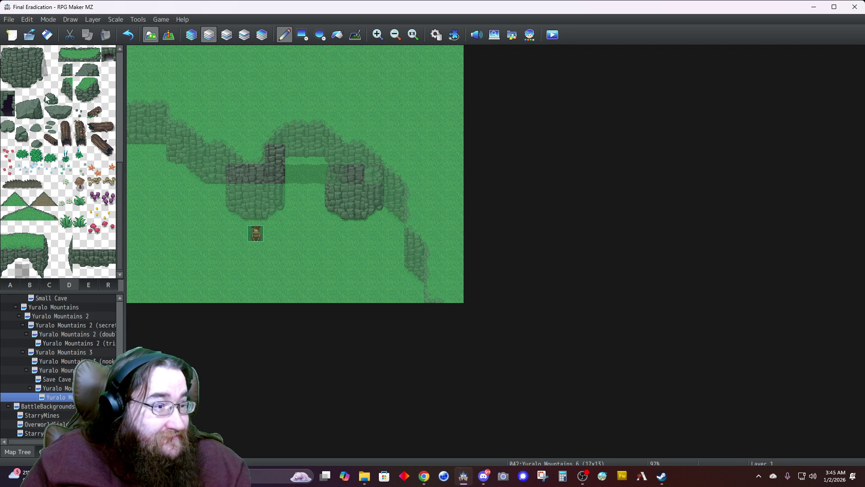
click(27, 87)
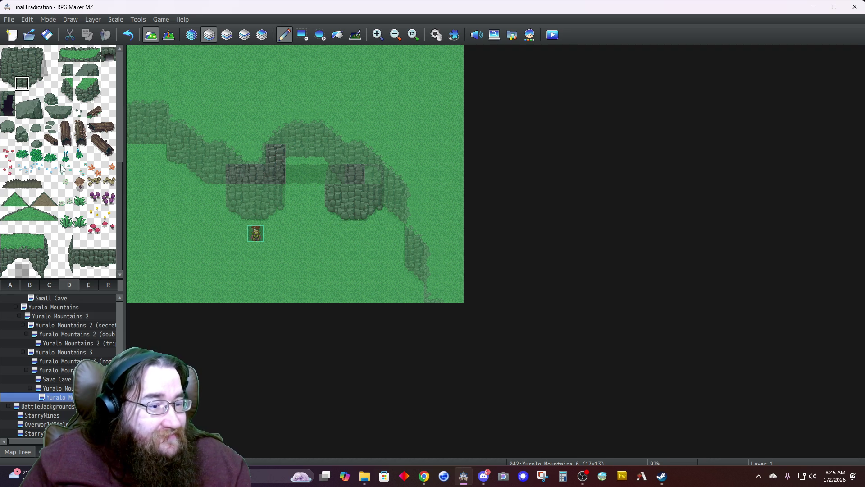
Step: Try lighter grass in the arch gap, undo it, then paint the tab A water autotile into the gap
click(91, 269)
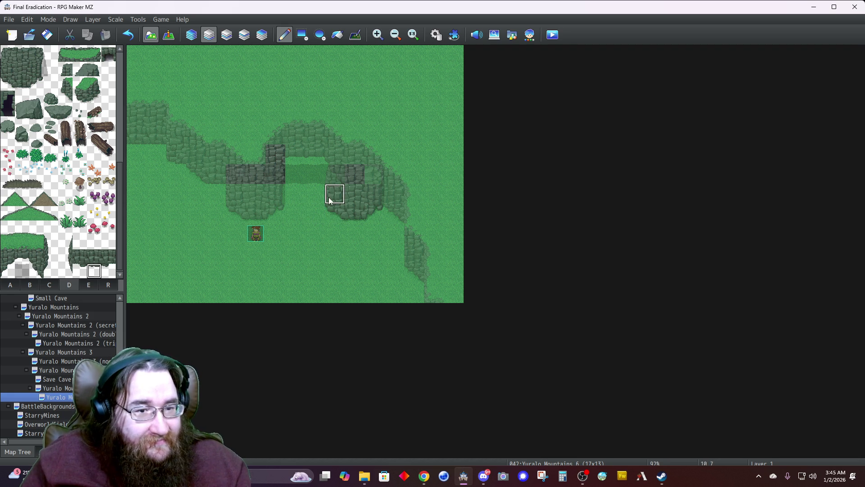
click(300, 182)
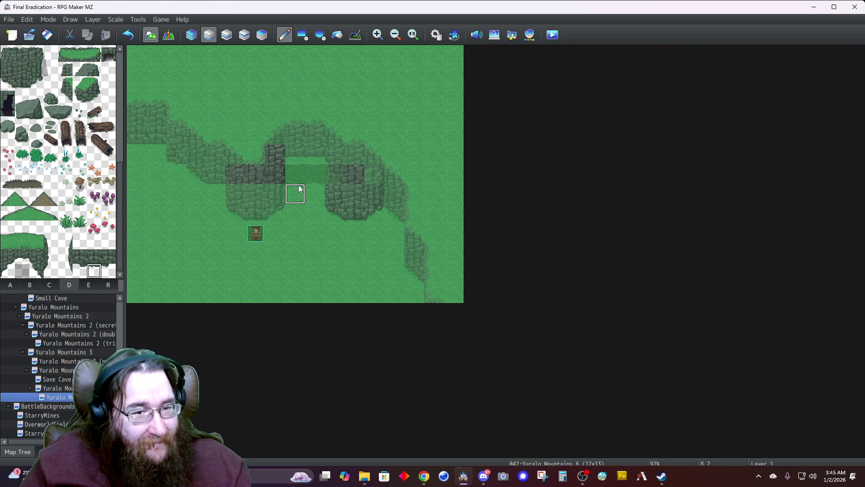
key(ctrl+z)
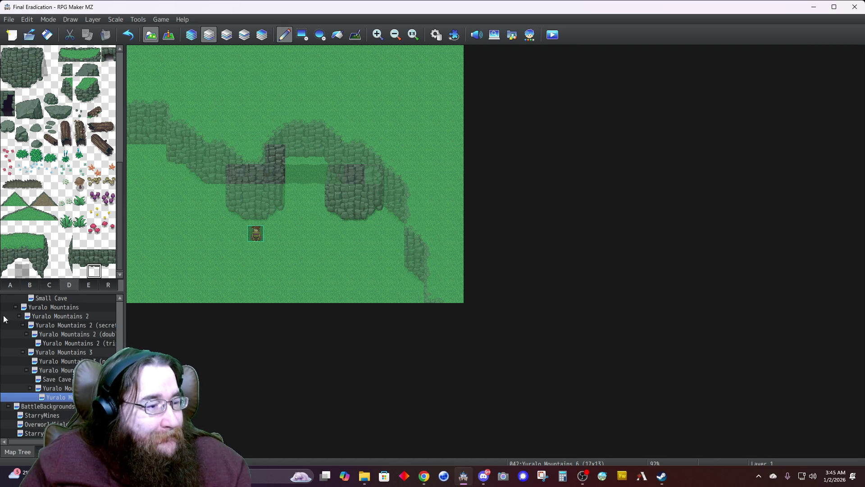
click(10, 284)
scroll(35, 176, up, 3)
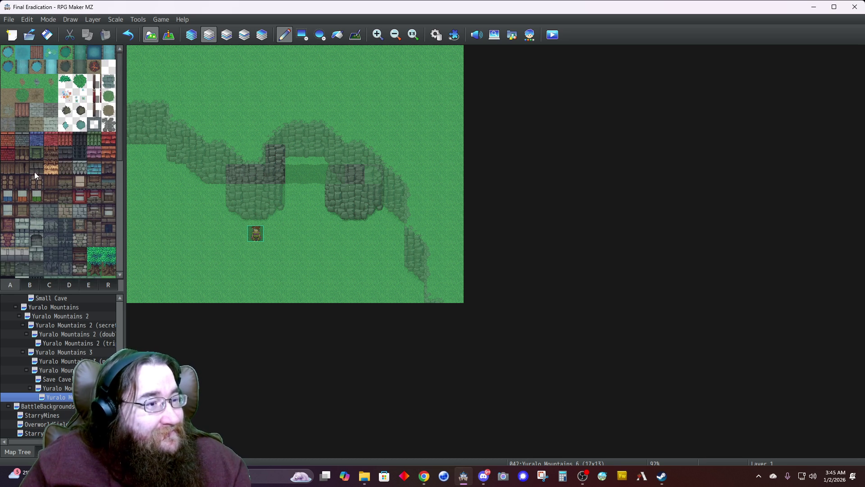
click(9, 67)
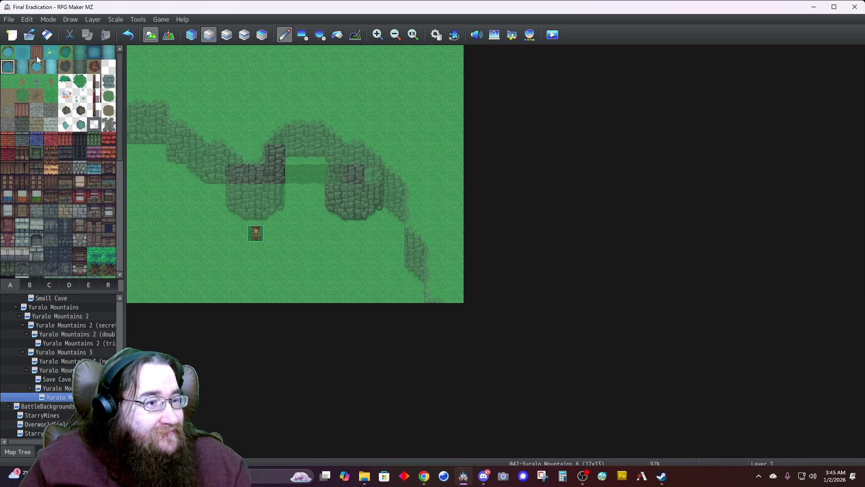
mouse_move(293, 174)
mouse_down()
mouse_move(291, 163)
mouse_move(313, 156)
mouse_move(276, 155)
mouse_move(296, 173)
mouse_move(325, 178)
mouse_move(330, 155)
mouse_up()
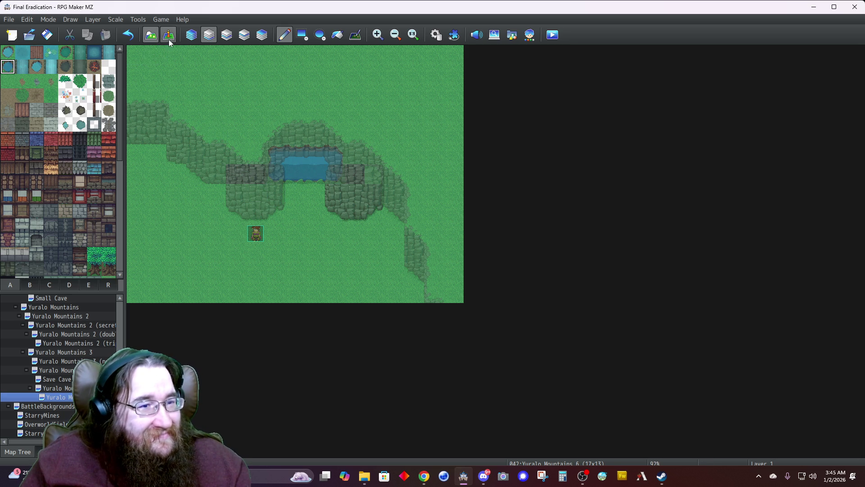
Step: On Layer 1, extend the water down the column below the arch pond
click(189, 39)
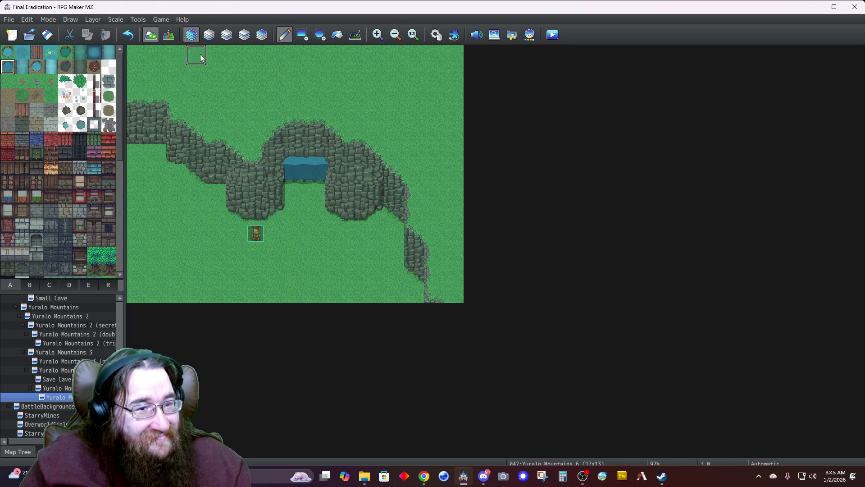
click(209, 36)
drag(280, 151, 300, 189)
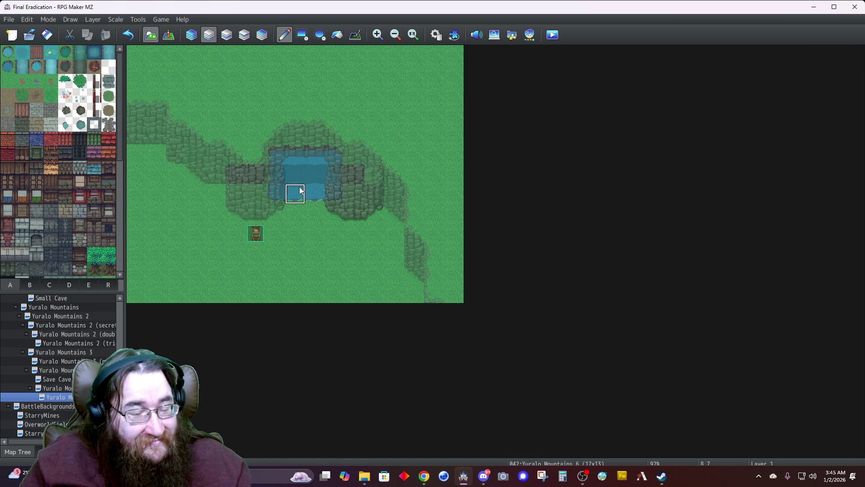
click(188, 37)
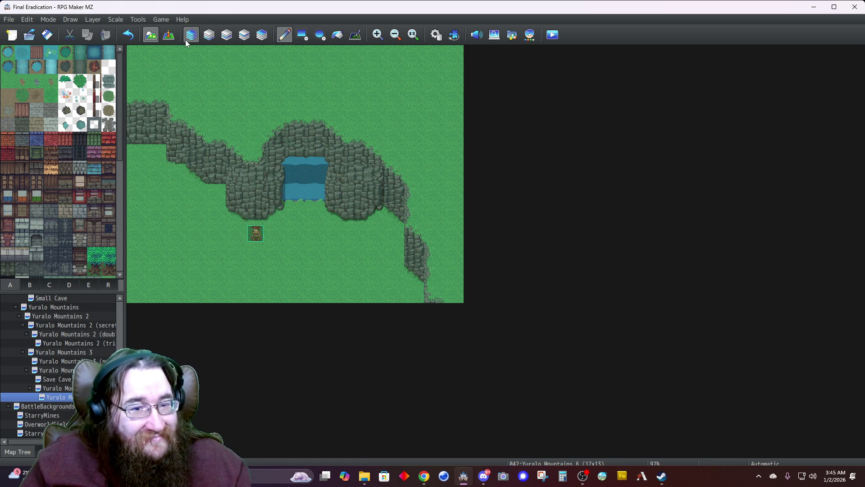
Step: On Layer 2, copy the cliff column tiles at the map top, then pick a rock tile on Layer 3
click(227, 35)
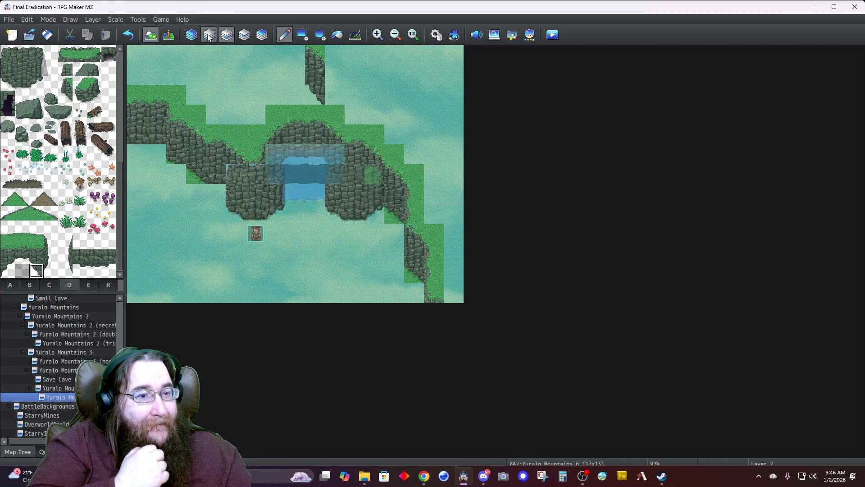
drag(315, 53, 323, 97)
click(244, 34)
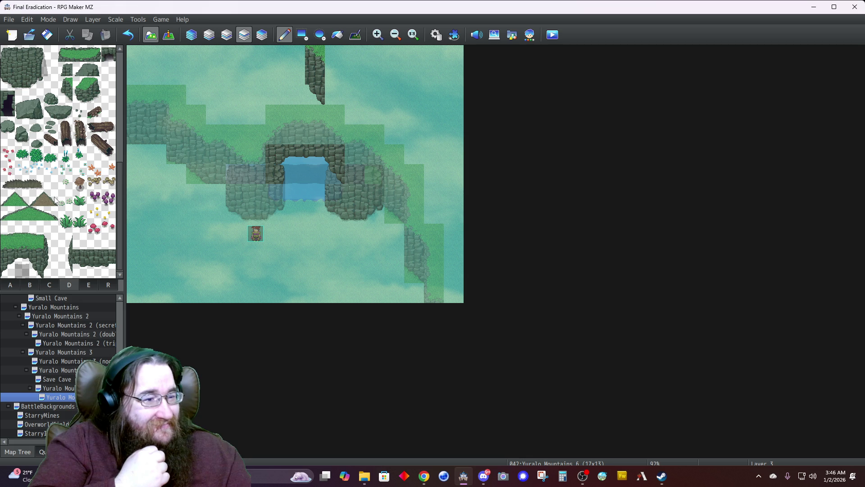
click(7, 271)
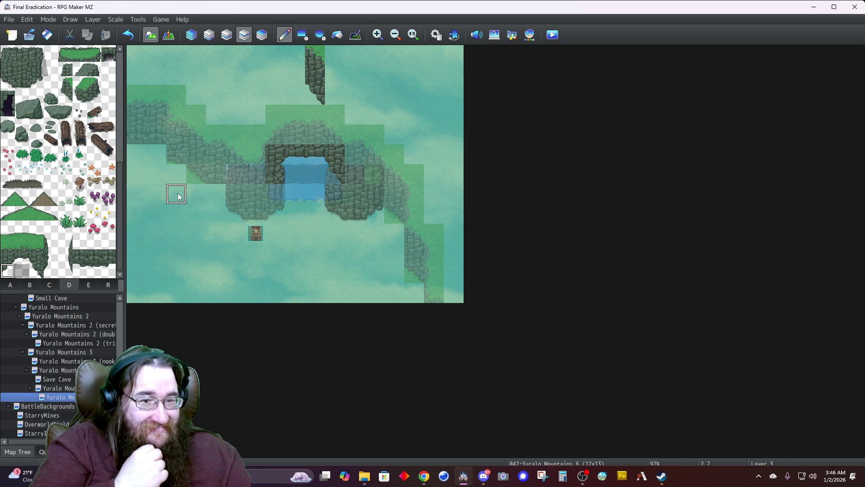
Step: On Layer 3, add a rock ledge and fill the gap and top notch beside the upper rock column with cliff
click(294, 94)
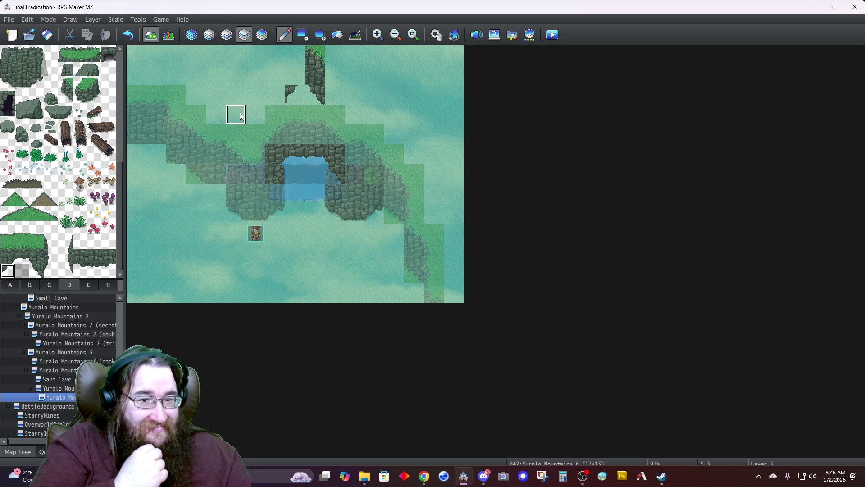
right_click(314, 74)
click(295, 75)
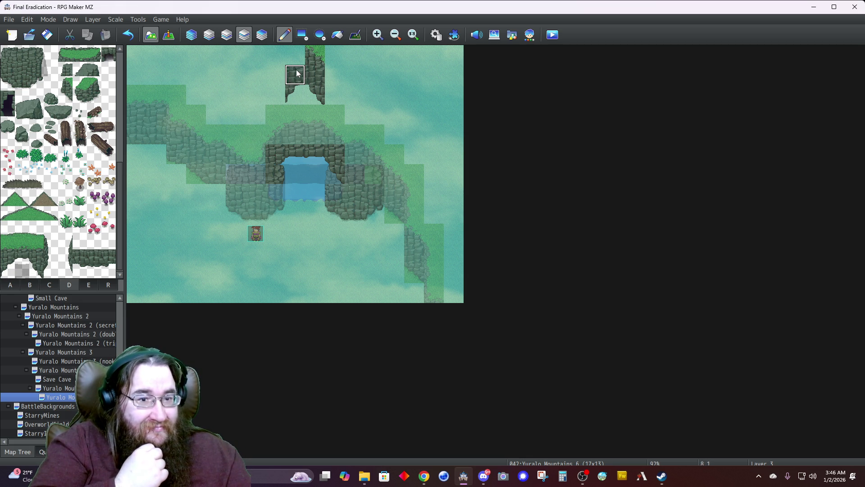
click(8, 288)
scroll(44, 234, down, 5)
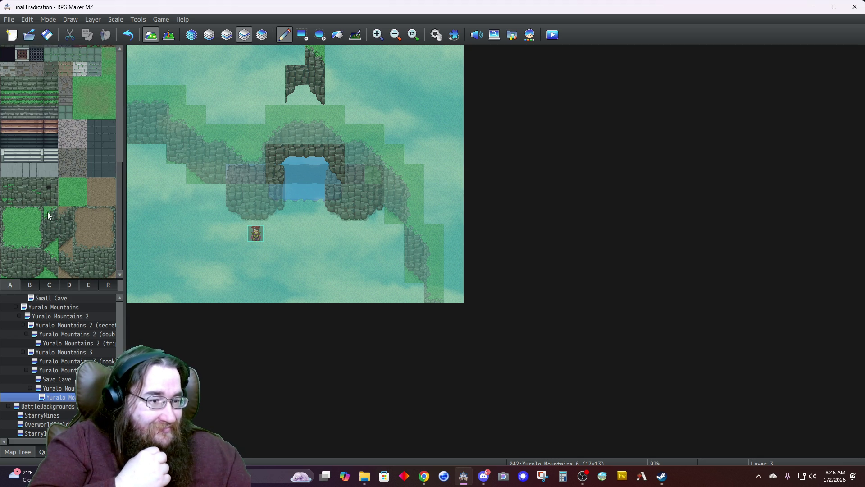
click(295, 55)
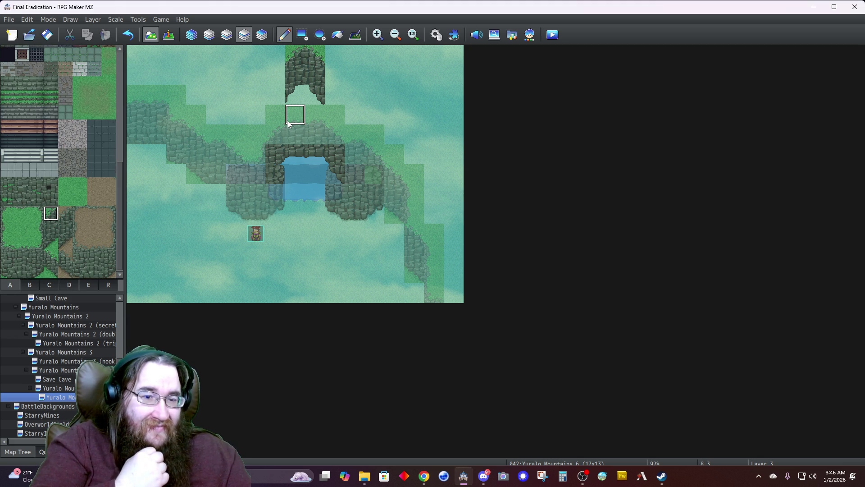
click(227, 35)
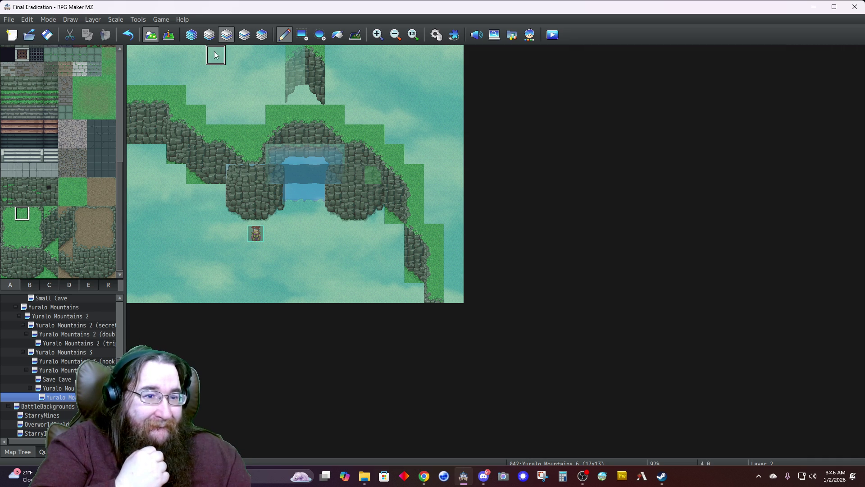
click(209, 35)
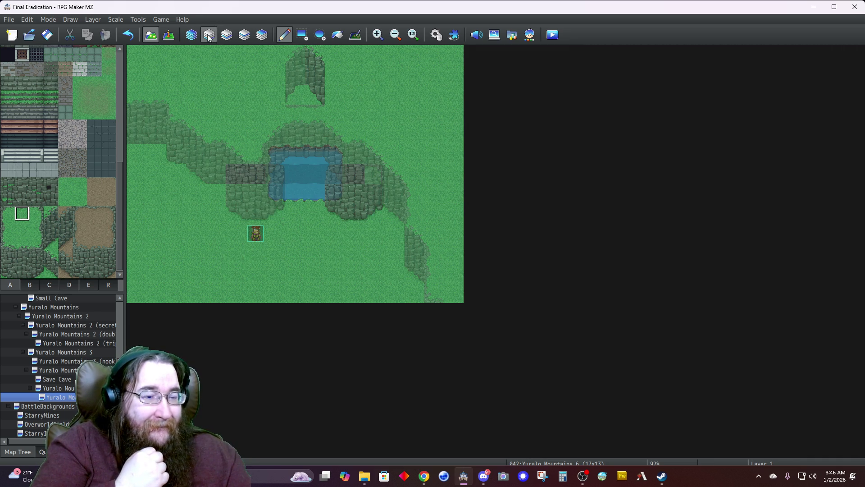
Step: On Layer 1, paint sampled pond water into the top rock outcrop and widen it to both sides
right_click(298, 178)
mouse_move(304, 94)
mouse_down()
mouse_move(318, 93)
mouse_move(313, 73)
mouse_move(287, 95)
mouse_move(299, 112)
mouse_move(317, 114)
mouse_up()
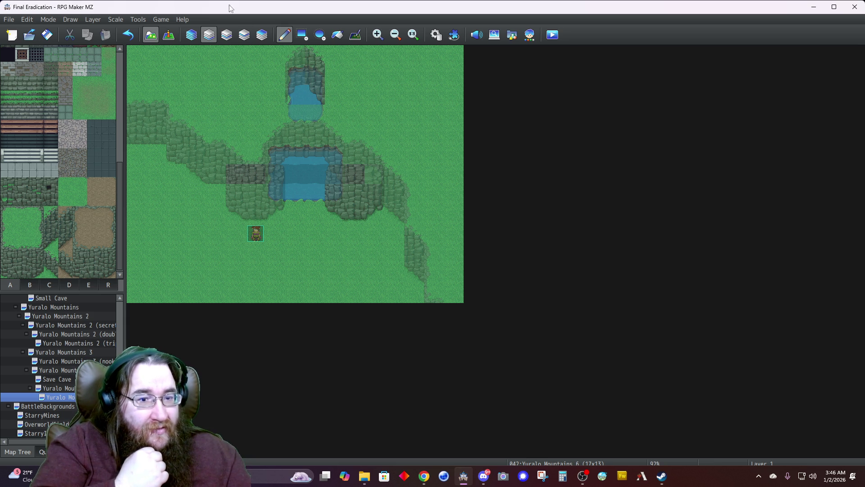
mouse_move(271, 90)
mouse_down()
mouse_move(323, 85)
mouse_move(339, 95)
mouse_up()
click(339, 95)
mouse_move(285, 102)
mouse_down()
mouse_move(279, 113)
mouse_move(328, 110)
mouse_up()
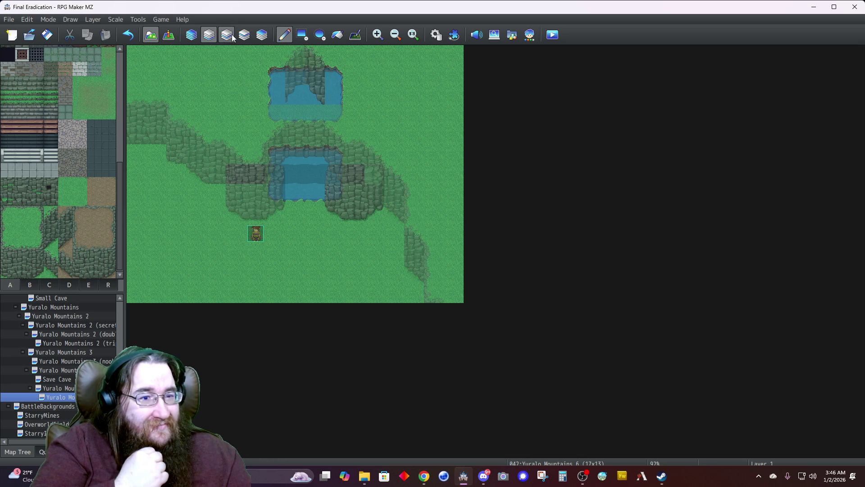
Step: On Layer 2, repaint the outcrop's side water columns with grass and patch the cliff edges
click(231, 37)
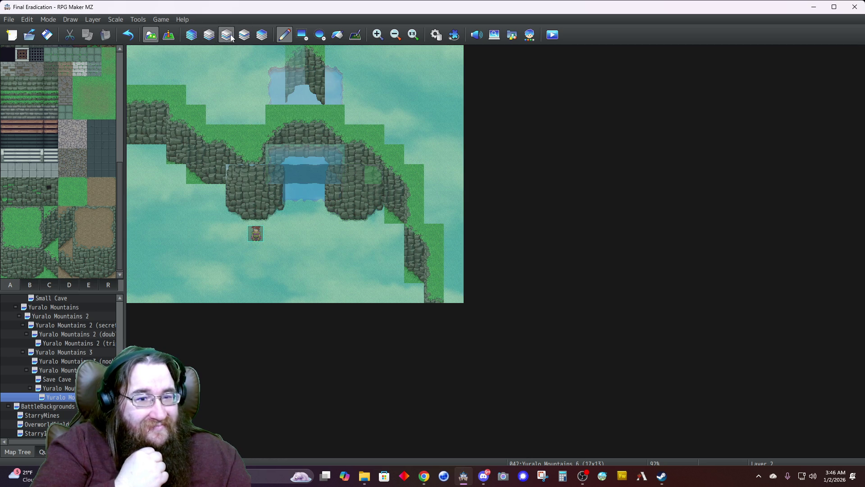
click(22, 234)
drag(275, 95, 276, 81)
mouse_move(335, 74)
mouse_down()
mouse_move(332, 86)
mouse_move(332, 74)
mouse_up()
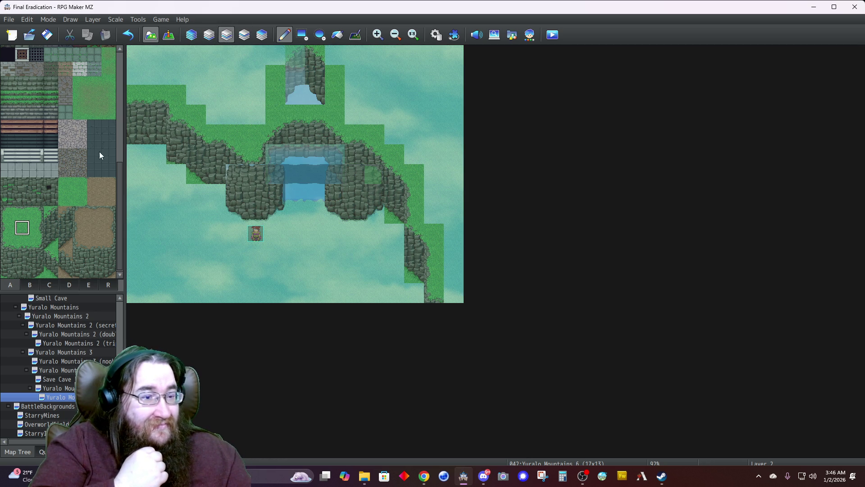
click(75, 199)
click(341, 57)
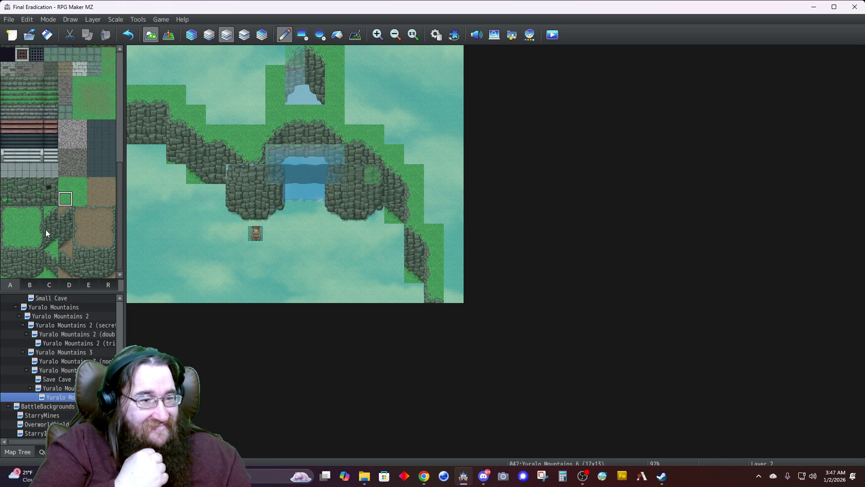
click(75, 203)
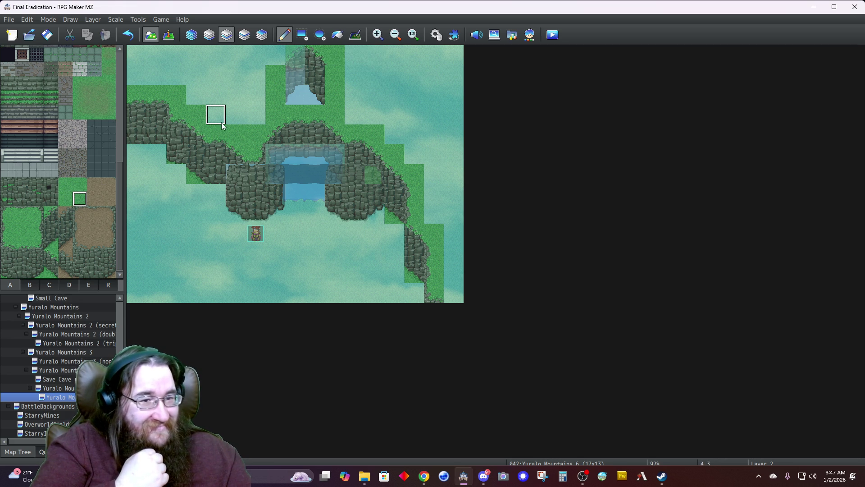
click(171, 156)
click(16, 226)
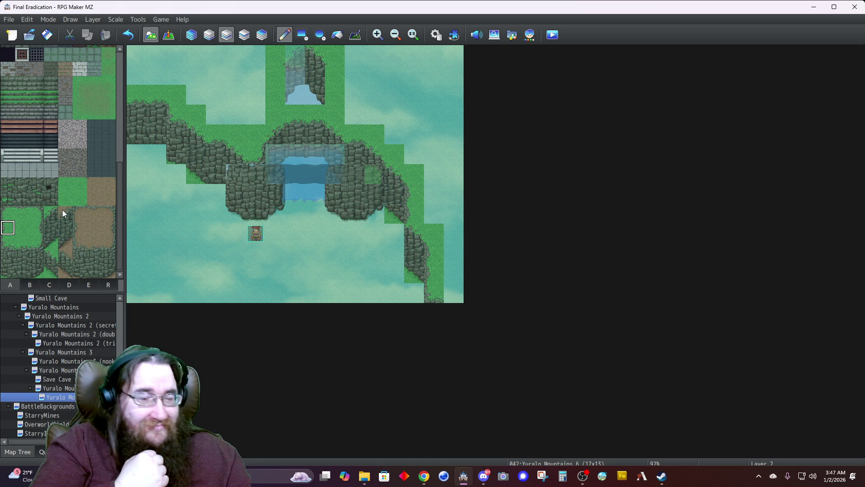
click(334, 78)
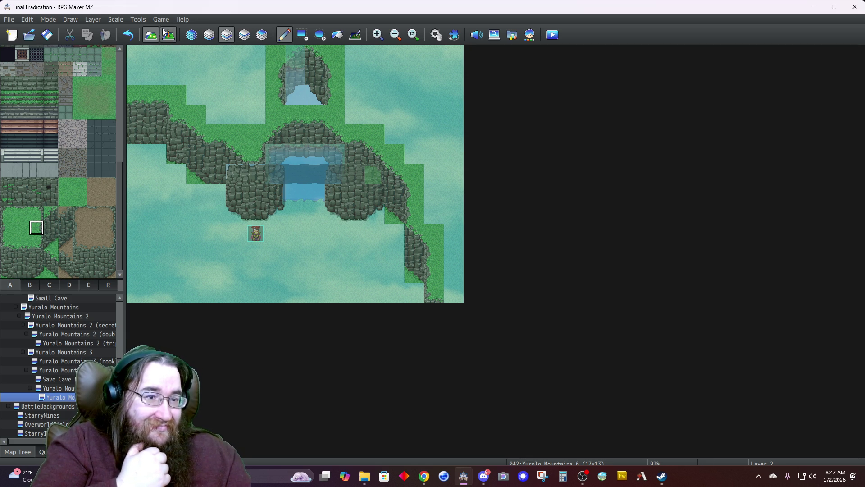
click(191, 35)
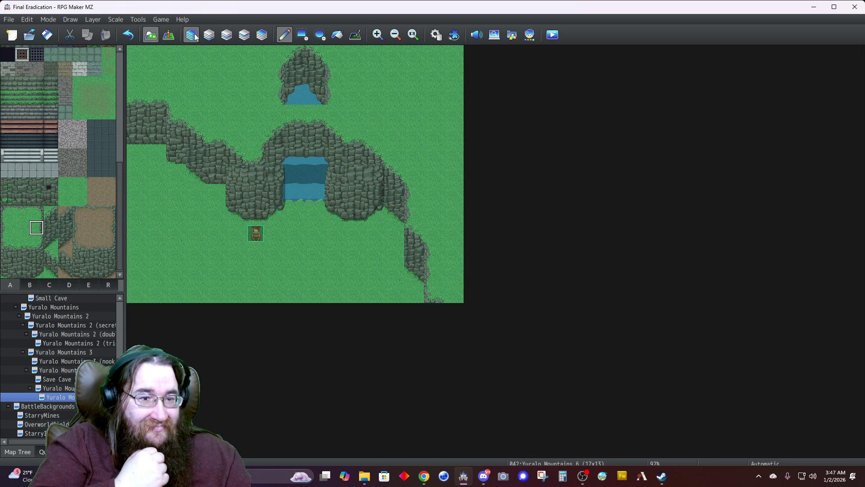
Step: Try painting grass over the water row below the upper pool on Layer 1, then undo it
click(227, 35)
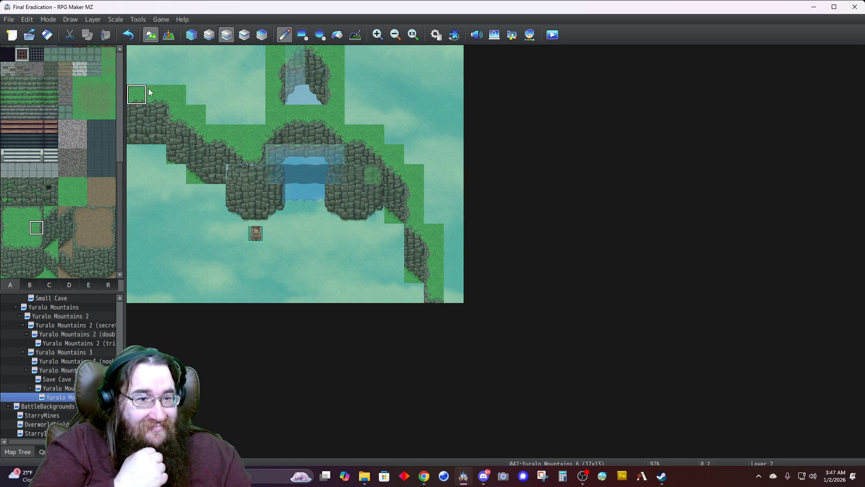
click(208, 34)
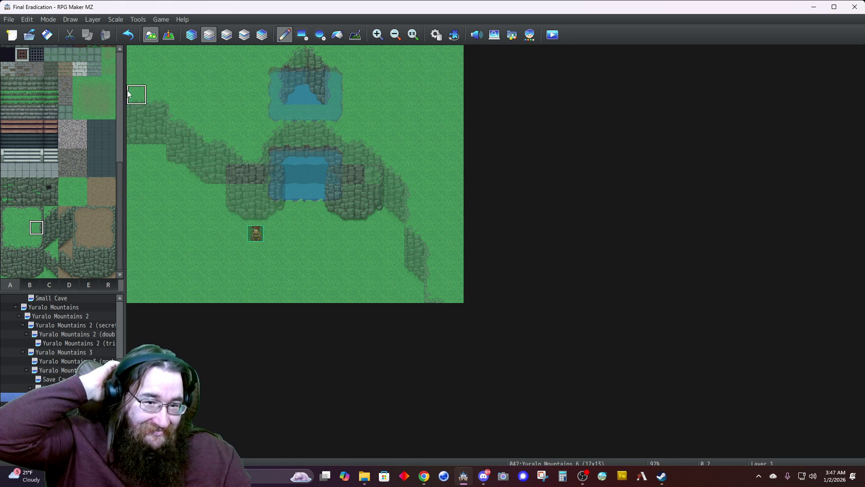
click(20, 212)
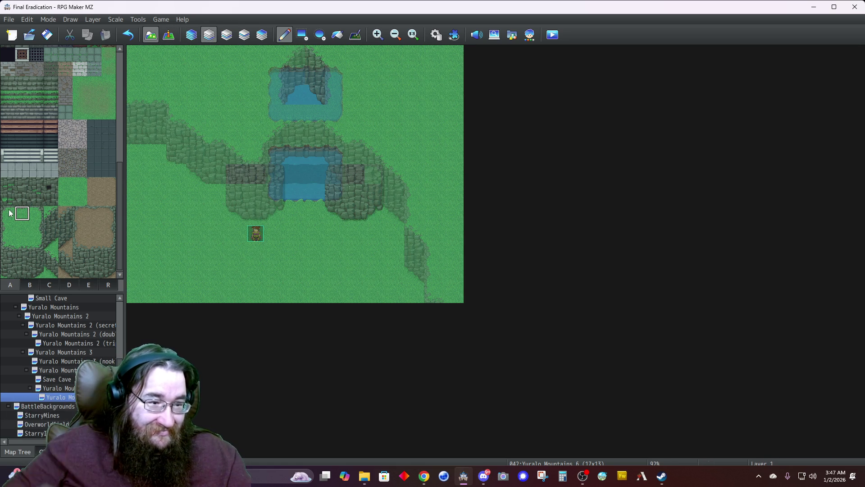
mouse_move(296, 112)
mouse_down()
mouse_move(316, 112)
mouse_move(292, 126)
mouse_up()
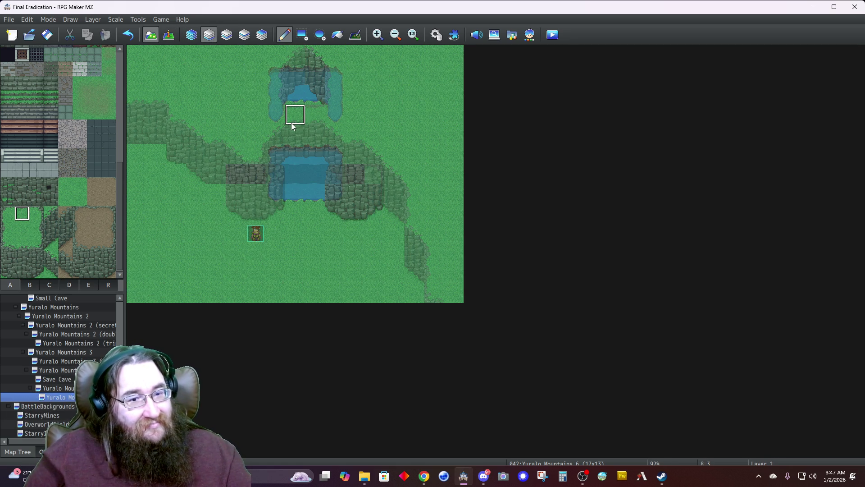
key(ctrl+z)
key(ctrl+z)
Step: Inspect Layers 2 and 3 and Automatic view, sampling tiles, and end on the rocks-and-plants page
click(227, 34)
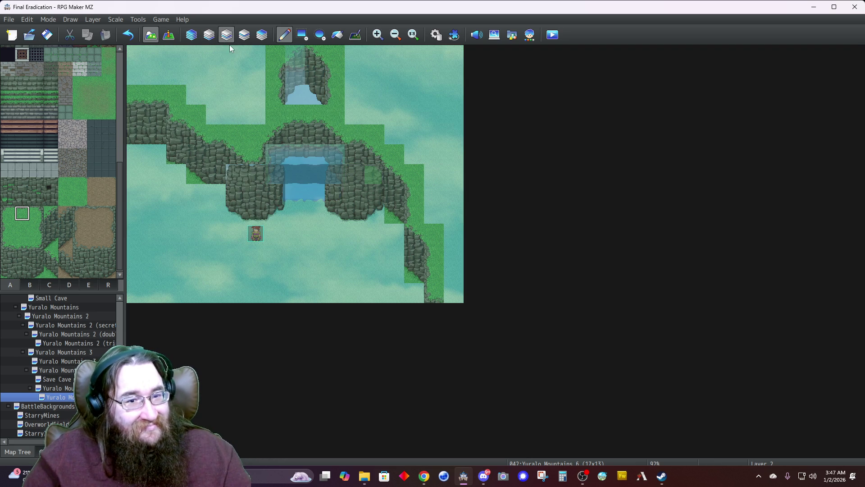
right_click(295, 114)
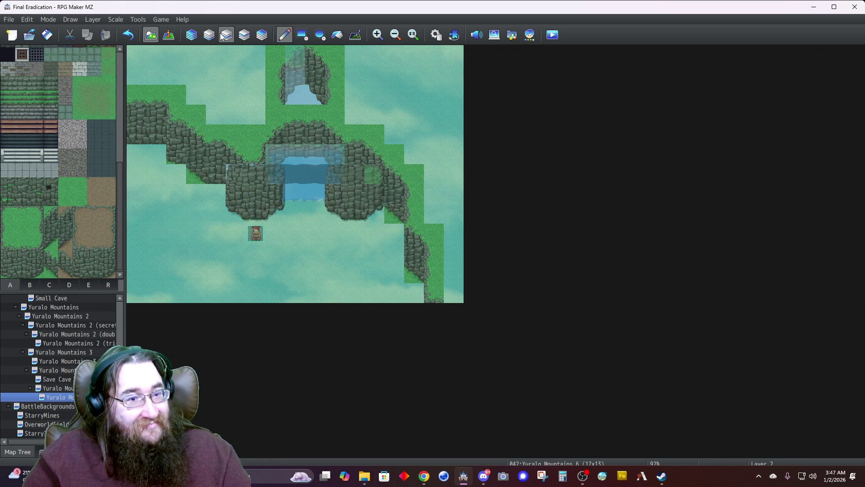
click(245, 35)
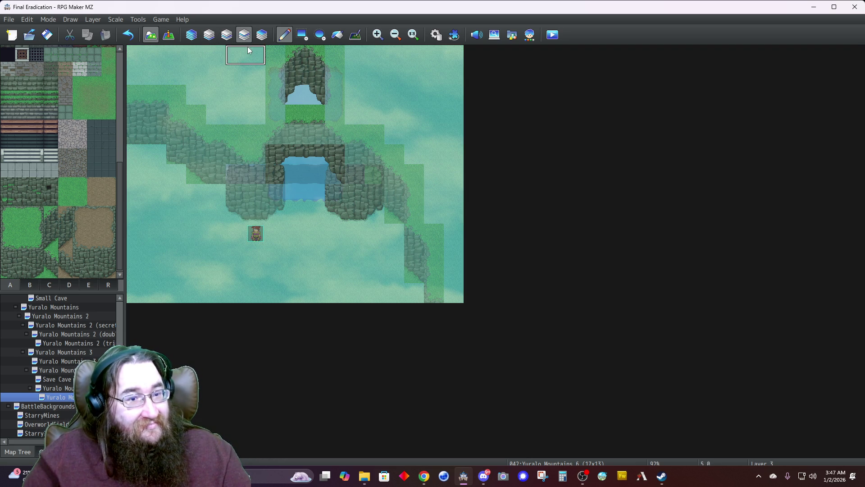
click(227, 35)
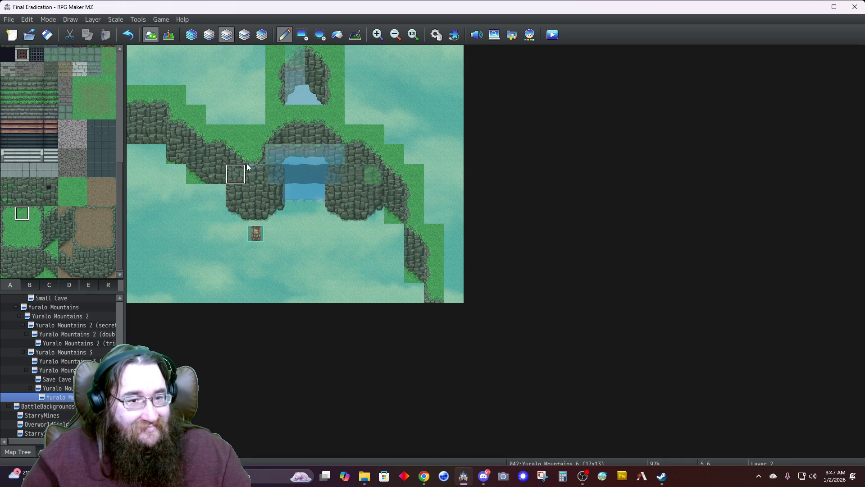
click(192, 36)
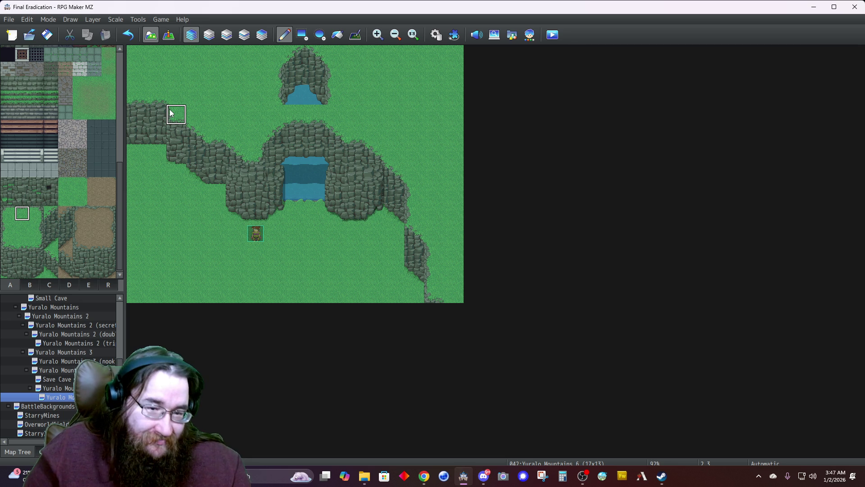
click(233, 38)
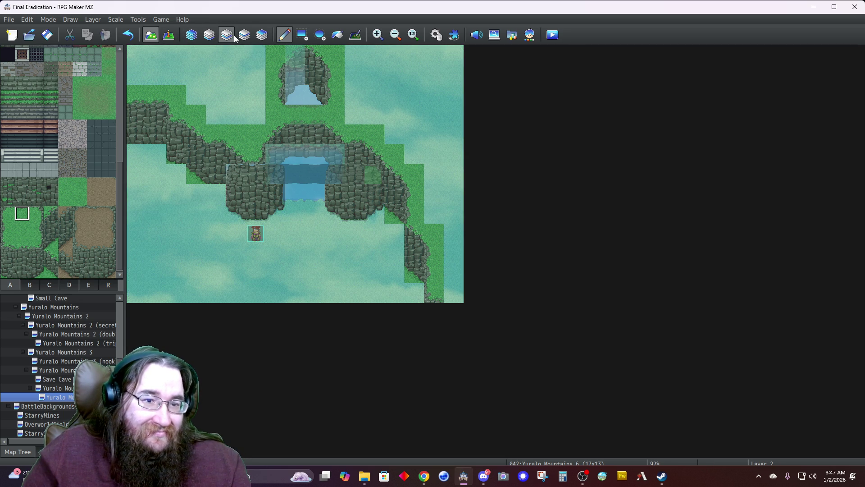
click(246, 39)
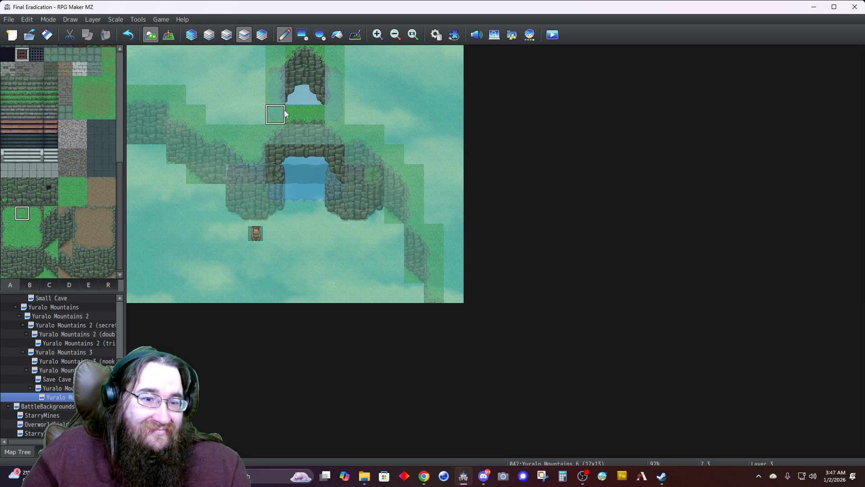
right_click(377, 94)
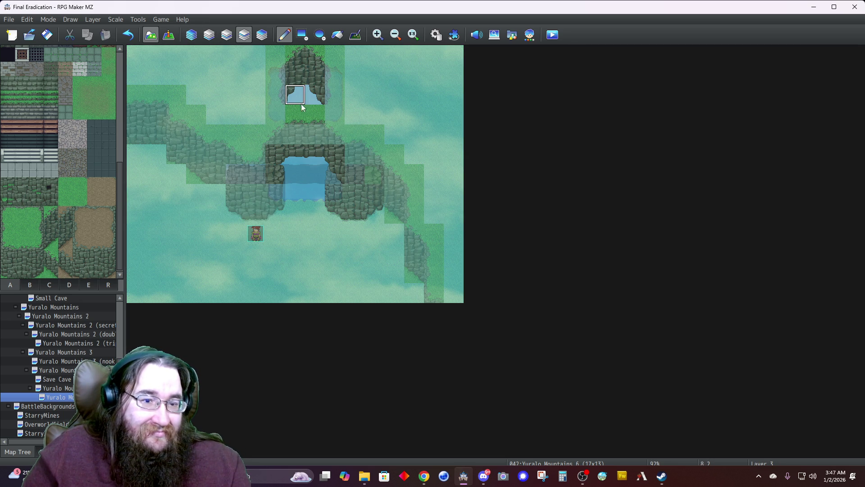
right_click(311, 115)
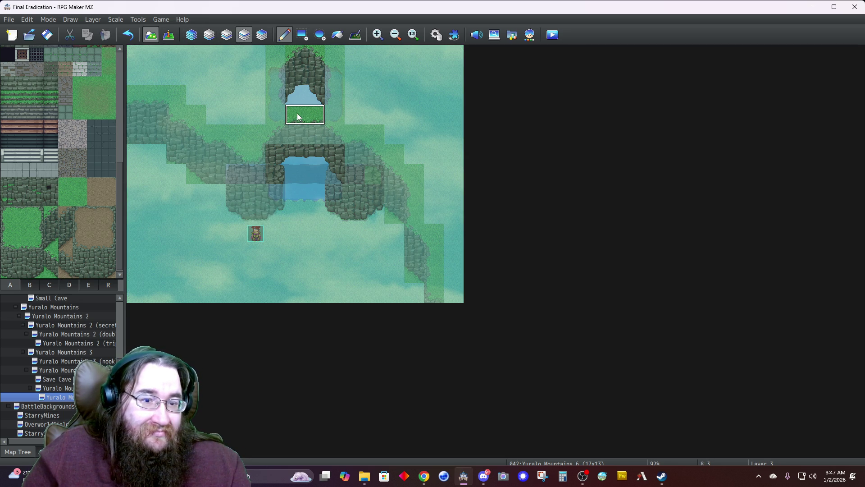
click(226, 34)
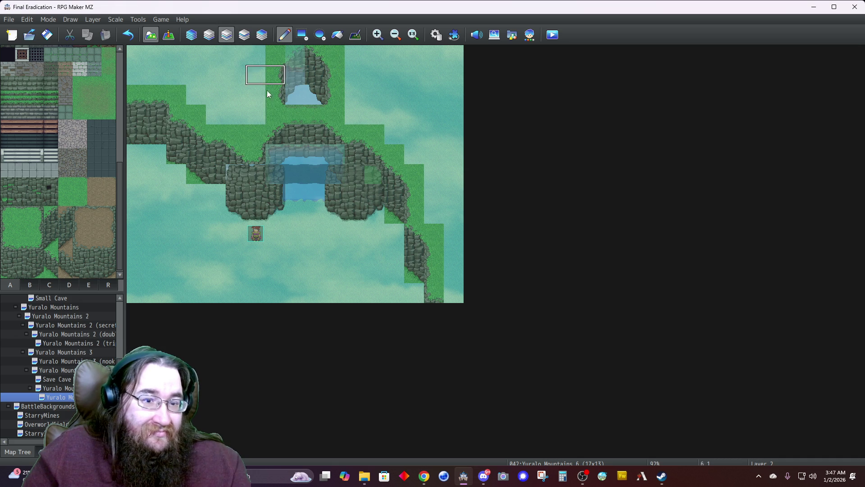
click(243, 35)
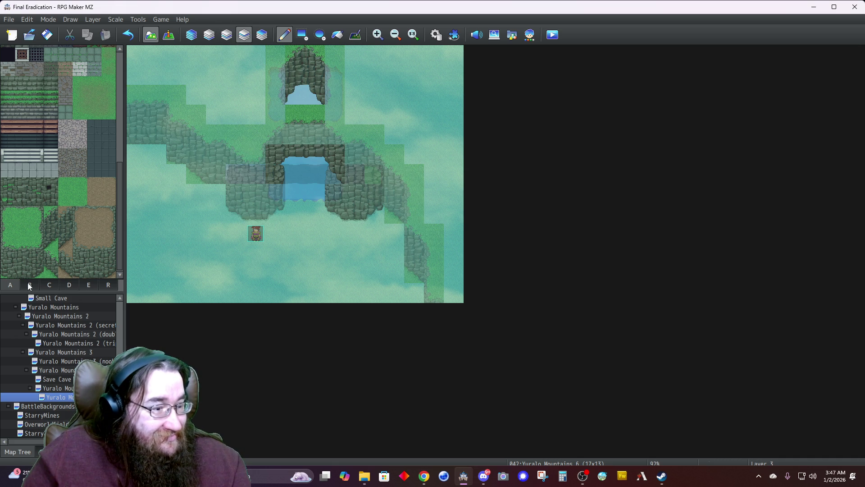
click(69, 284)
Step: Copy the four-tile cave mouth, stamp it one row higher, and cover the old row with grass
click(23, 230)
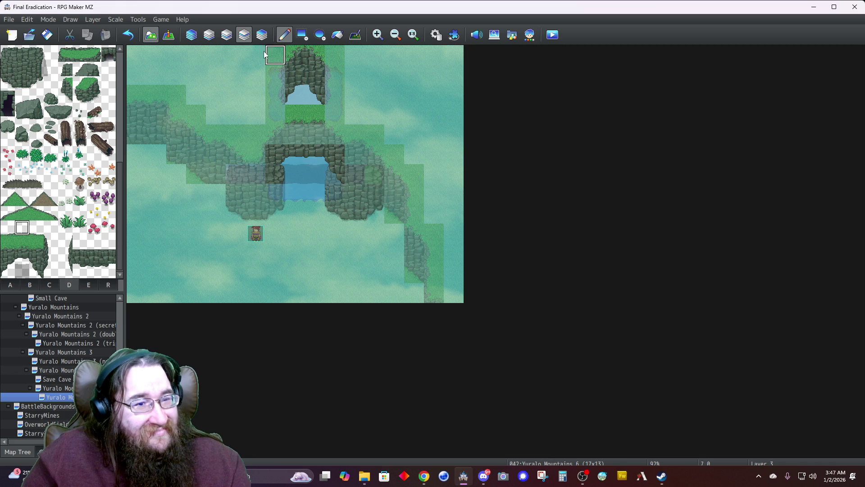
click(262, 35)
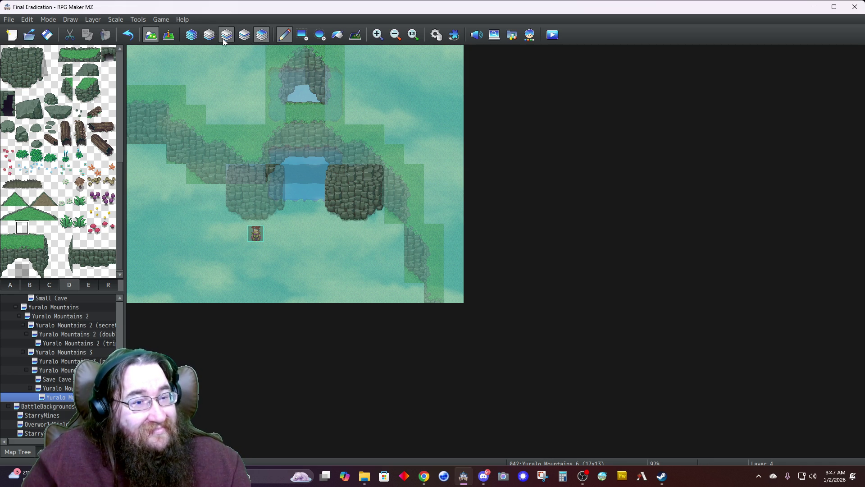
click(192, 37)
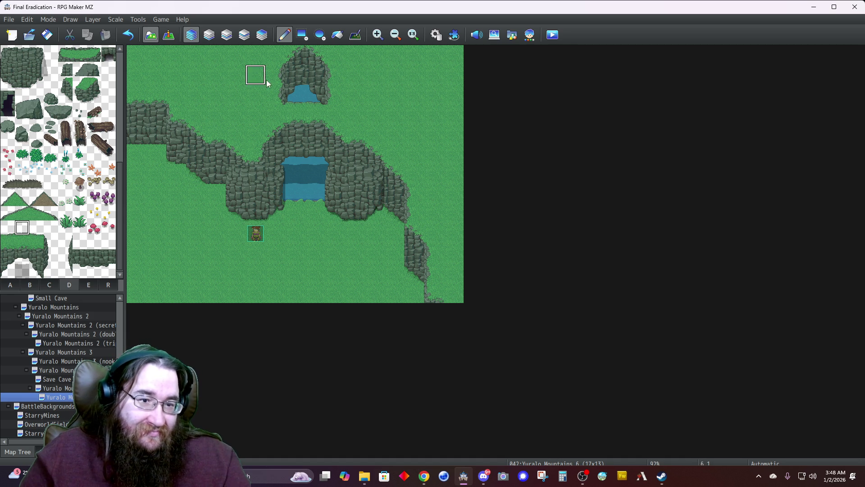
drag(275, 95, 328, 96)
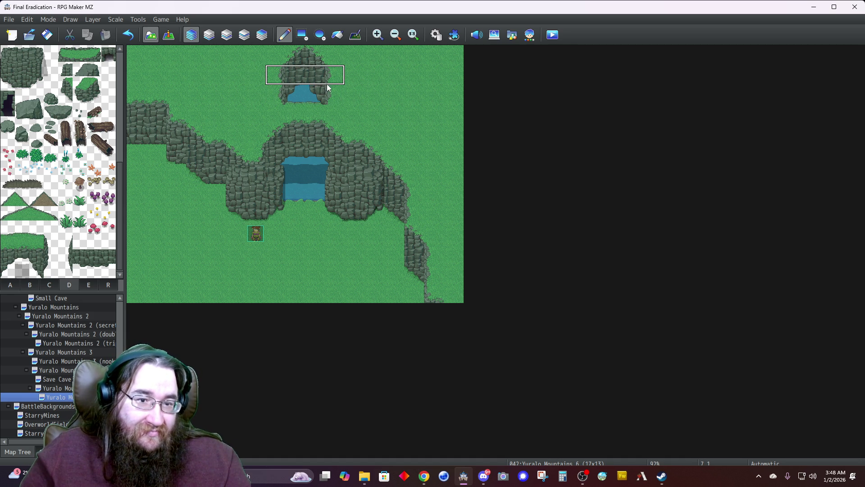
click(328, 77)
right_click(355, 92)
drag(352, 95, 265, 103)
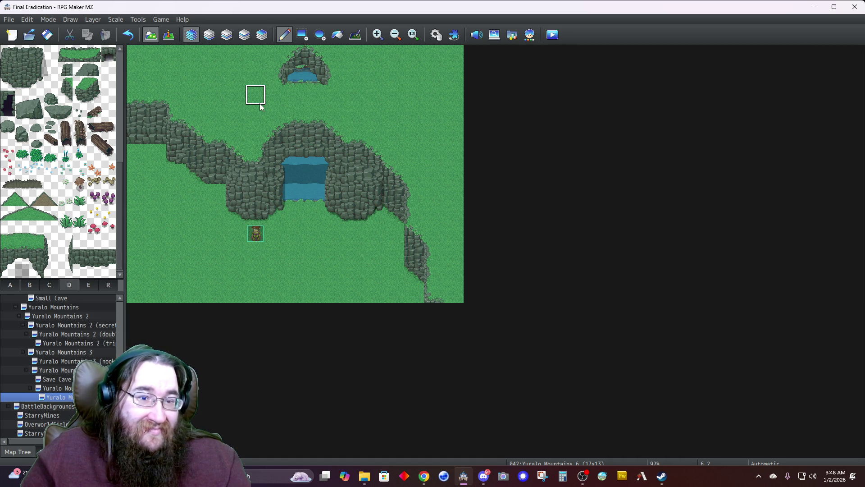
Step: On Layer 1, paint a water band across the upper outcrop and restore its leftmost tile to grass
key(F8)
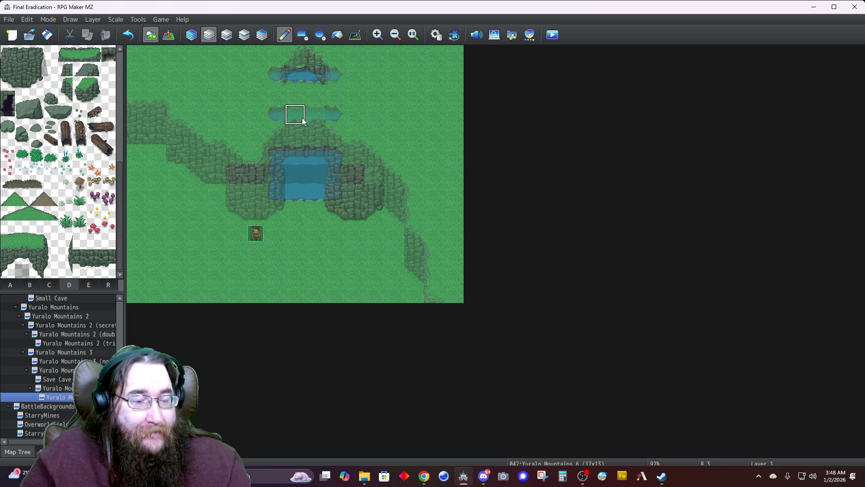
mouse_move(315, 93)
mouse_down()
mouse_move(276, 93)
mouse_move(319, 100)
mouse_move(333, 93)
mouse_up()
click(227, 34)
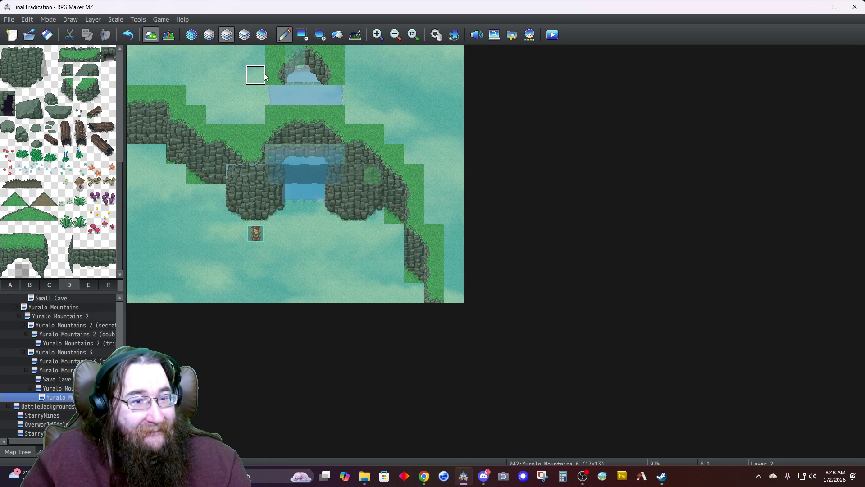
click(275, 94)
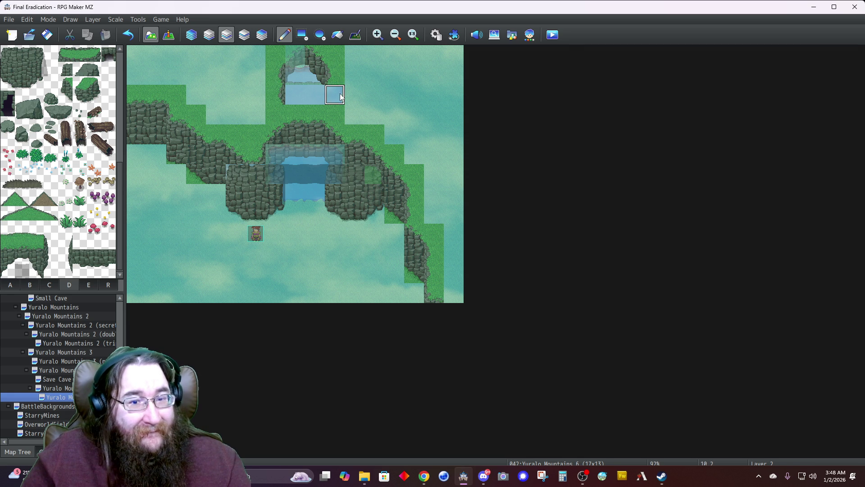
click(198, 37)
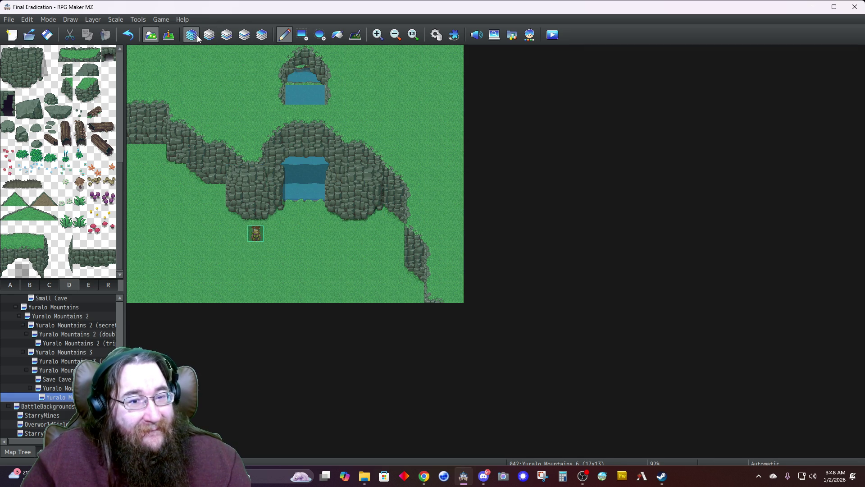
Step: Check Layers 2–4, then paint water at the top of the upper pool on Layer 1
click(227, 37)
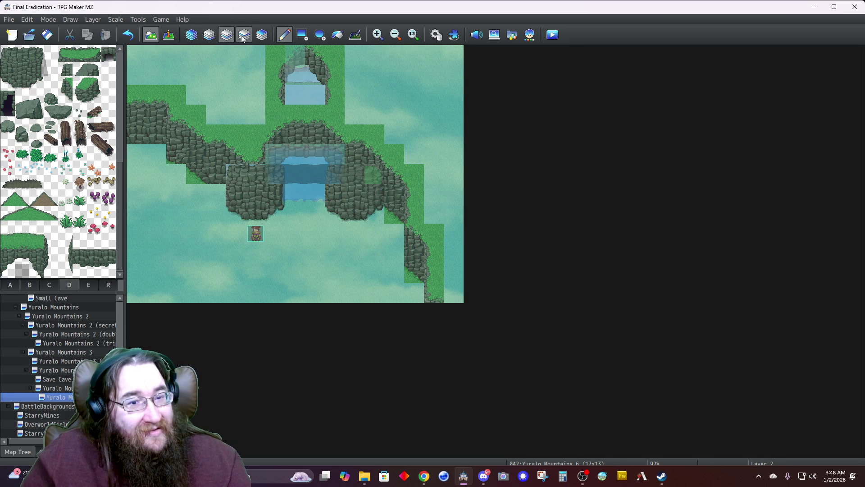
click(245, 37)
click(260, 37)
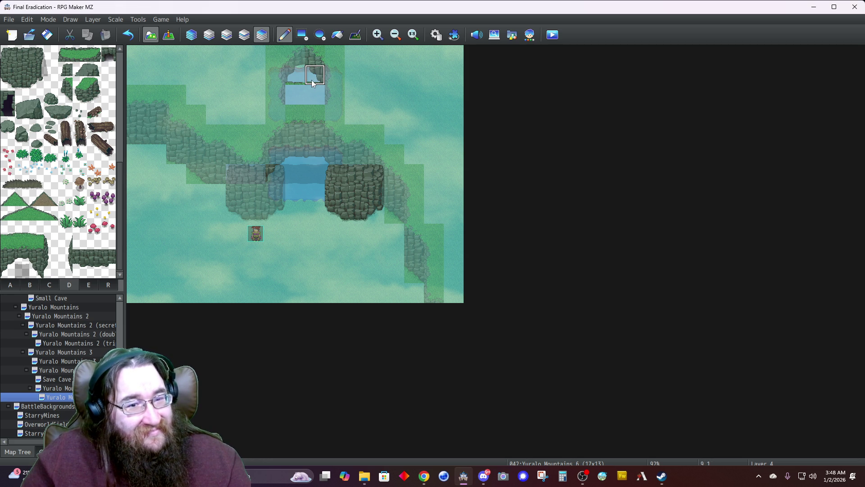
click(192, 35)
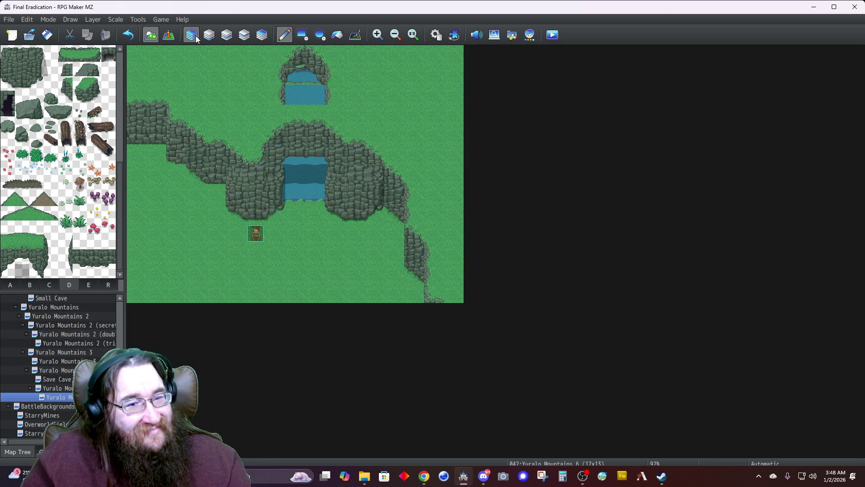
click(206, 38)
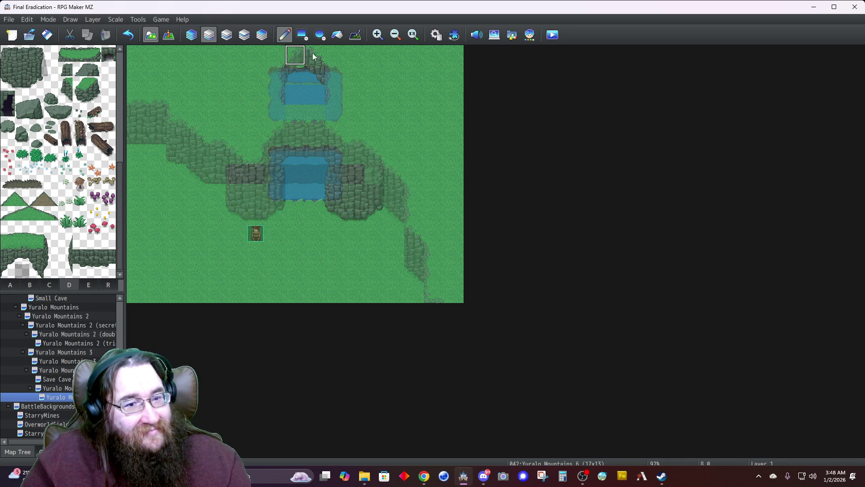
mouse_move(309, 60)
mouse_down()
mouse_move(296, 53)
mouse_move(292, 81)
mouse_up()
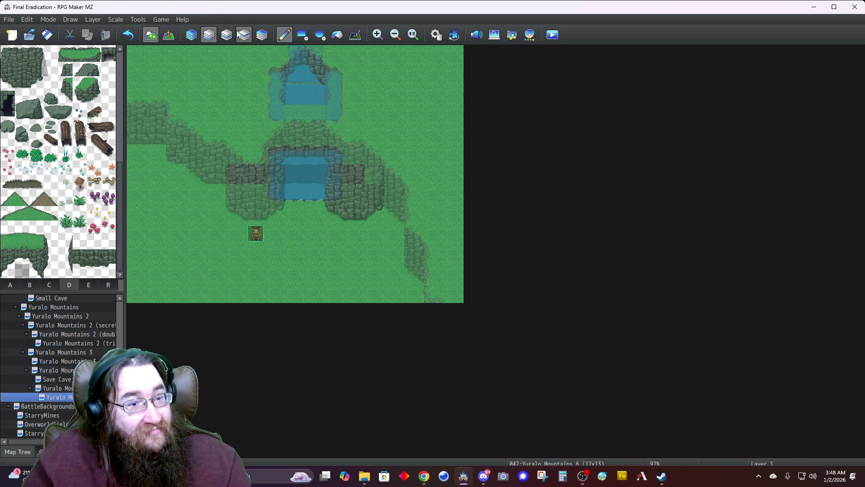
click(191, 36)
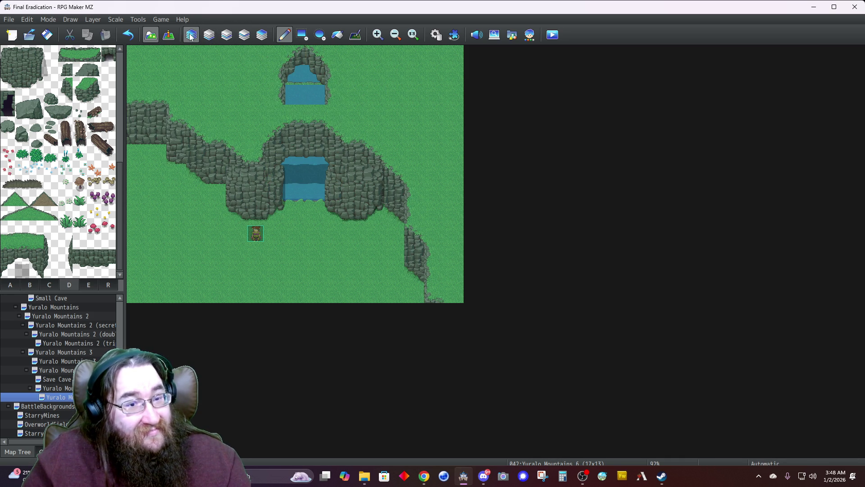
Step: On Layer 2, paint grass over the two water tiles below the upper pool
click(262, 35)
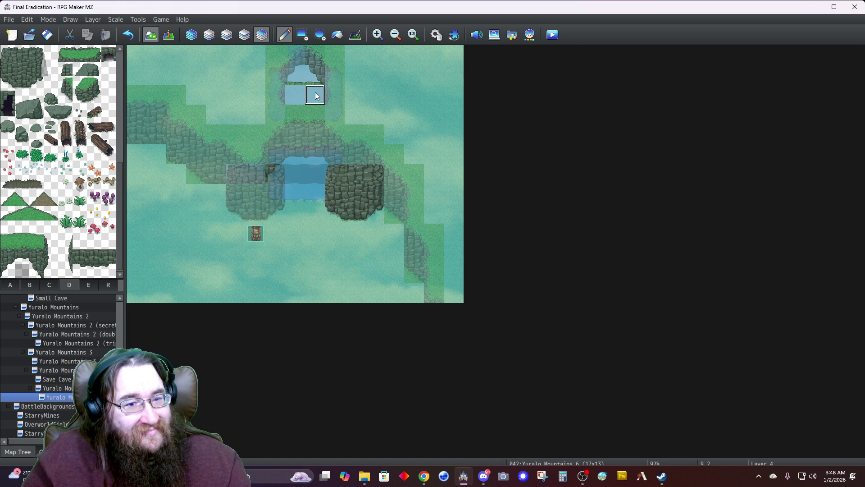
click(227, 34)
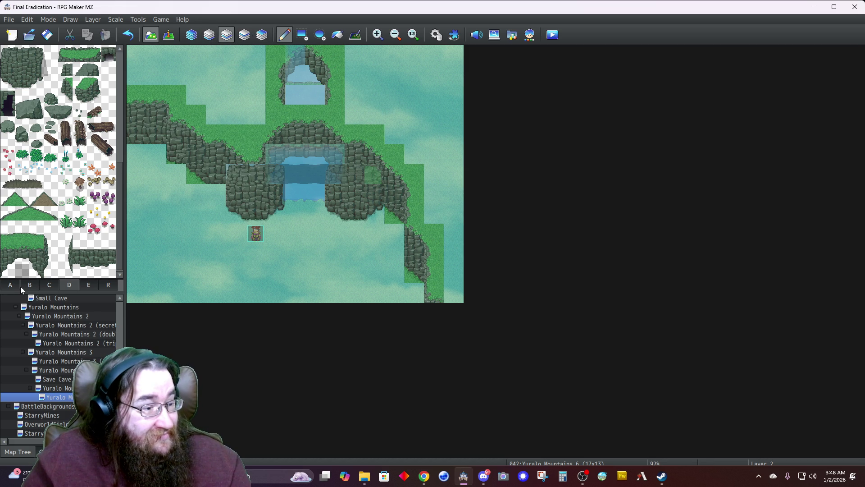
click(9, 286)
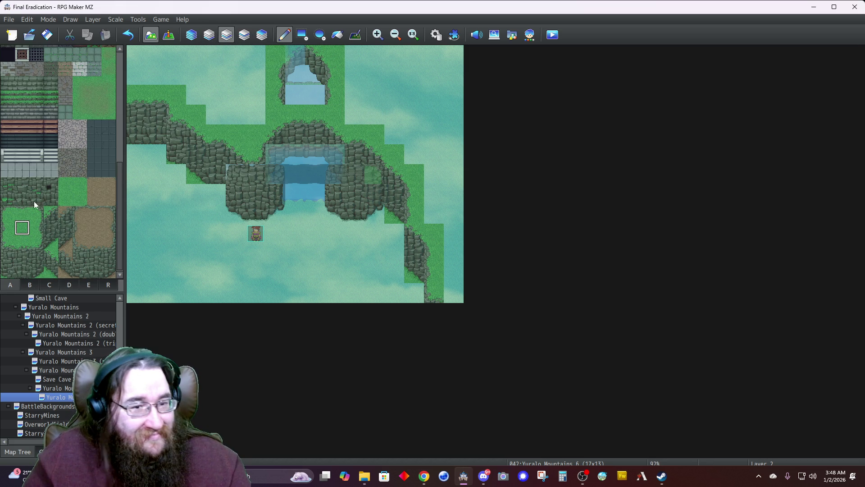
drag(321, 108, 281, 102)
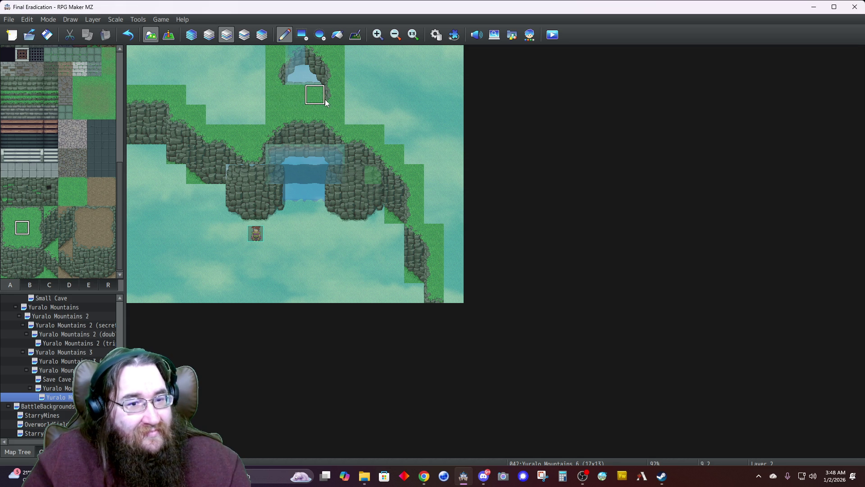
click(190, 38)
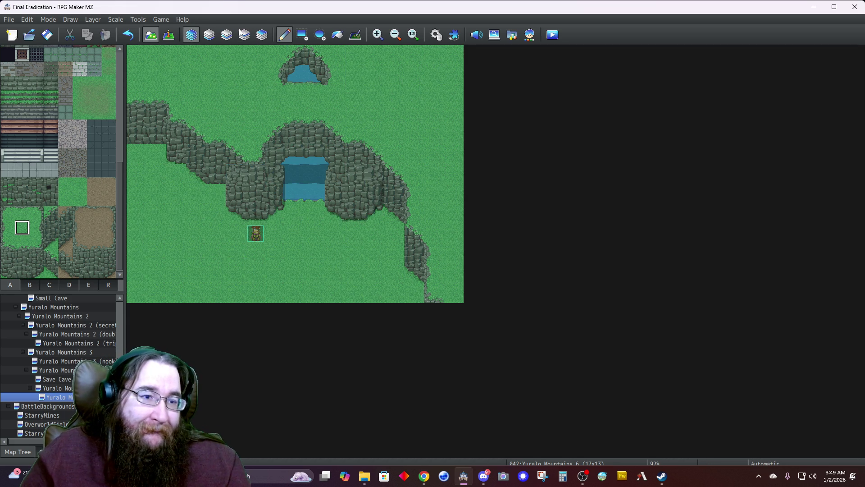
click(227, 35)
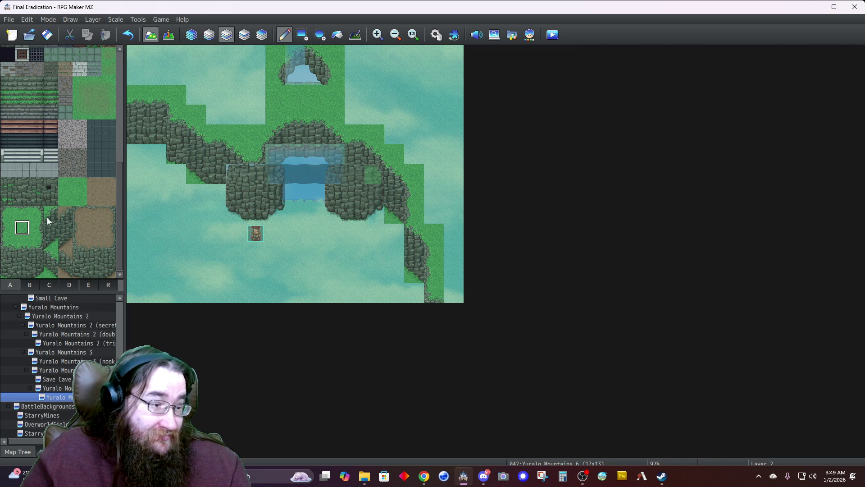
Step: On Layer 4, paint two matching tab D slope tiles on either side of the upper pool
click(70, 284)
click(8, 198)
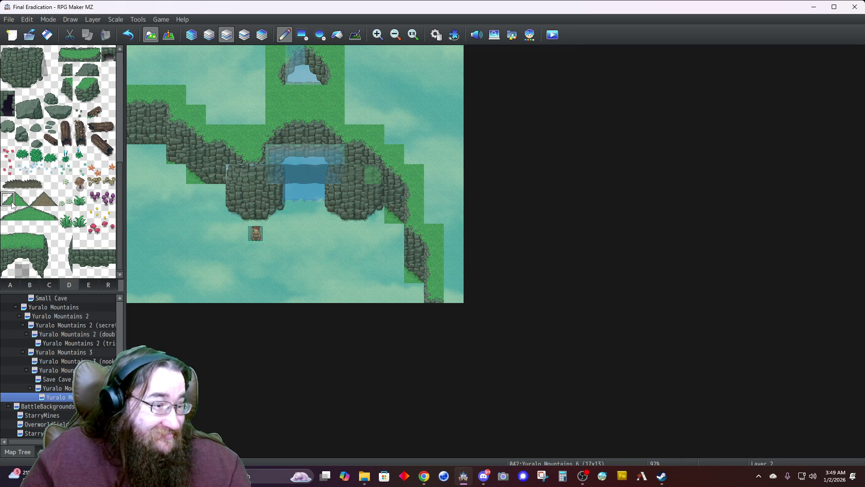
click(244, 35)
click(262, 35)
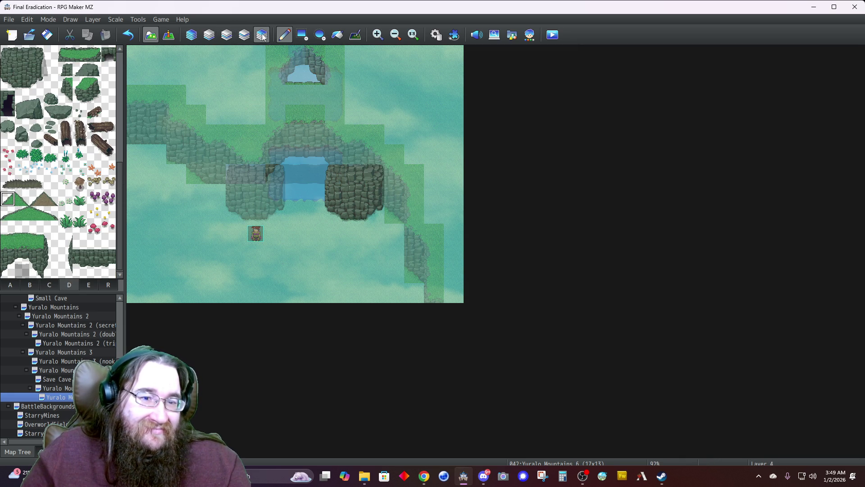
click(309, 95)
click(22, 201)
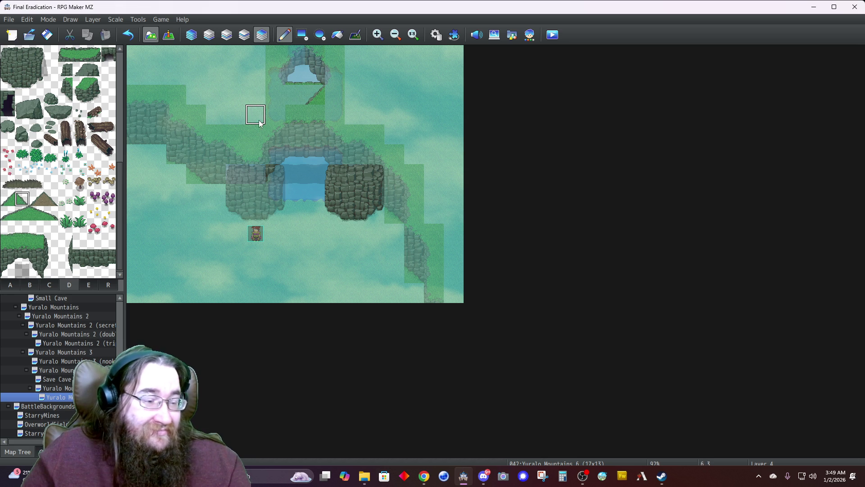
click(295, 95)
click(244, 35)
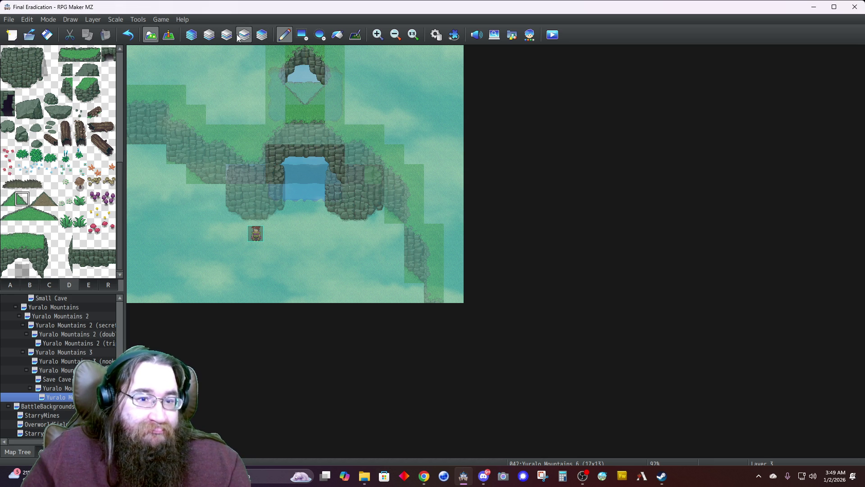
click(260, 34)
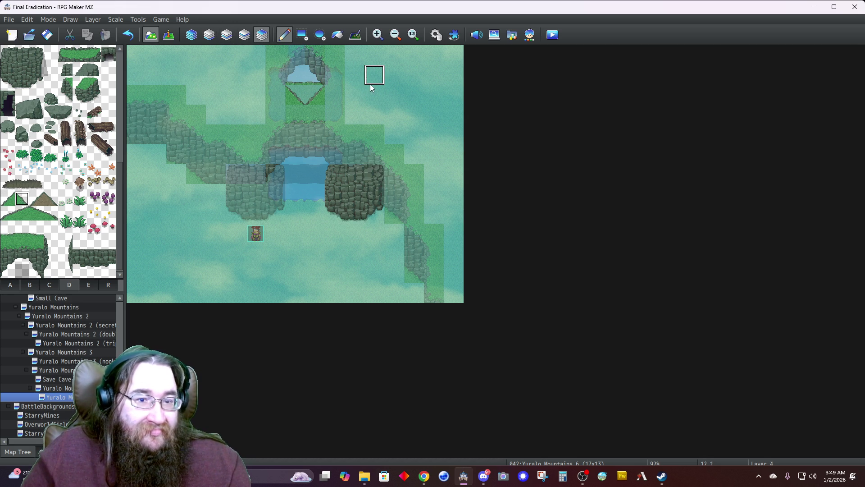
Step: On Layer 2, paint diamond-bottomed cave-top tiles around the upper pool and return to Automatic view
click(243, 37)
click(226, 36)
drag(313, 94, 290, 90)
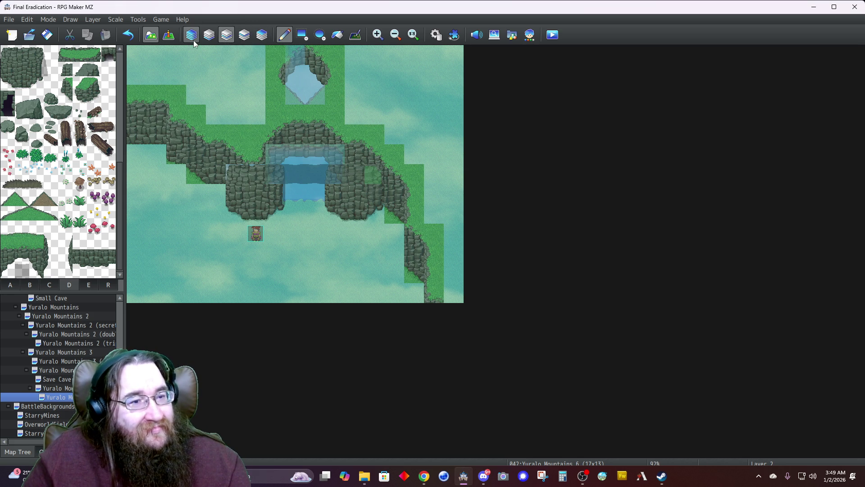
click(194, 41)
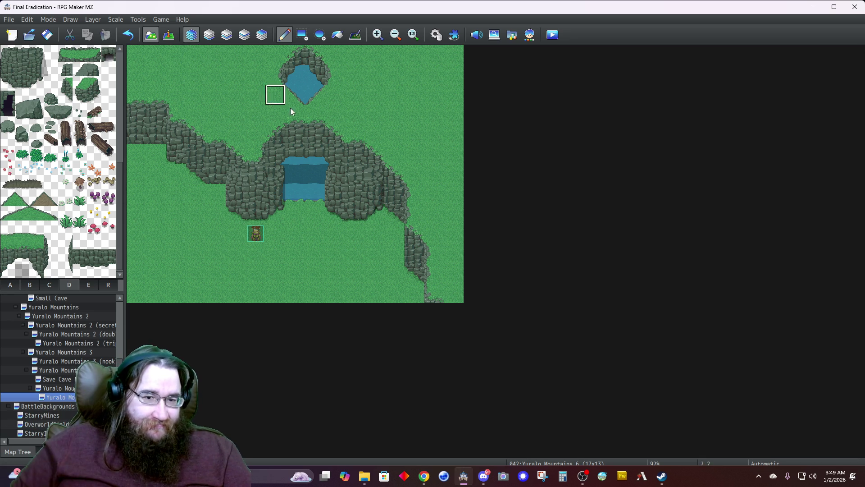
click(208, 35)
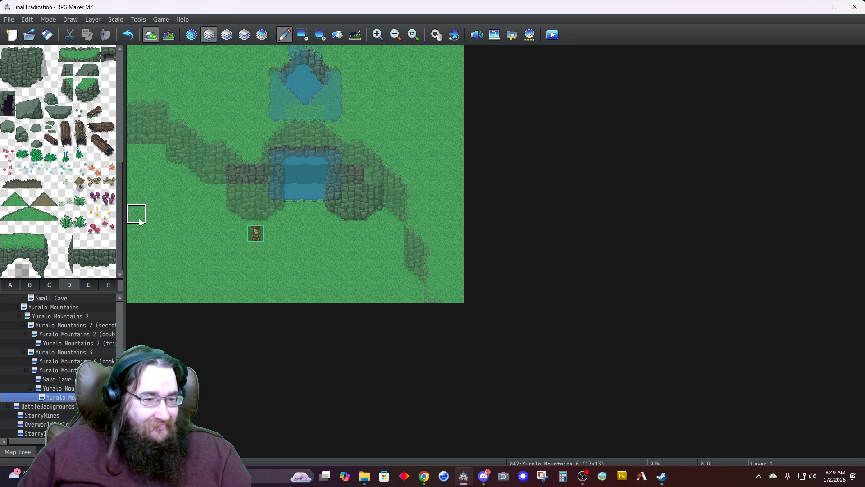
Step: Paint the tab A cliff autotile on the upper pond's left side, undoing stray tiles on Layers 1 and 2
click(9, 287)
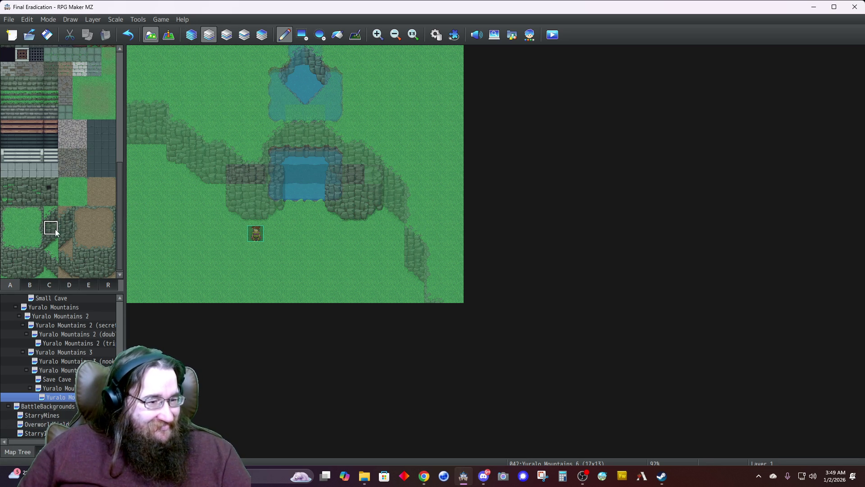
click(315, 75)
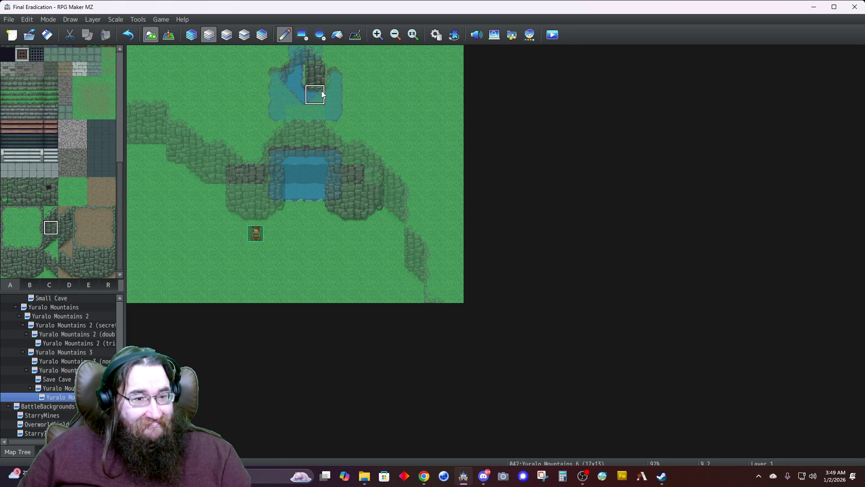
key(ctrl+z)
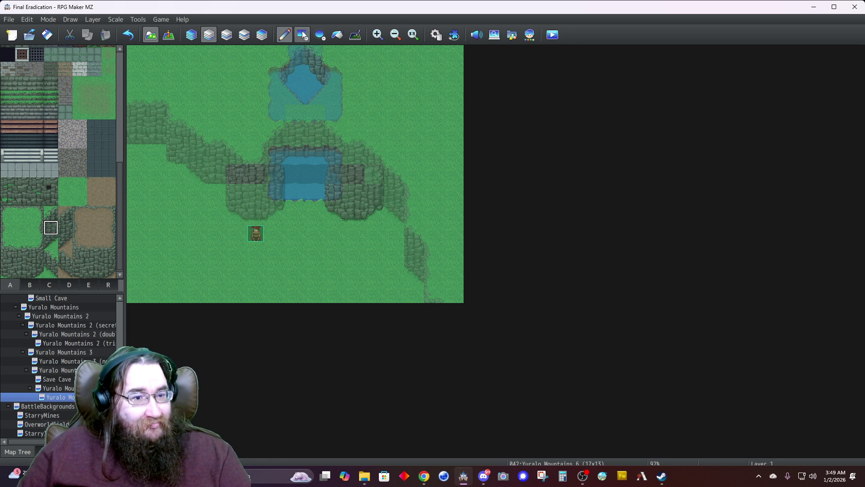
click(226, 36)
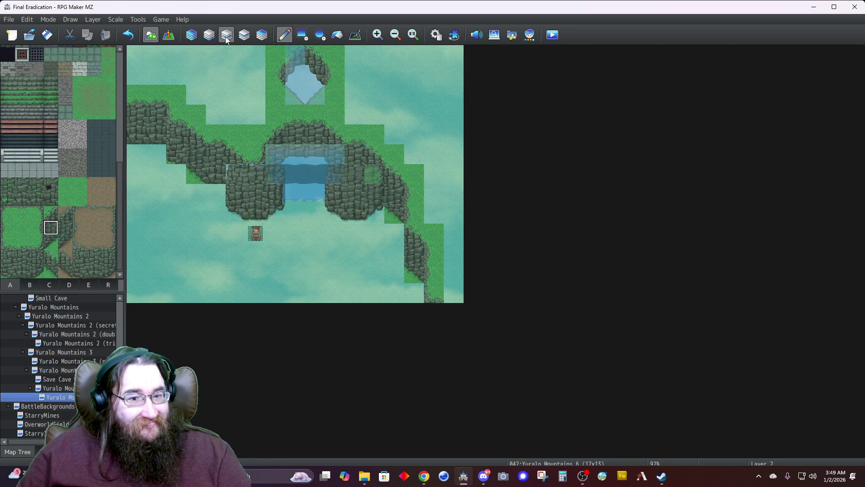
click(321, 75)
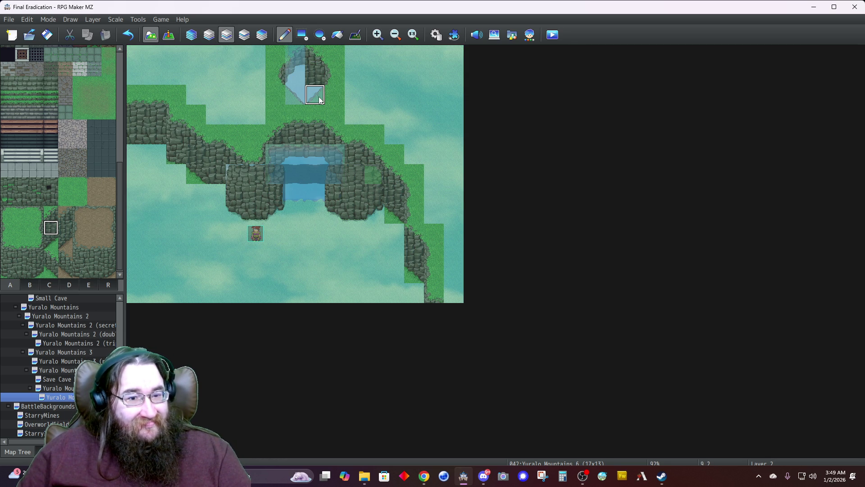
key(ctrl+z)
click(283, 80)
Step: Look over rock tiles on the rocks-and-plants page, then return to full view with ground autotiles shown
click(68, 284)
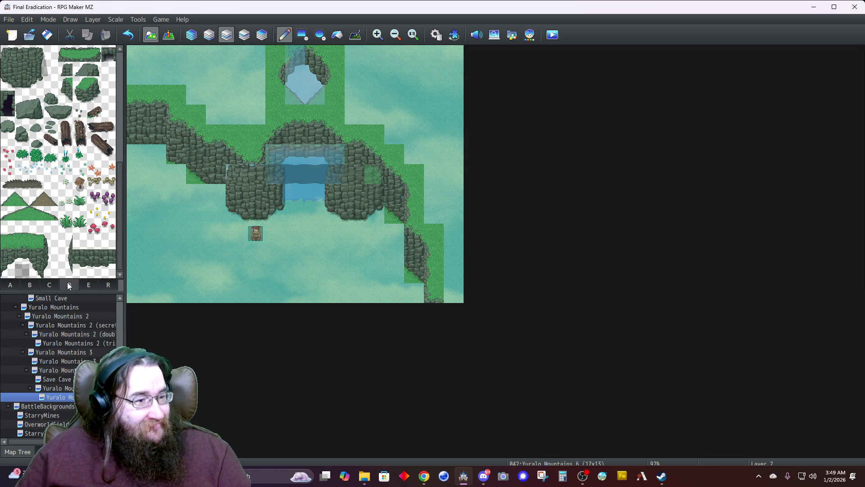
click(5, 83)
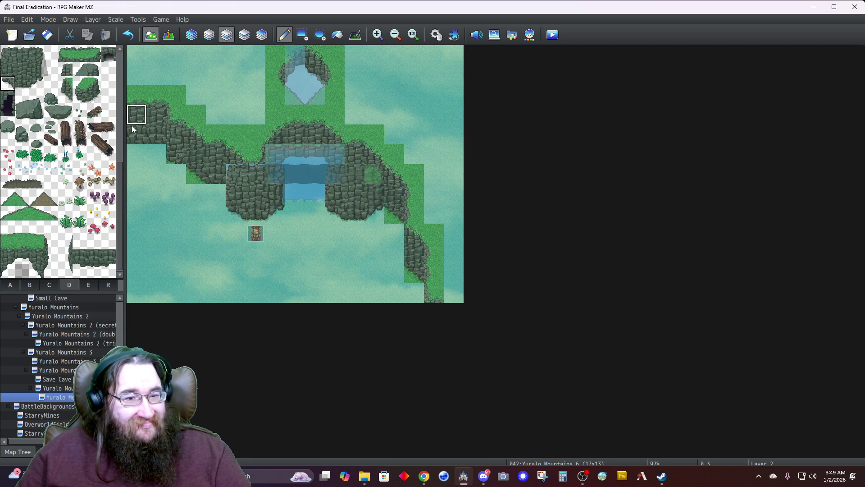
click(36, 83)
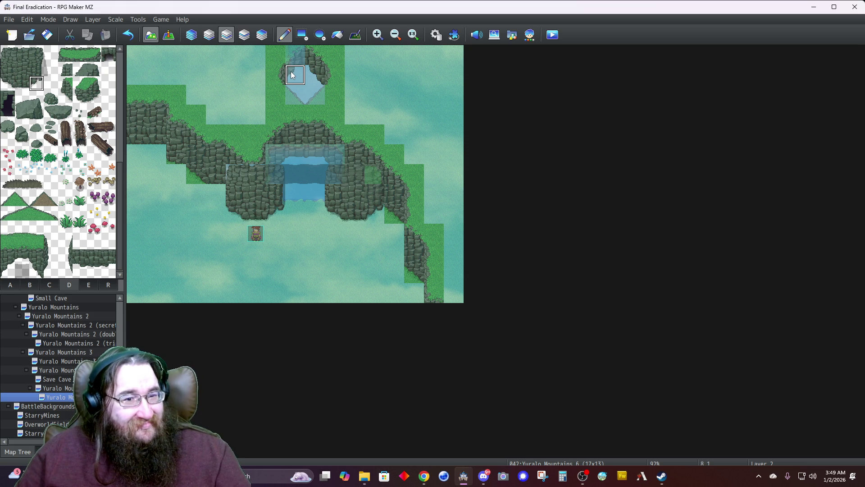
click(197, 33)
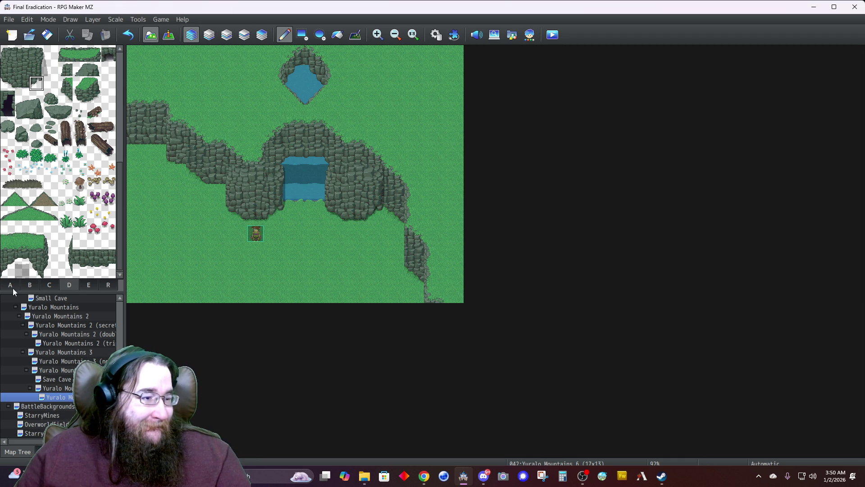
click(9, 286)
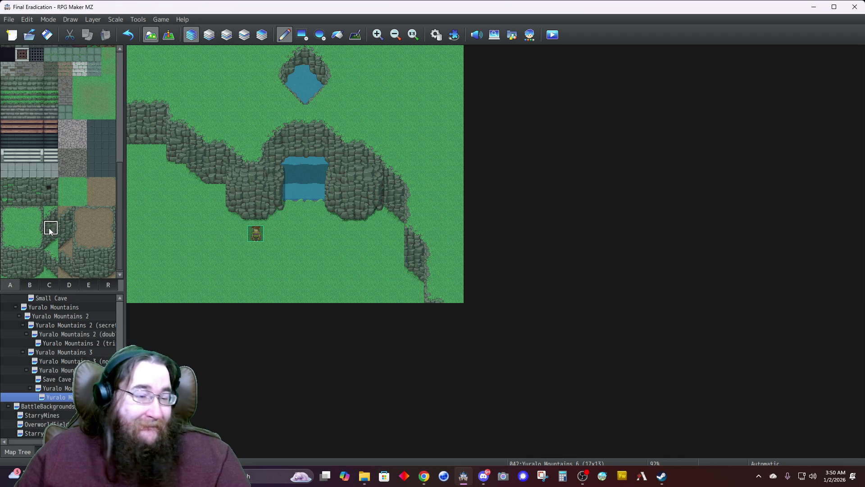
Step: Connect the cliff to the map's top edge above the pond, then inspect Layers 2–4 and return to Automatic
click(295, 54)
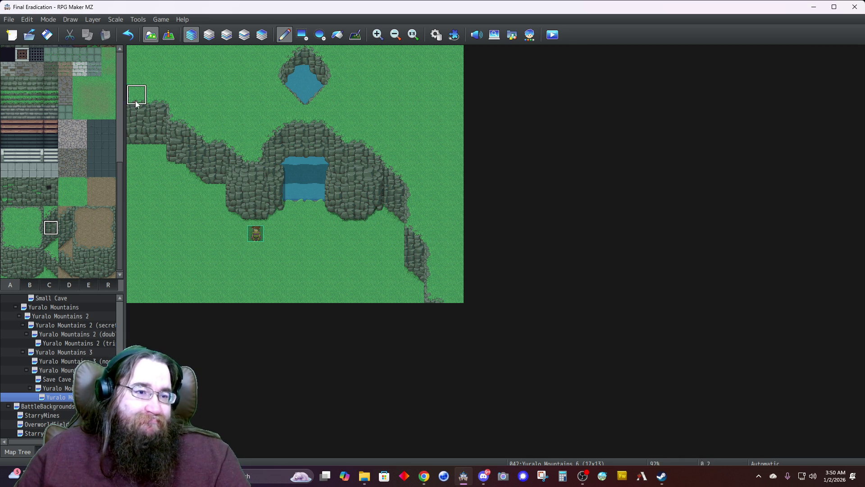
click(229, 35)
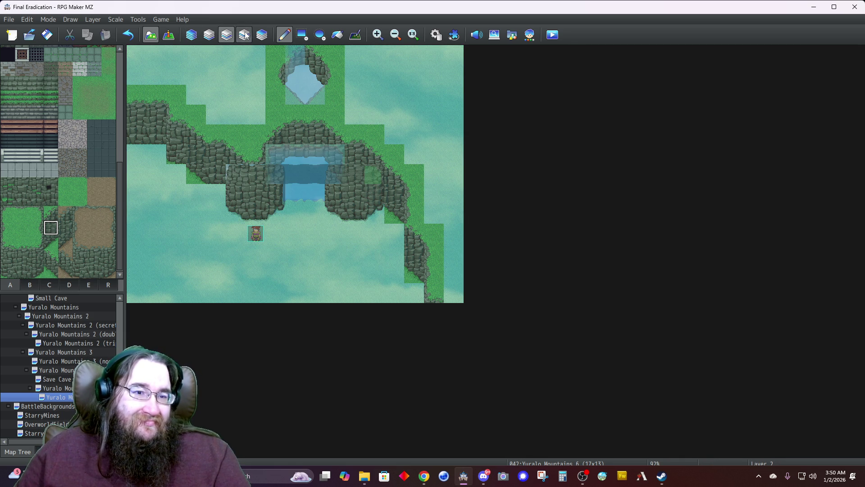
click(245, 35)
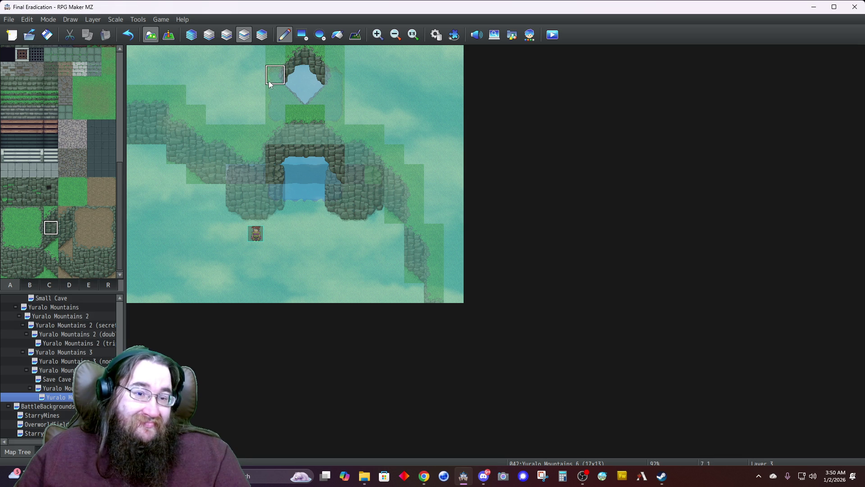
click(38, 256)
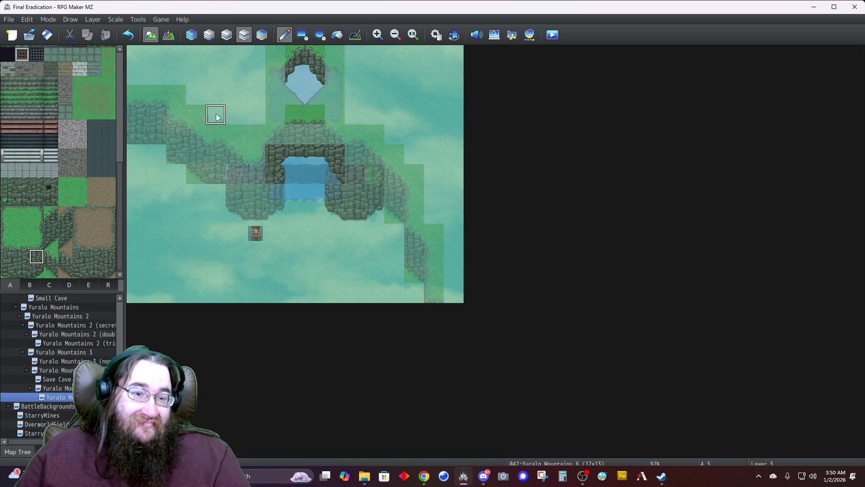
click(10, 258)
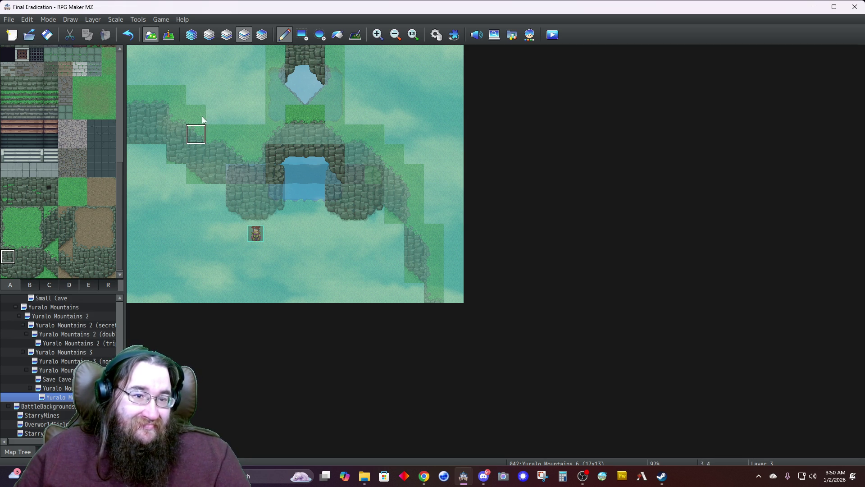
click(262, 36)
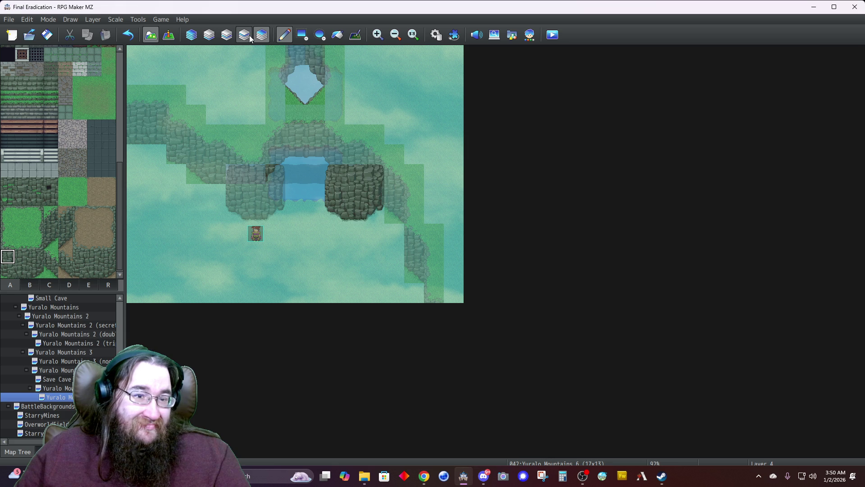
click(249, 37)
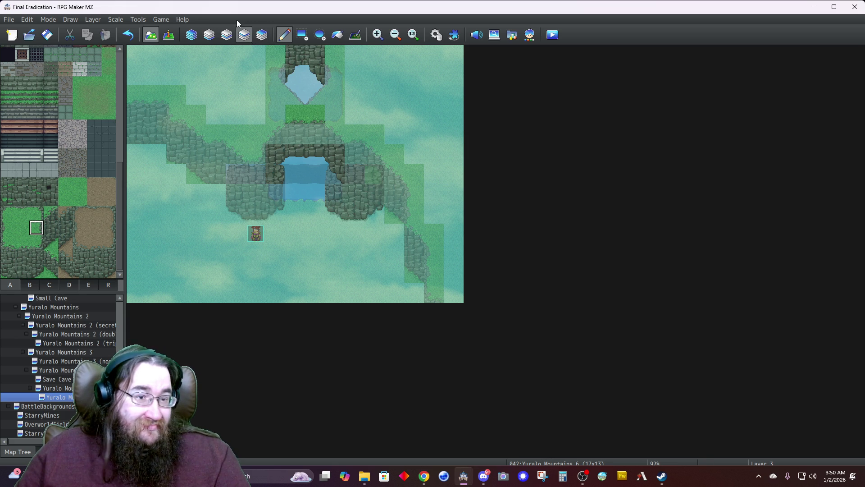
click(262, 36)
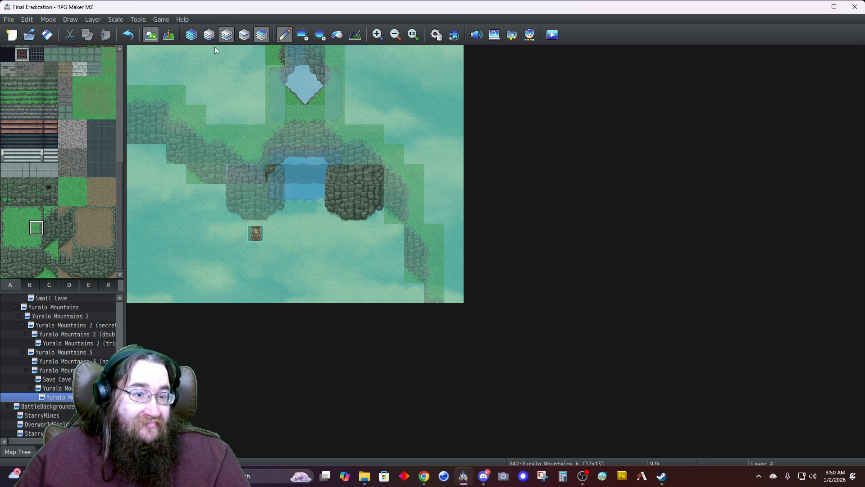
click(9, 229)
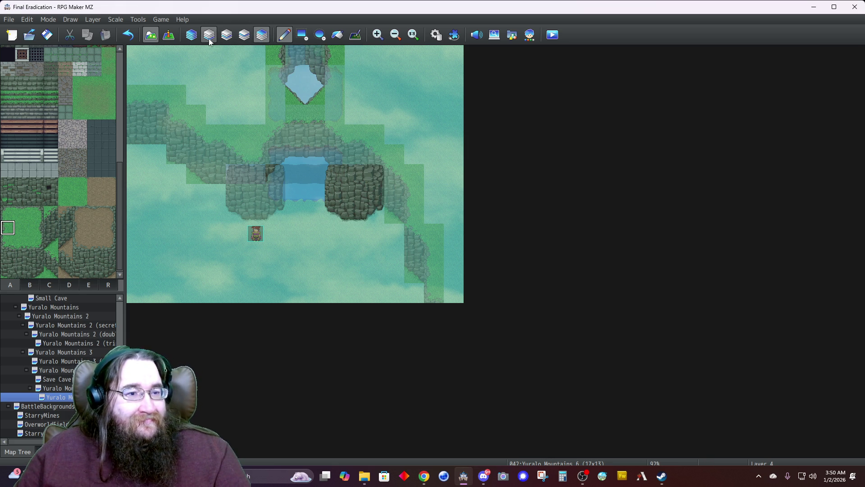
click(192, 35)
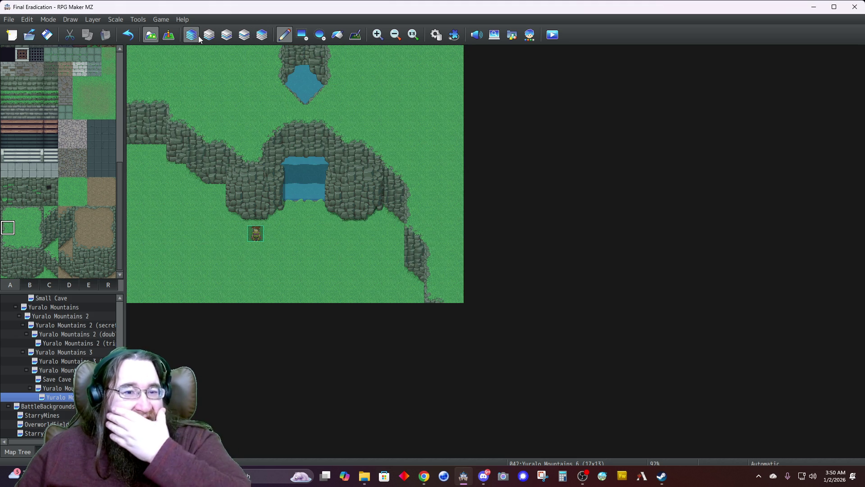
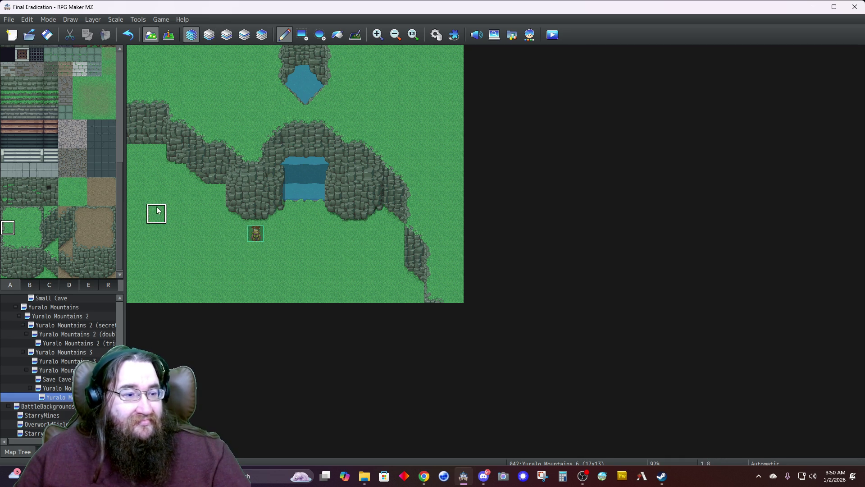
Step: Pick up the waterfall-top tile and repaint the rock tiles at the waterfall top on Layer 3
click(262, 35)
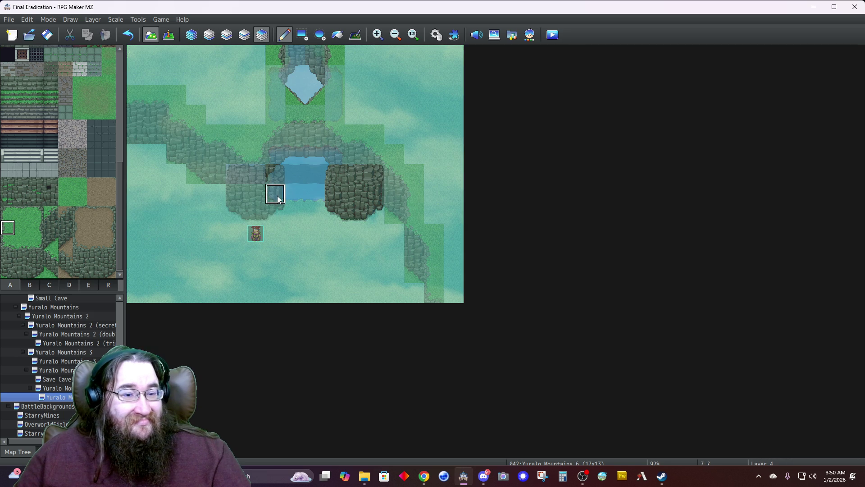
right_click(305, 70)
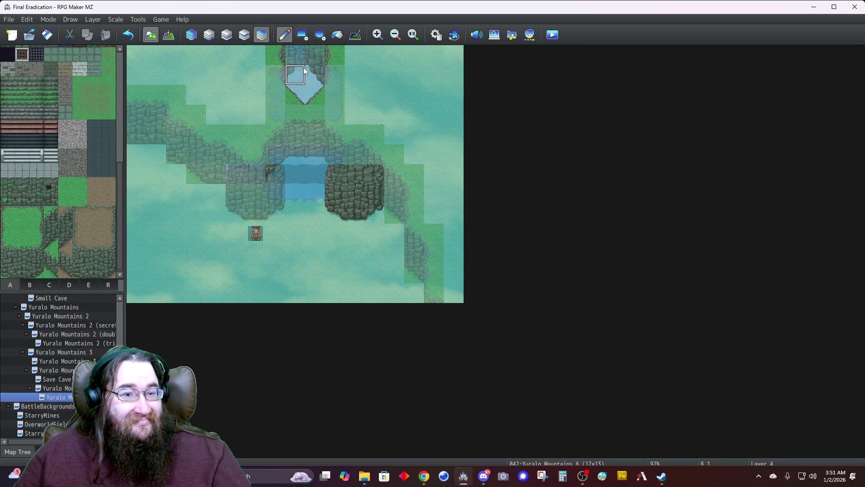
click(244, 35)
mouse_move(303, 93)
mouse_down()
mouse_move(293, 50)
mouse_move(289, 77)
mouse_move(272, 55)
mouse_move(297, 60)
mouse_up()
click(226, 36)
click(209, 36)
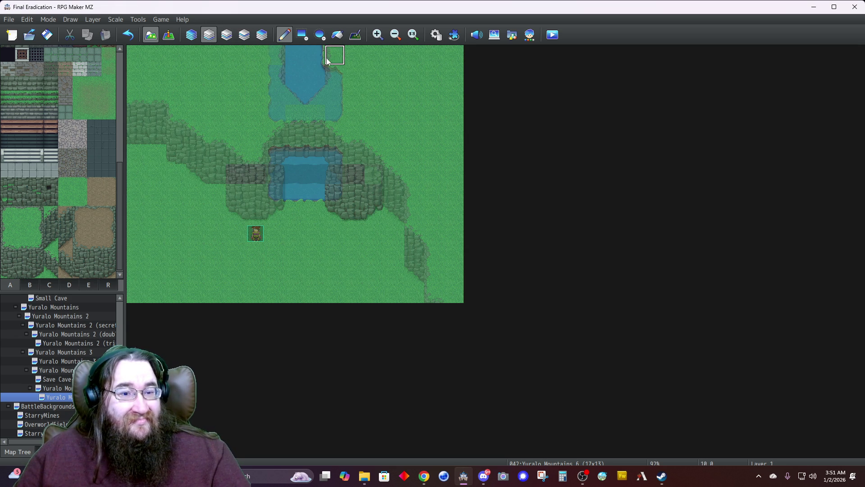
click(227, 36)
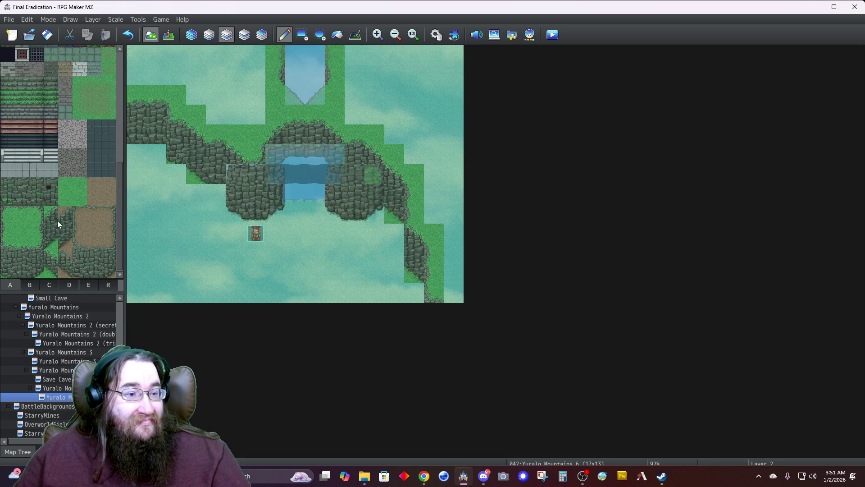
scroll(54, 207, up, 10)
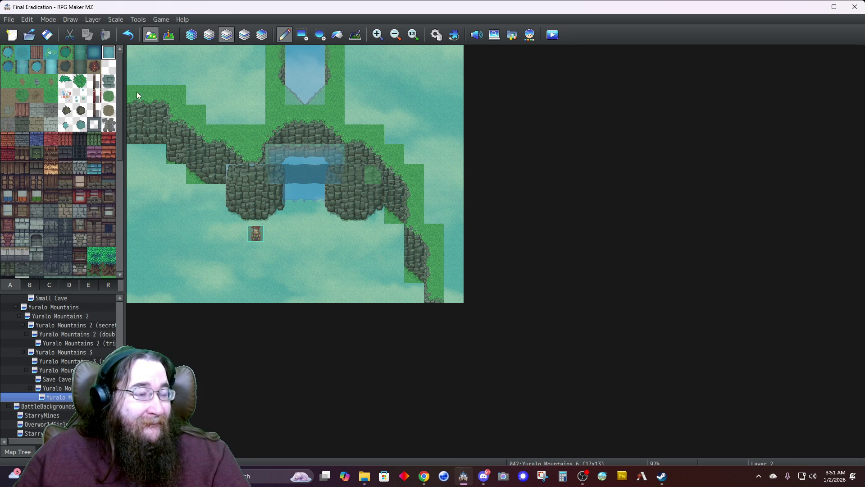
Step: Paint water down the upper stream and falling water across the pool's top row
click(209, 34)
mouse_move(292, 54)
mouse_down()
mouse_move(311, 53)
mouse_move(303, 76)
mouse_move(311, 100)
mouse_up()
mouse_move(302, 157)
mouse_down()
mouse_move(315, 153)
mouse_move(299, 152)
mouse_up()
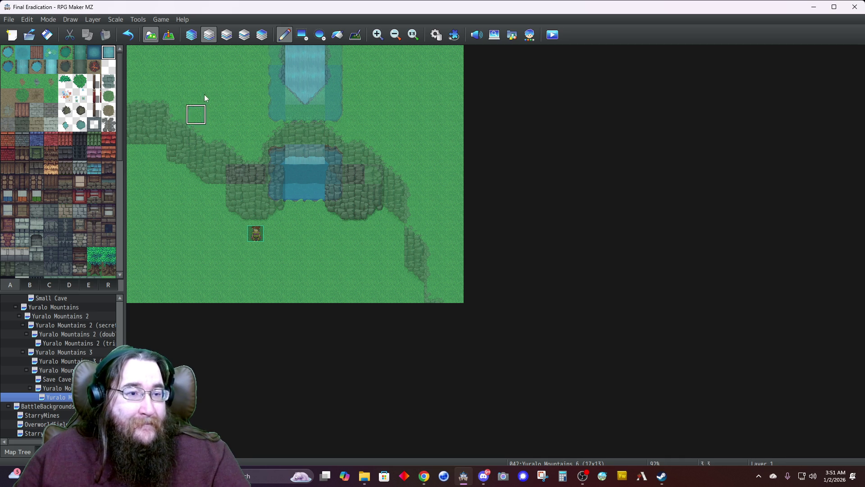
click(171, 36)
Step: Create a new event on the waterfall pool tile and start choosing its image
double_click(297, 175)
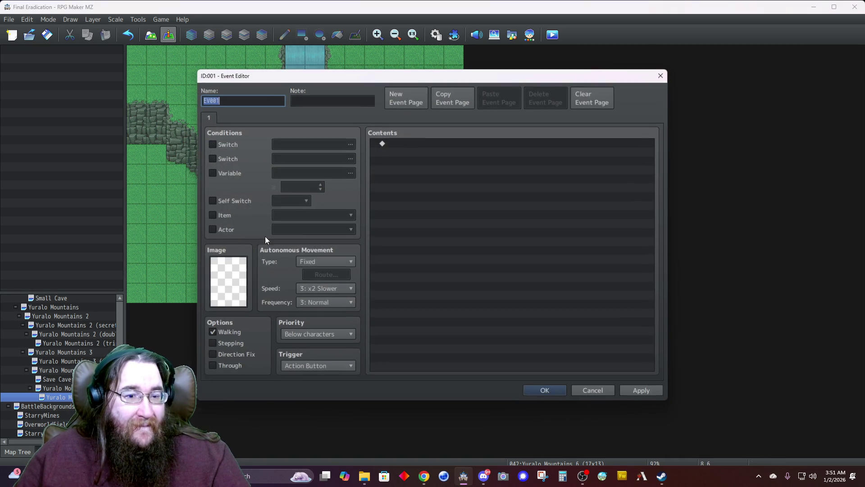
double_click(238, 283)
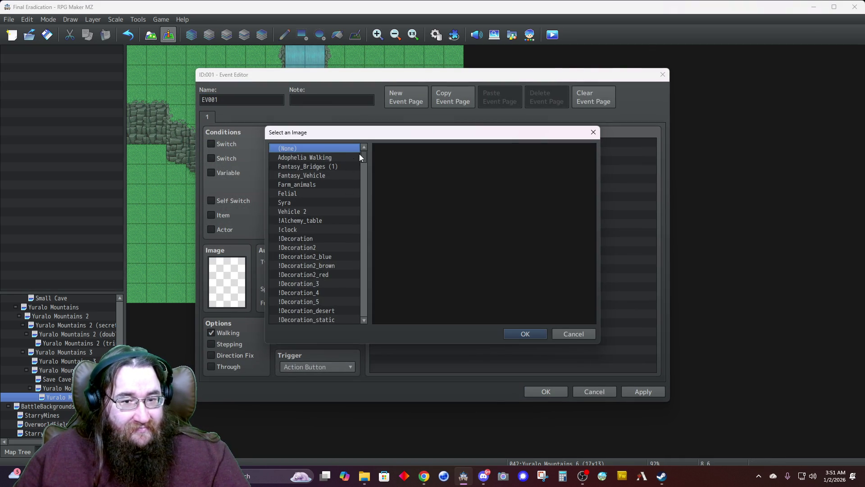
scroll(347, 242, down, 20)
scroll(322, 285, up, 15)
scroll(321, 282, up, 7)
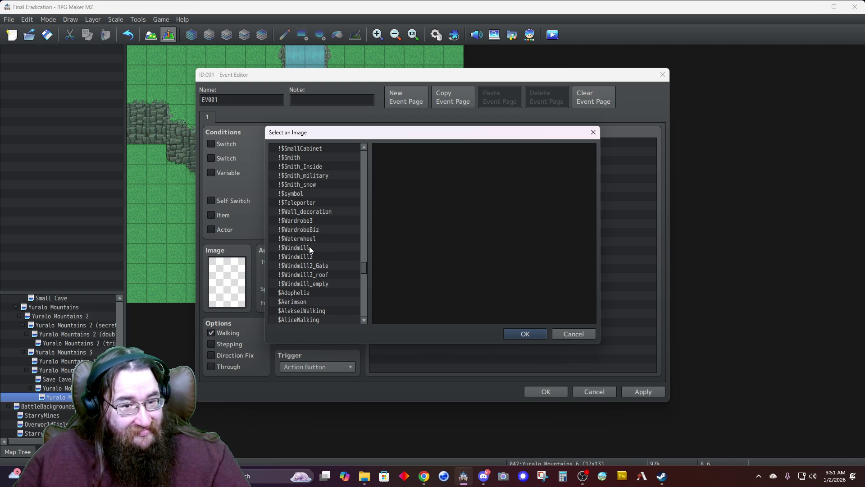
Step: Browse the sprite sheets from !$Wardrobe3 through the decoration and diagonal water sheets
click(308, 220)
key(Up)
key(Up)
key(Up)
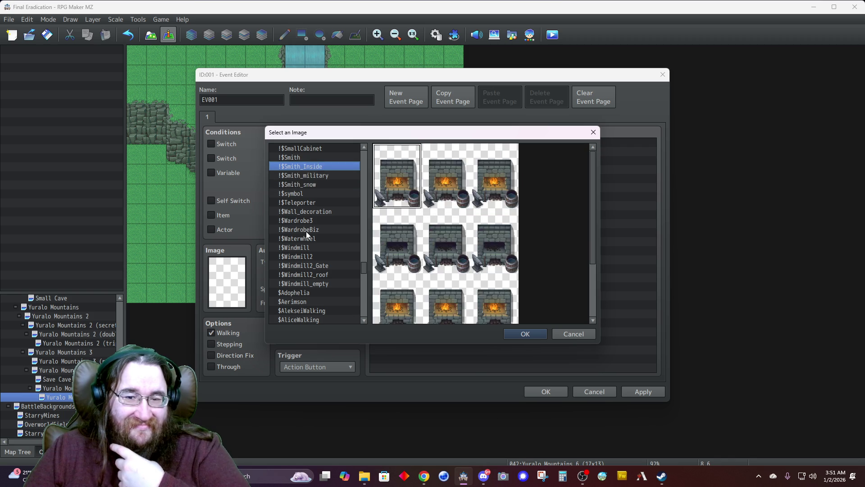
key(Up)
key(Up)
key(Up)
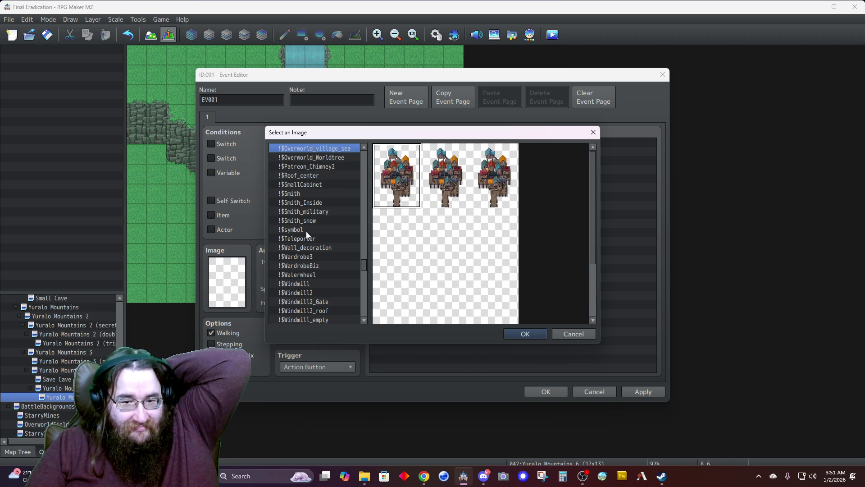
key(Home)
key(Down)
key(Down)
key(Down)
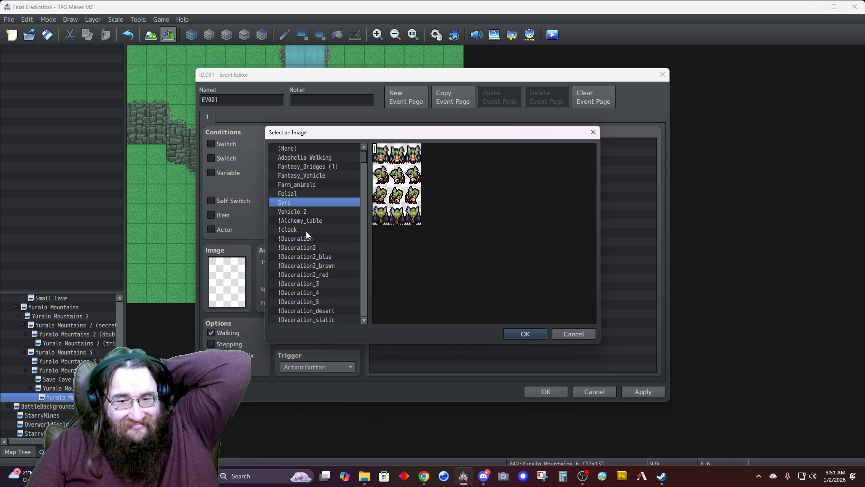
key(Down)
key(Down)
key(Down)
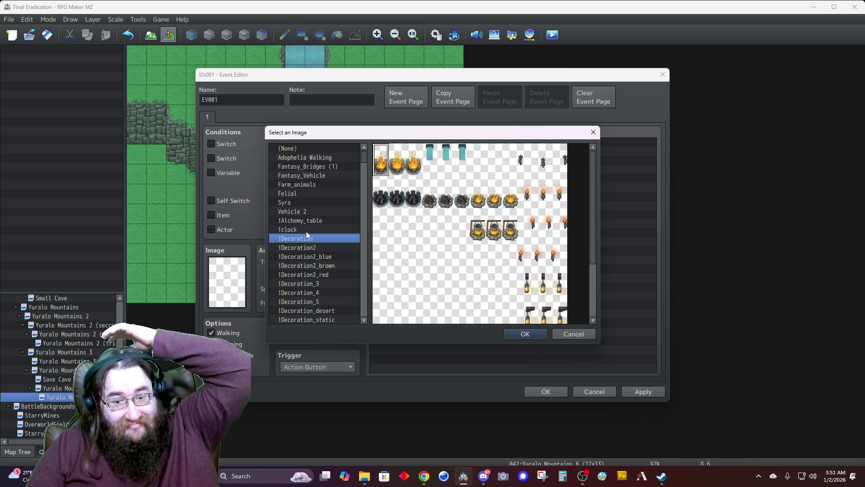
key(Down)
key(Down)
key(Down)
key(Down)
key(Down)
key(Down)
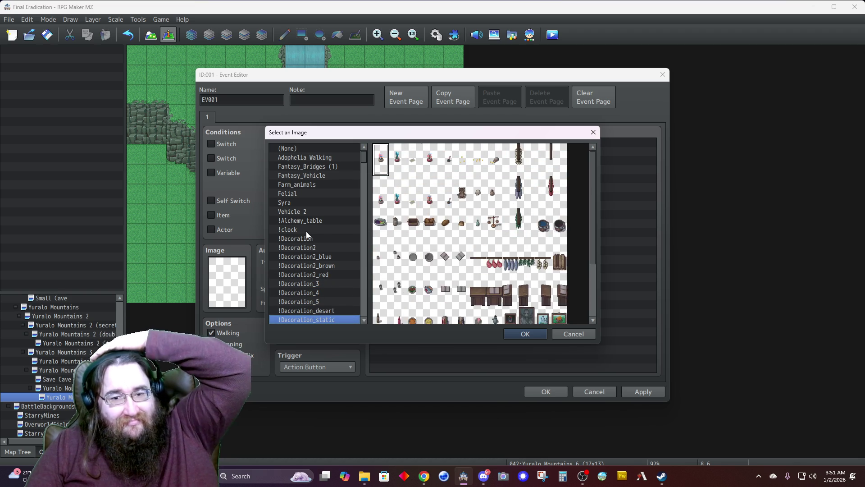
key(Down)
key(Down)
key(Down)
key(Down)
key(Down)
key(Down)
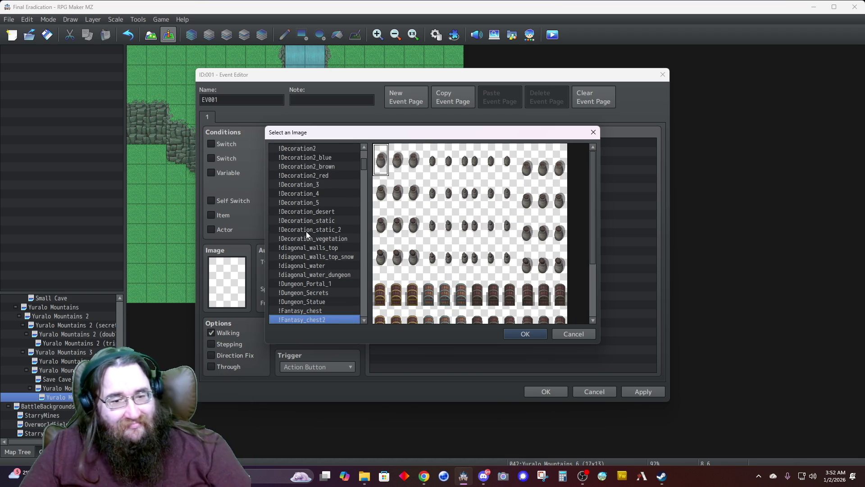
scroll(304, 242, down, 3)
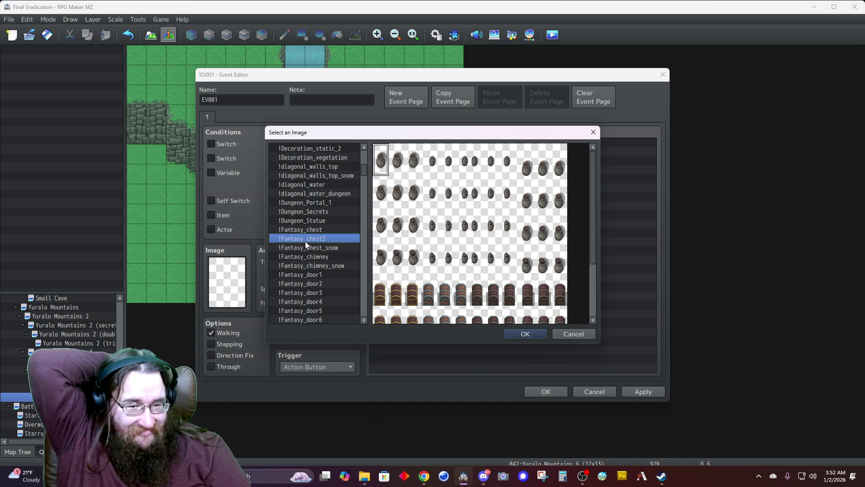
scroll(305, 242, down, 4)
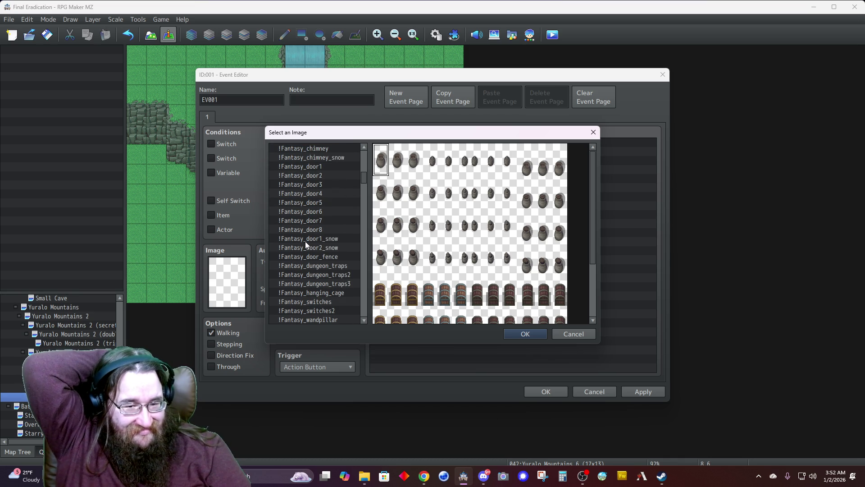
scroll(305, 241, down, 4)
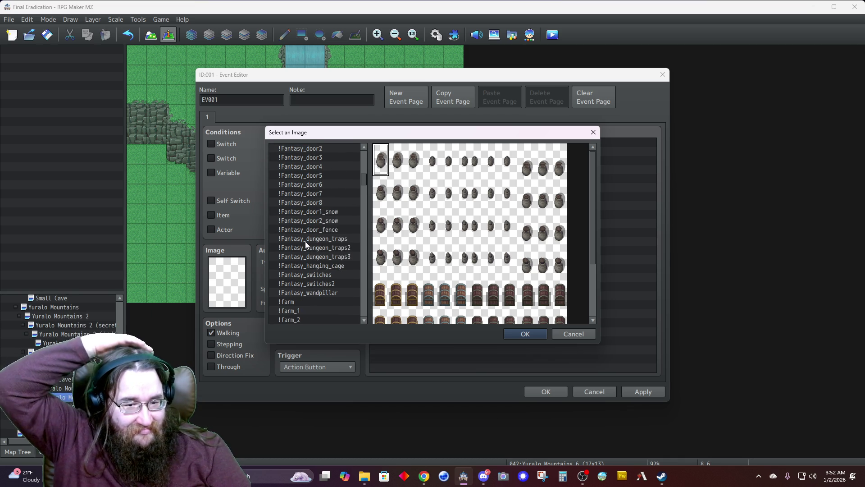
scroll(305, 241, down, 1)
scroll(304, 241, down, 2)
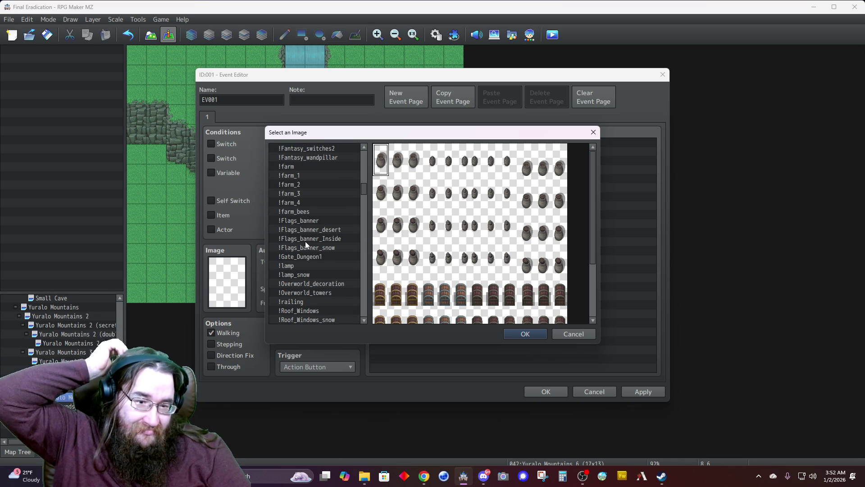
scroll(306, 242, down, 1)
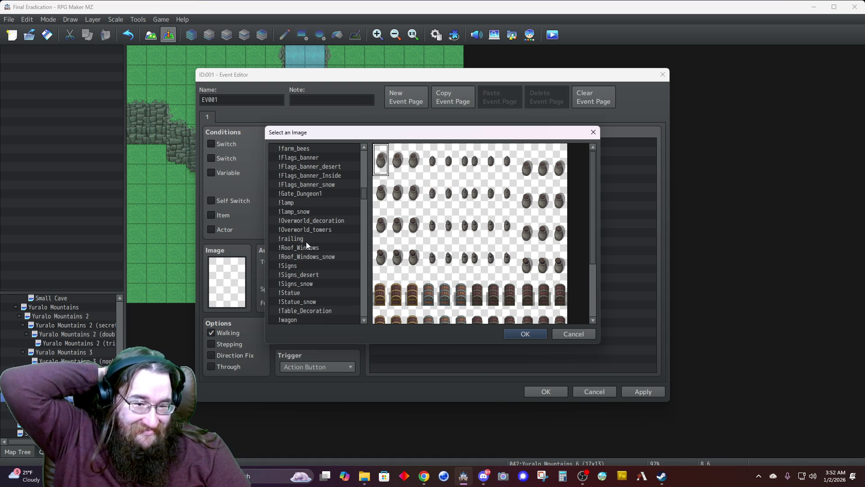
Step: Select the !waterfall_animation sheet and set one of its frames as the event image
click(303, 310)
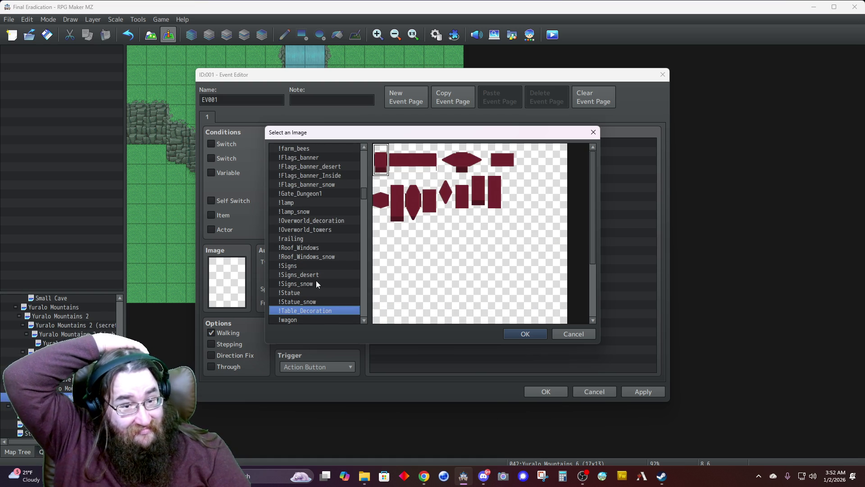
scroll(317, 284, down, 1)
click(320, 293)
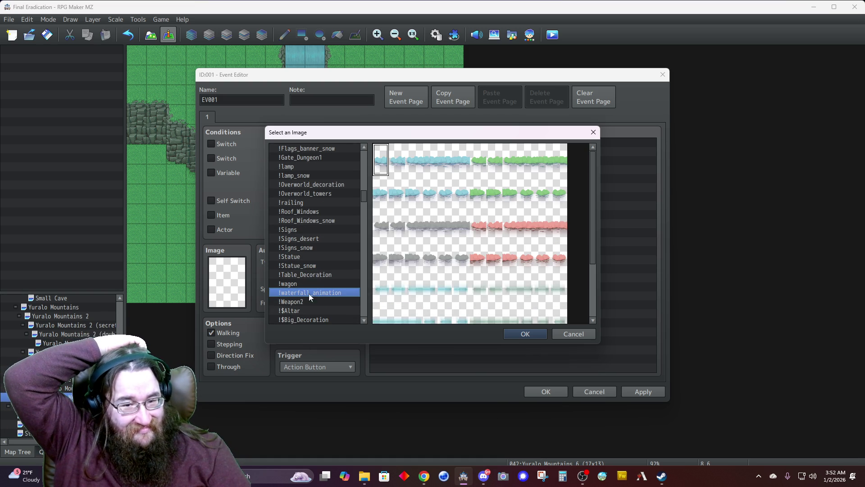
click(437, 167)
click(431, 165)
double_click(431, 165)
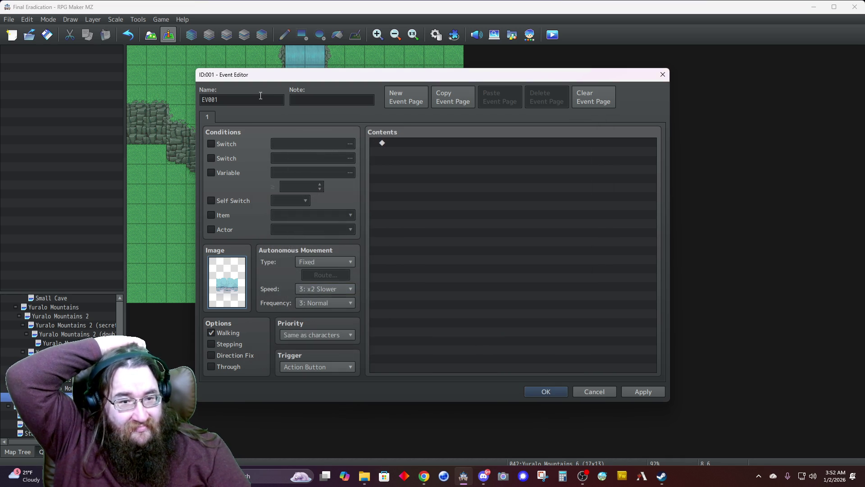
Step: Name the event Waterfall with a fixed direction and save it onto the map
double_click(252, 104)
text(Waterfall)
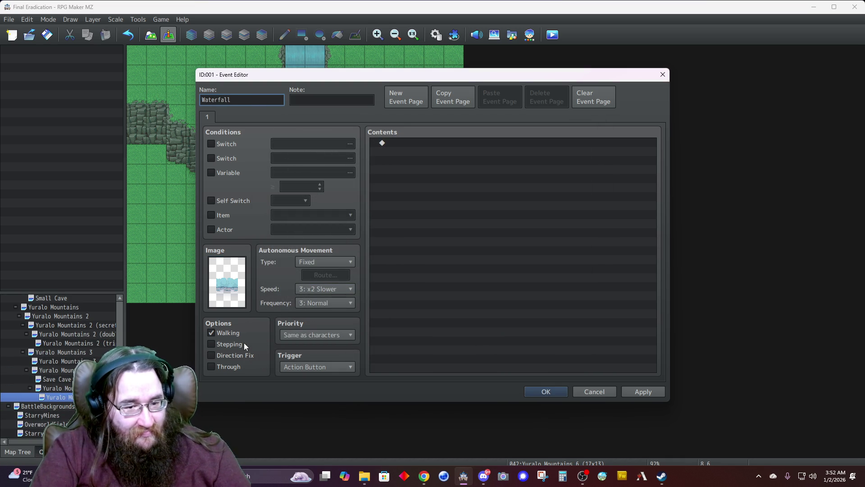
click(233, 356)
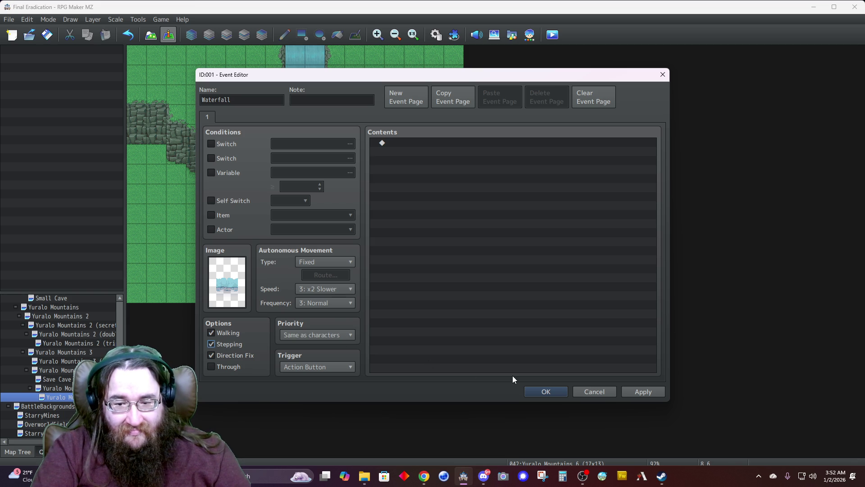
click(528, 391)
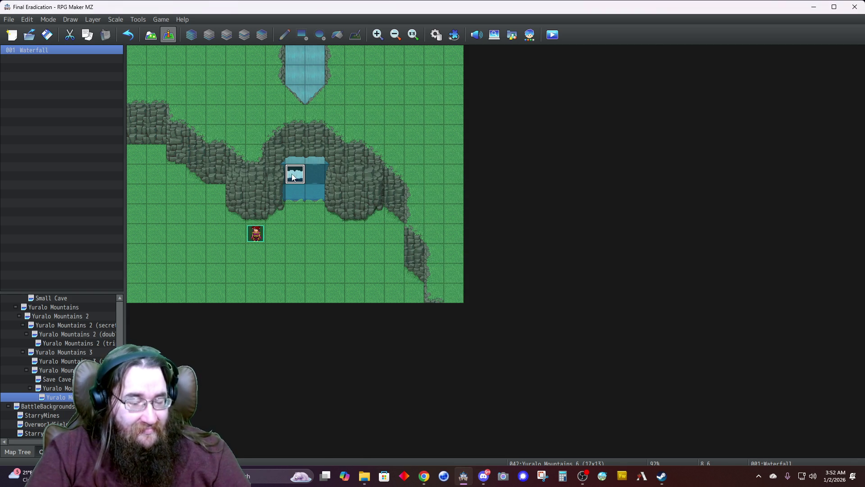
Step: Paste a copy on the tile to the right and give it a different top-row waterfall frame
click(311, 178)
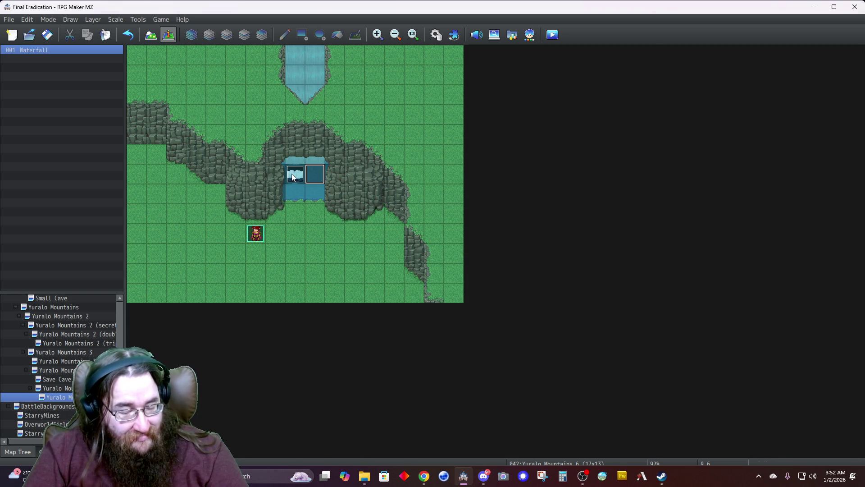
key(ctrl+v)
double_click(311, 178)
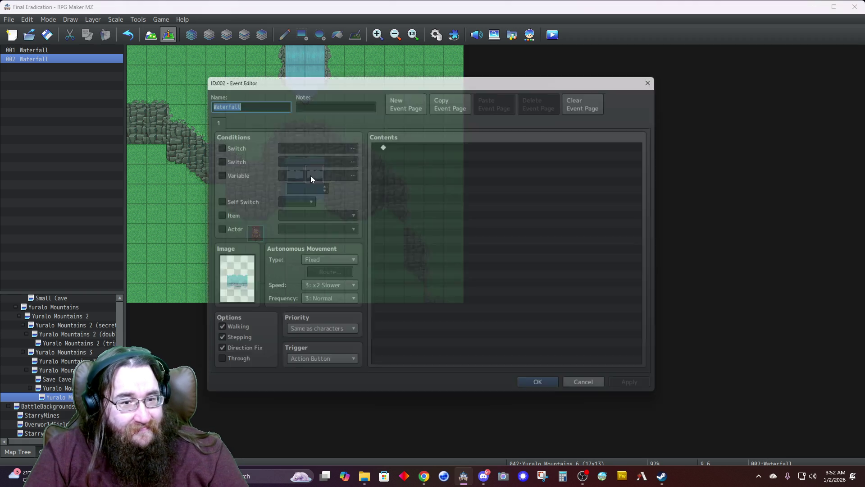
double_click(237, 280)
double_click(447, 159)
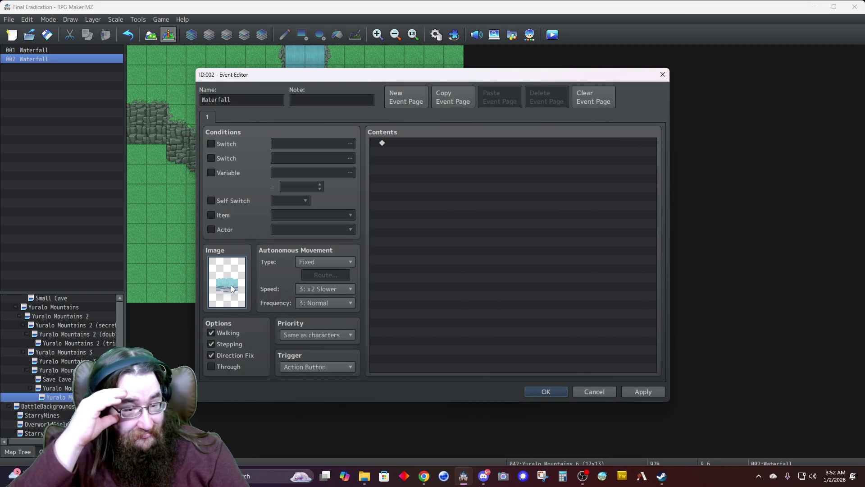
double_click(227, 282)
click(439, 197)
click(456, 170)
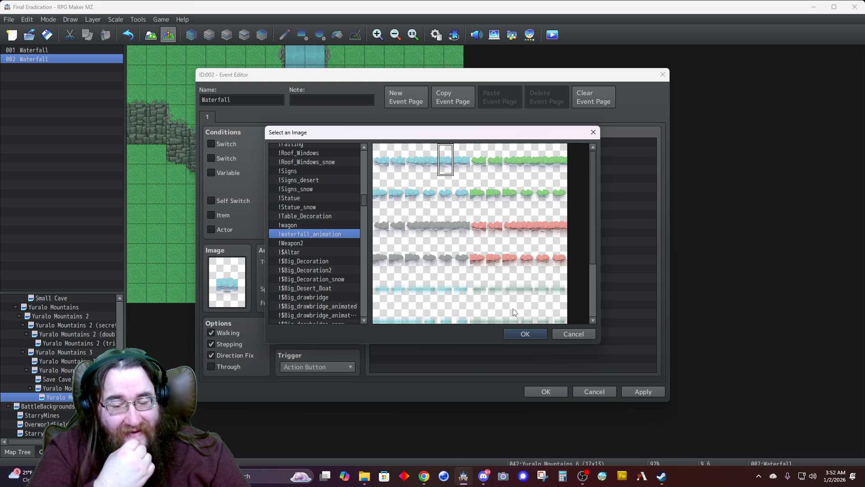
click(518, 334)
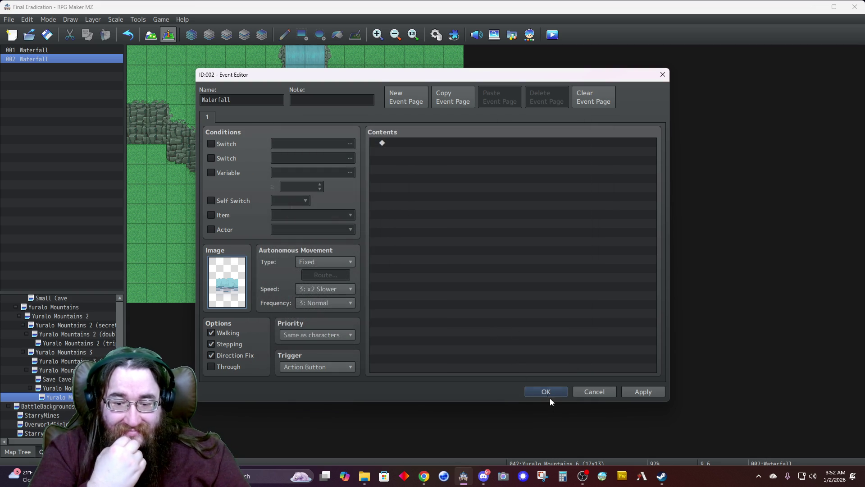
click(547, 392)
scroll(62, 384, up, 4)
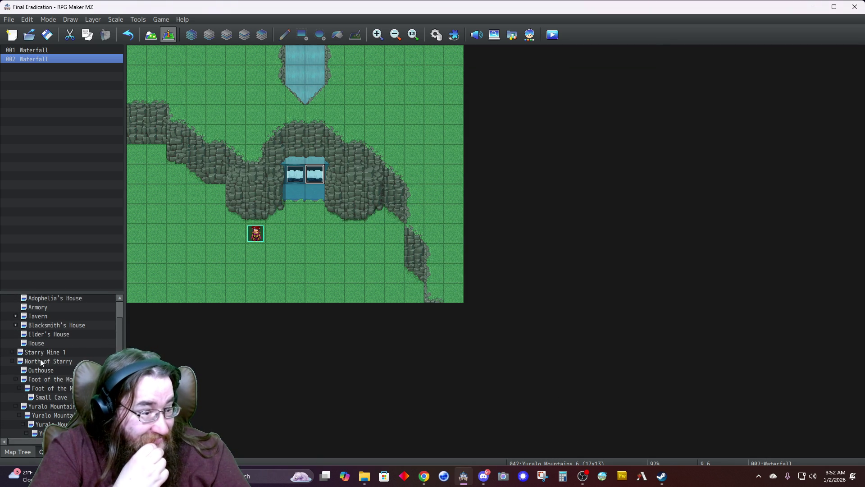
click(14, 355)
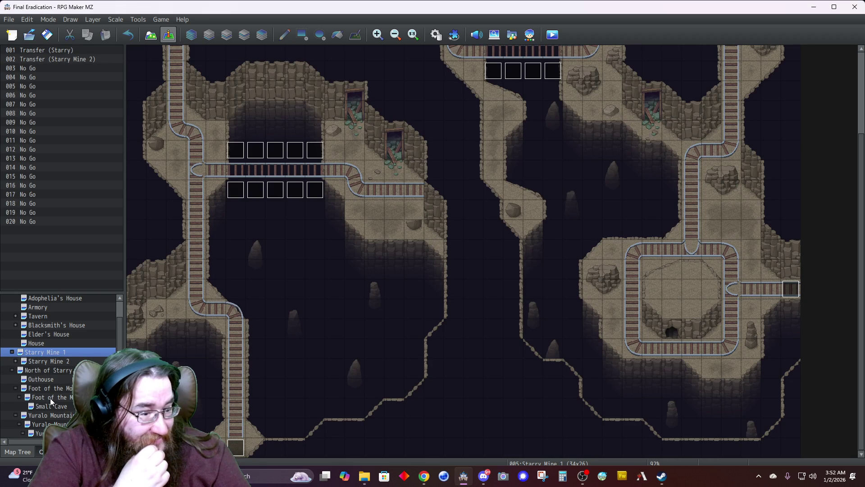
click(45, 361)
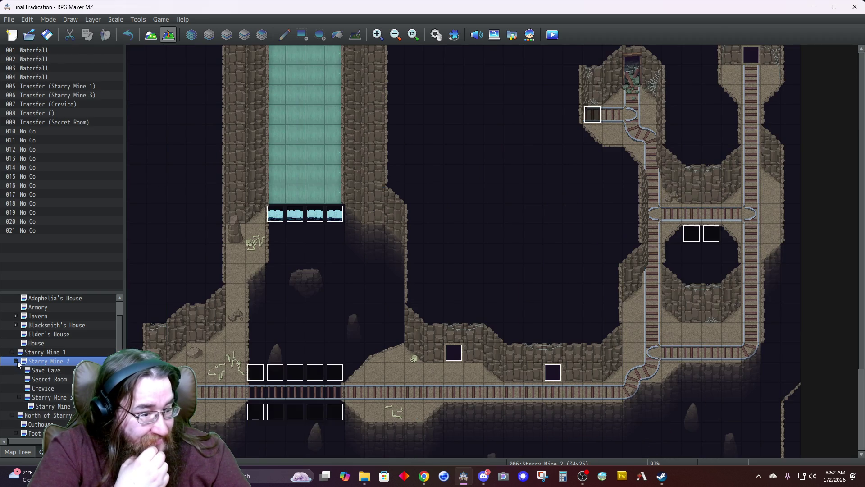
click(44, 406)
click(46, 398)
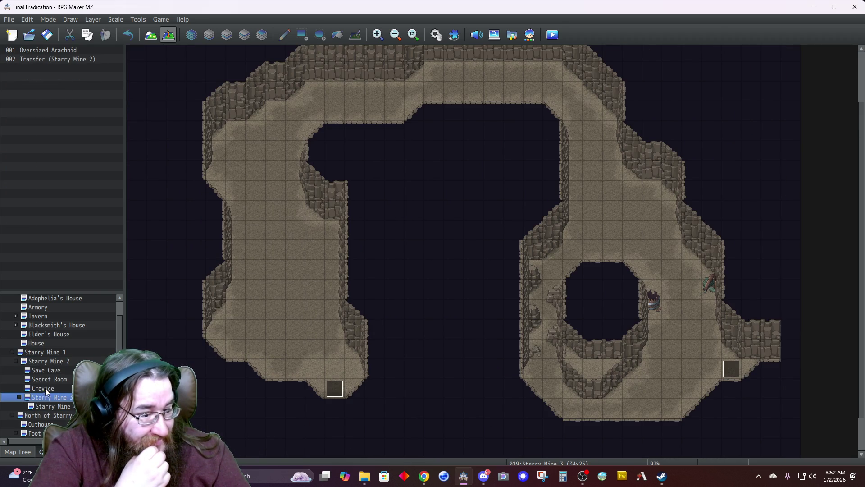
click(44, 379)
click(44, 362)
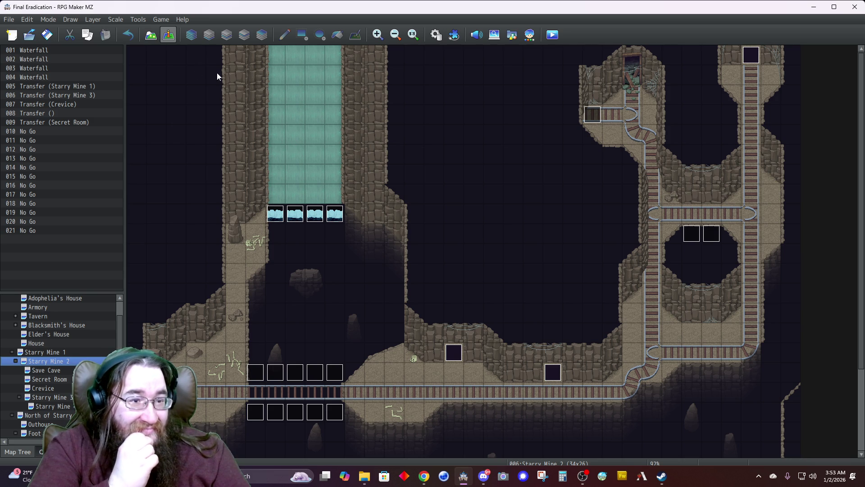
click(12, 353)
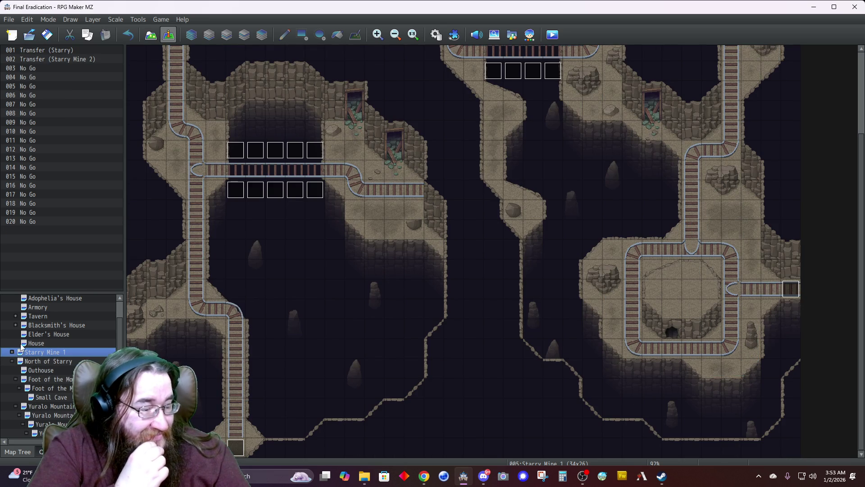
click(53, 390)
scroll(57, 390, down, 4)
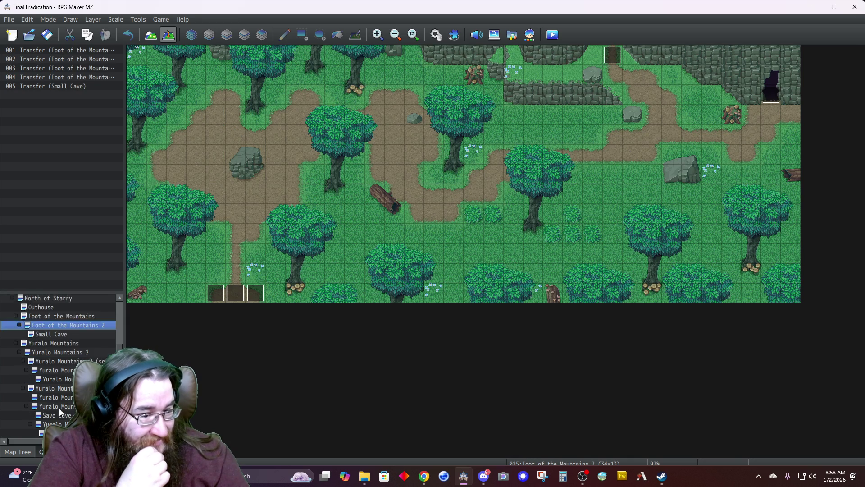
scroll(60, 396, down, 1)
click(57, 370)
click(56, 379)
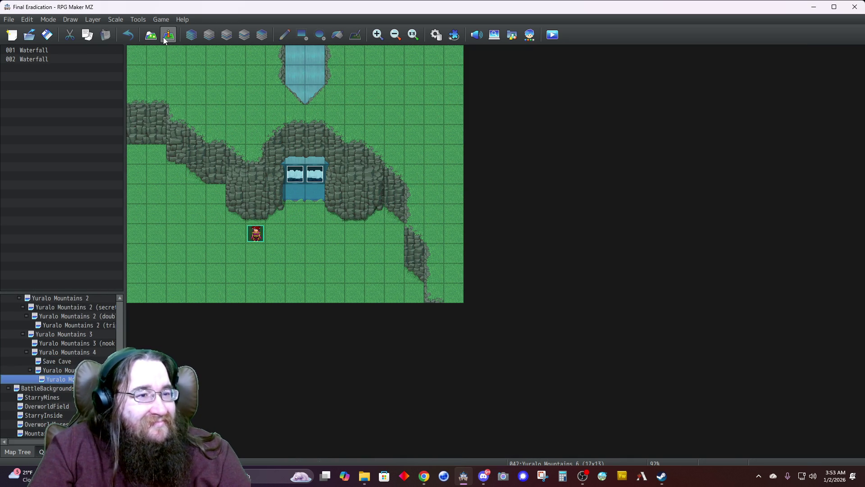
Step: Save the project, then paint grass over the water at the lower left on Layer 2
click(47, 35)
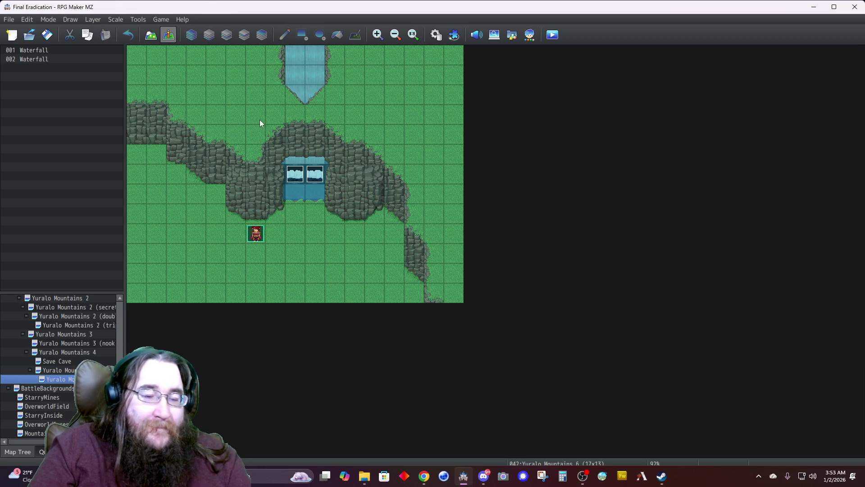
click(149, 39)
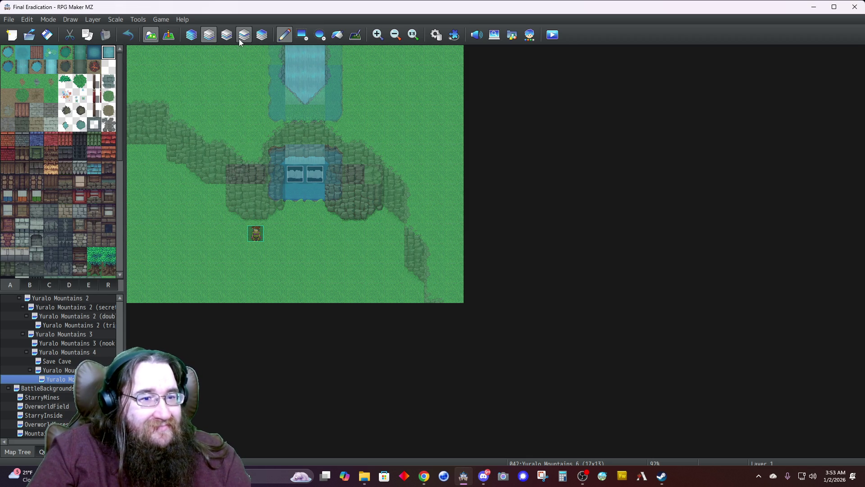
click(227, 35)
click(69, 284)
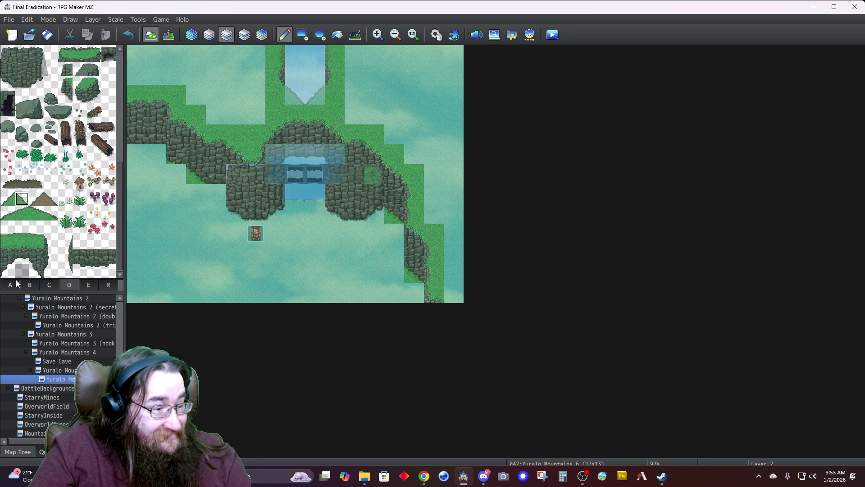
click(13, 283)
scroll(58, 240, down, 5)
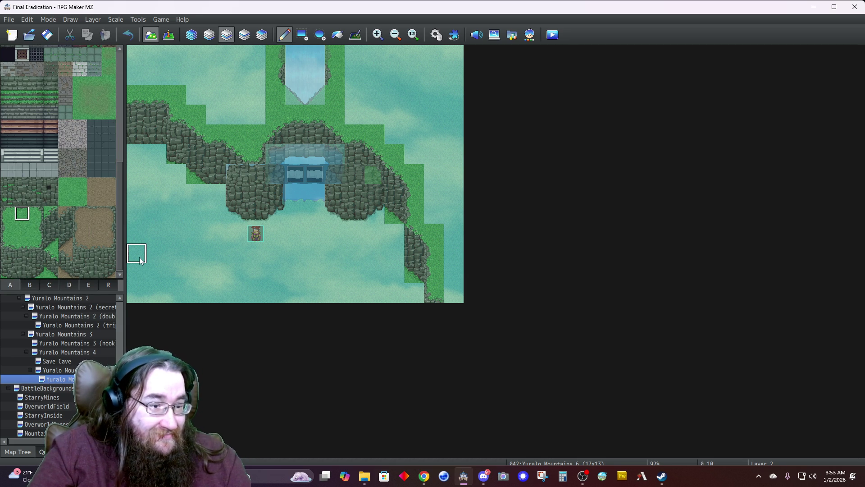
drag(140, 261, 157, 259)
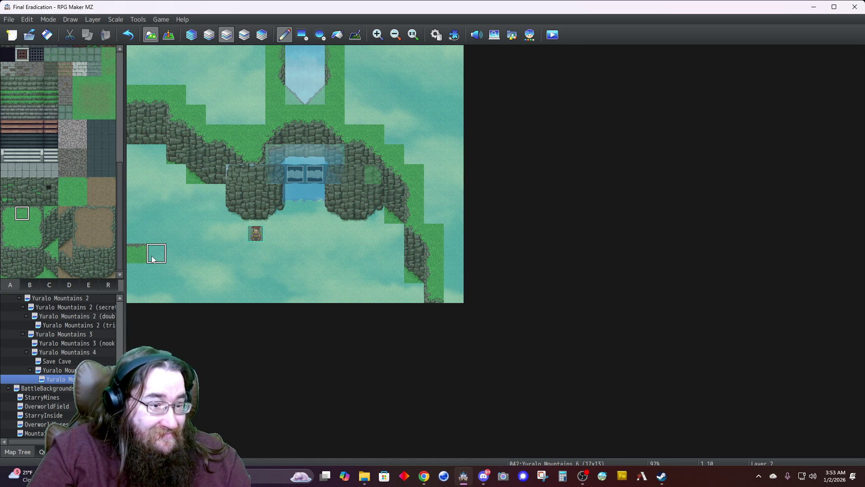
Step: Add sloped grass edge tiles from tab D stepping diagonally along the lower-left edge
click(69, 284)
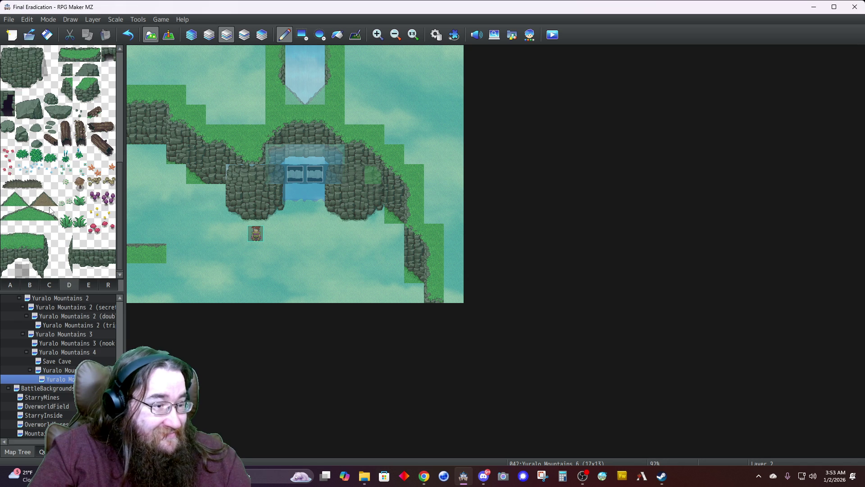
click(176, 255)
right_click(153, 252)
click(215, 273)
click(22, 198)
click(235, 273)
right_click(215, 273)
click(255, 293)
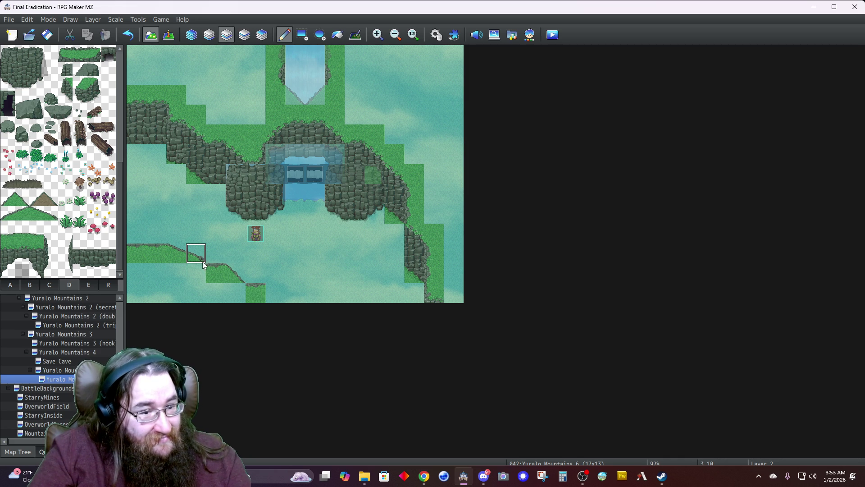
right_click(197, 253)
click(276, 298)
Step: Fill the grass under the slope and the leftover water cells with plain grass
click(10, 284)
click(79, 185)
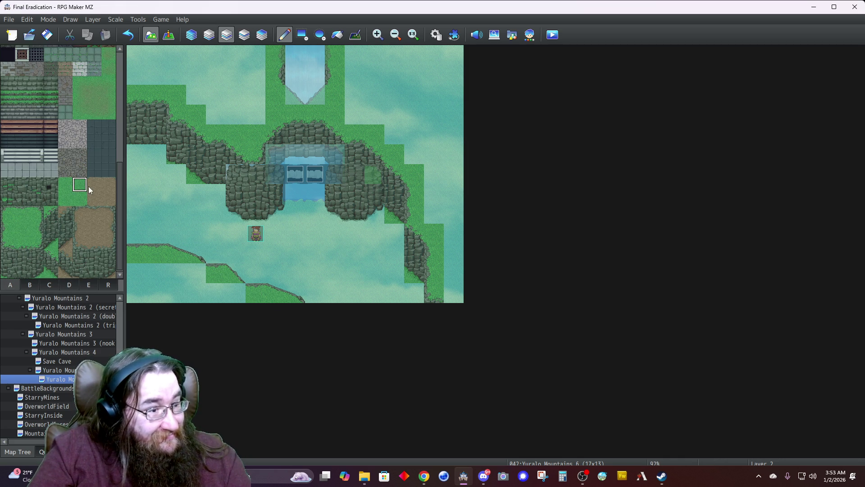
click(235, 293)
click(196, 273)
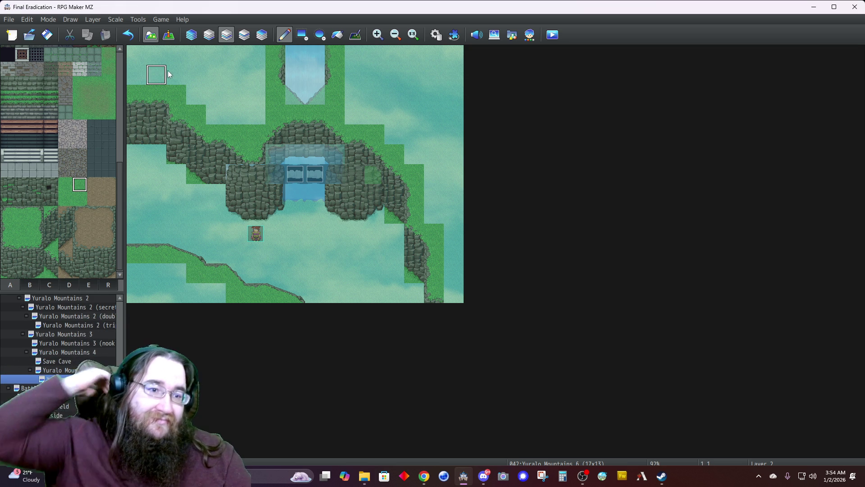
click(192, 35)
scroll(73, 199, up, 15)
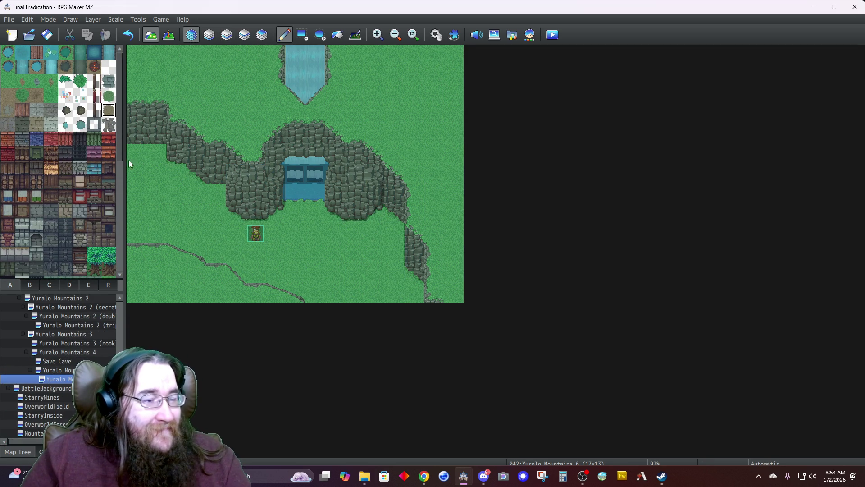
Step: Paint a dirt patch from the left edge and a dirt path along the bottom of the map
mouse_move(138, 182)
mouse_down()
mouse_move(154, 209)
mouse_move(174, 209)
mouse_up()
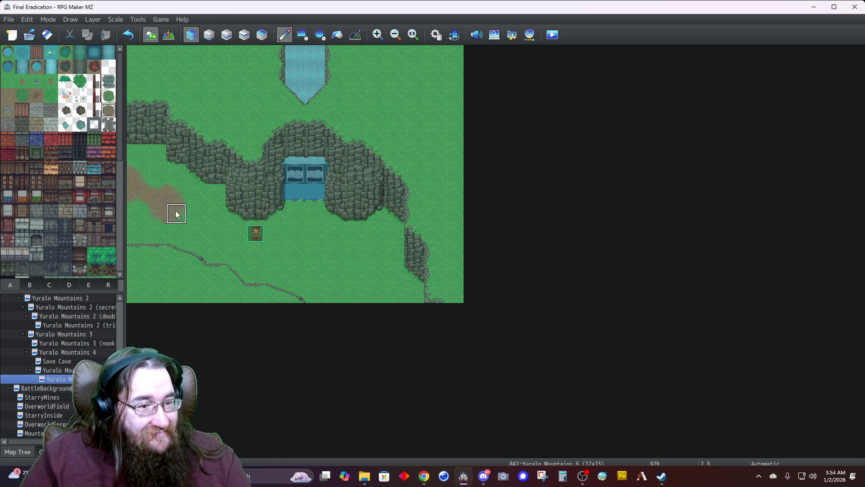
click(192, 218)
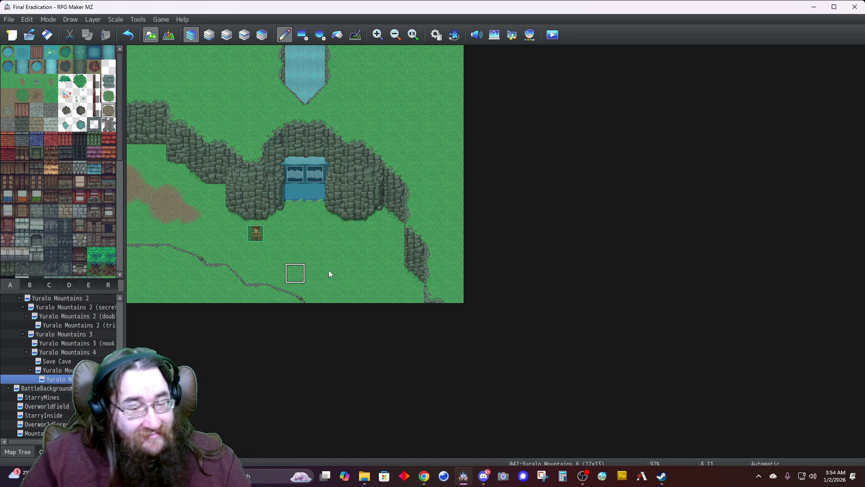
mouse_move(377, 297)
mouse_down()
mouse_move(340, 302)
mouse_move(364, 280)
mouse_move(332, 263)
mouse_move(317, 269)
mouse_move(302, 245)
mouse_up()
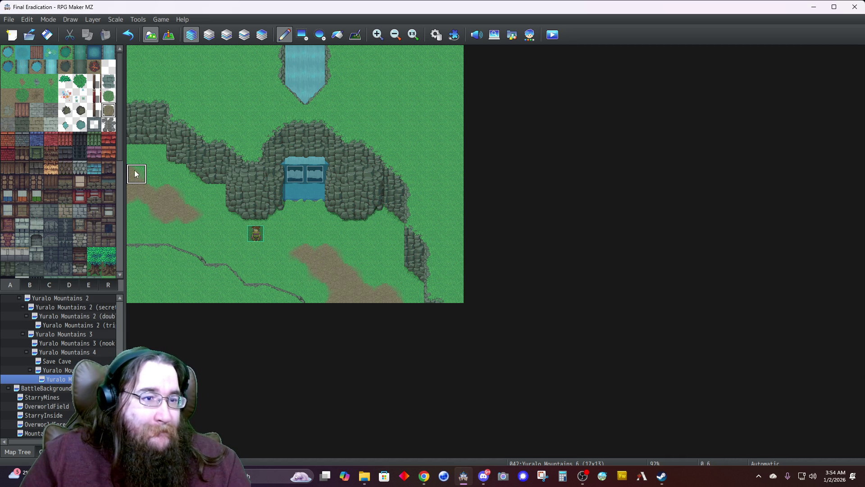
click(226, 34)
scroll(36, 244, down, 6)
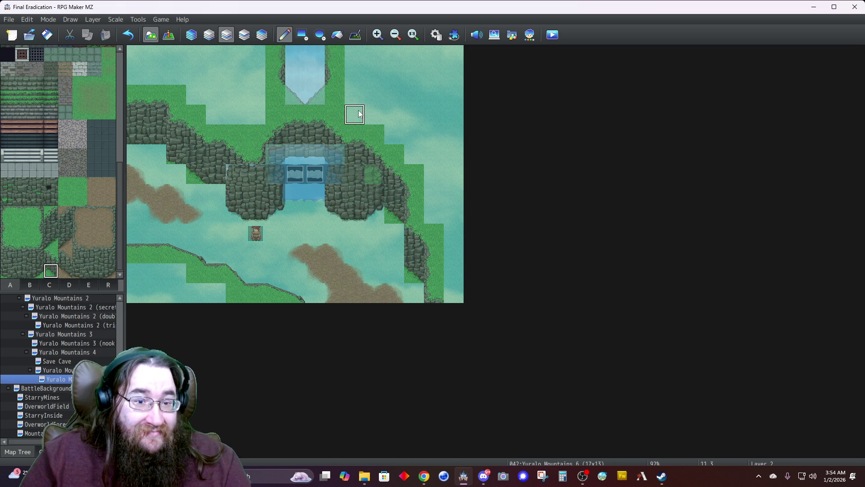
Step: Paint three-tall cliff columns right of the waterfall, extending the wall down to the right
drag(8, 247, 9, 273)
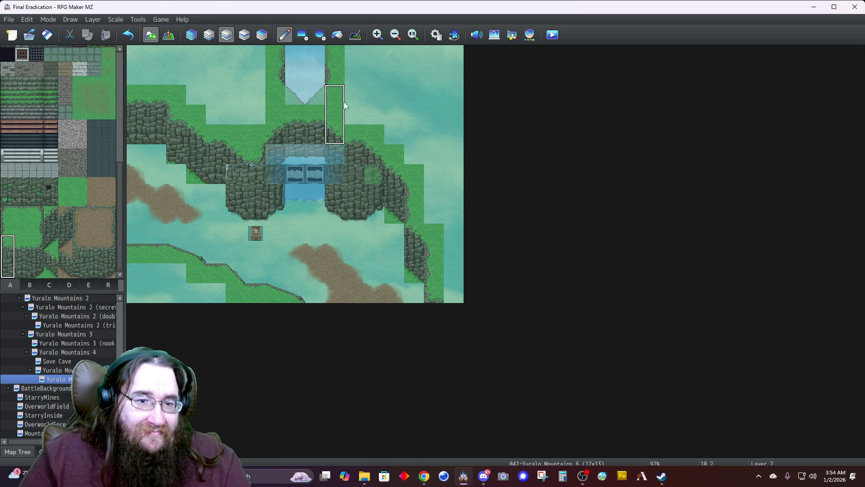
click(364, 79)
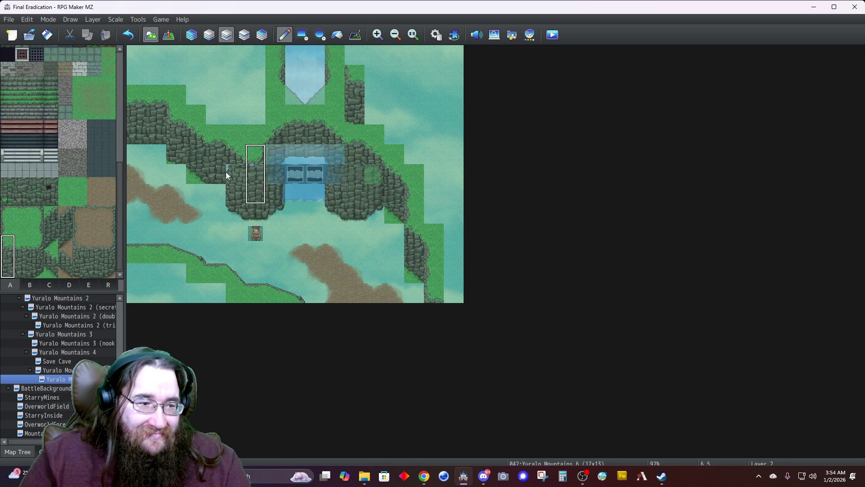
click(355, 56)
drag(21, 243, 22, 271)
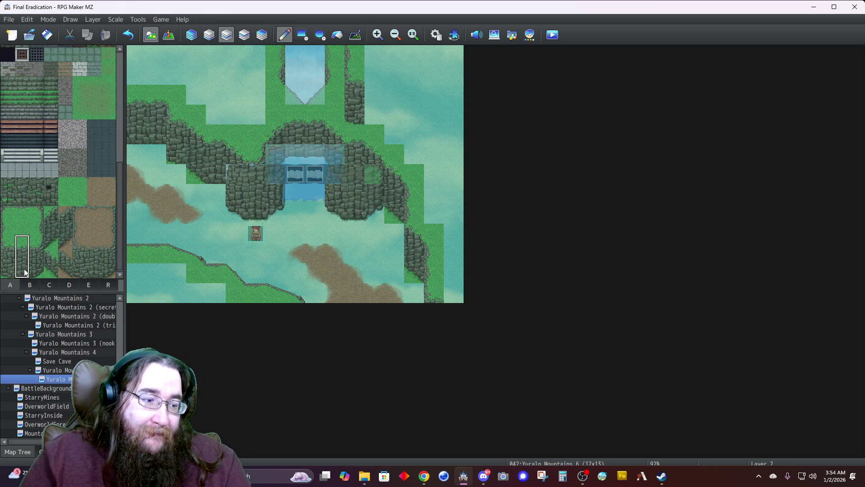
click(378, 76)
click(398, 80)
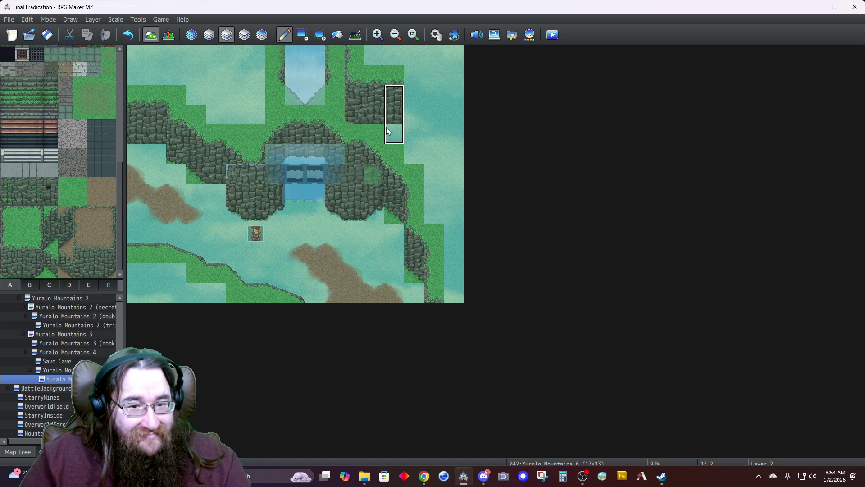
click(411, 134)
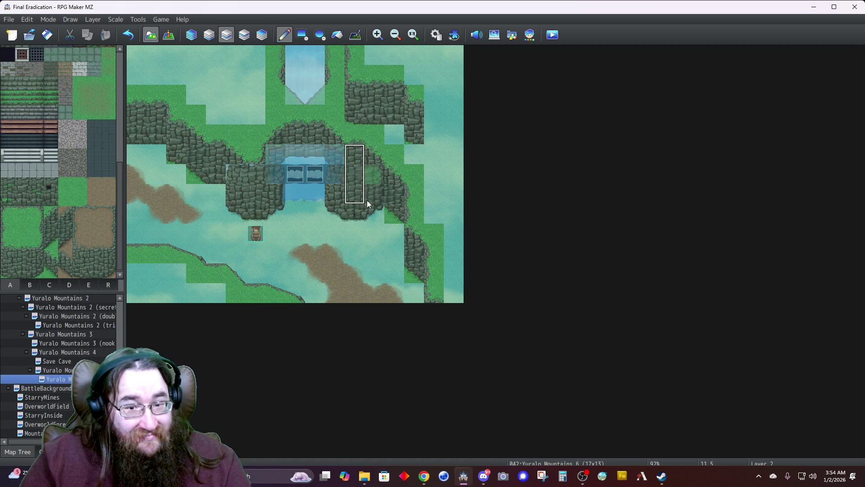
click(434, 156)
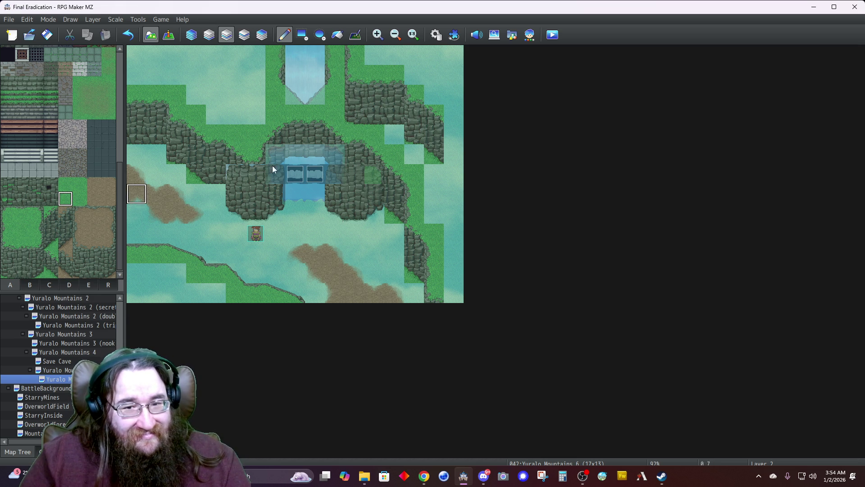
Step: Replace the water cells down the right edge of the map with grass
click(454, 114)
click(416, 83)
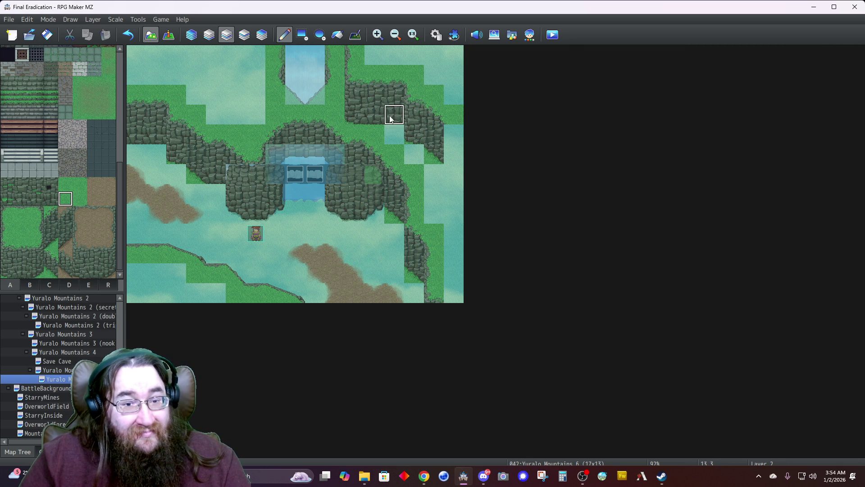
right_click(374, 76)
click(454, 135)
click(457, 156)
click(456, 174)
click(453, 194)
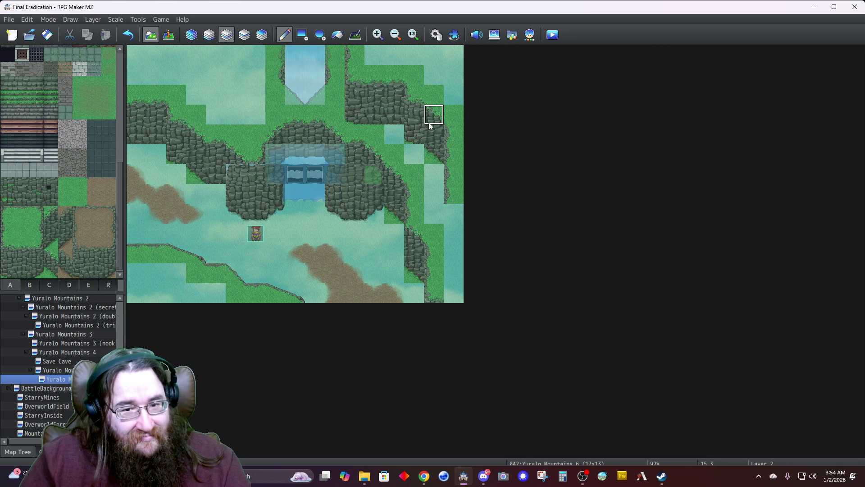
click(453, 212)
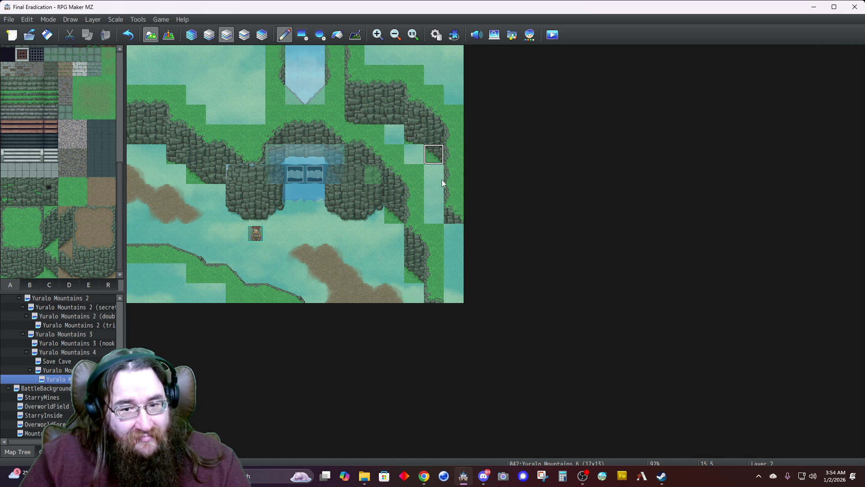
click(455, 233)
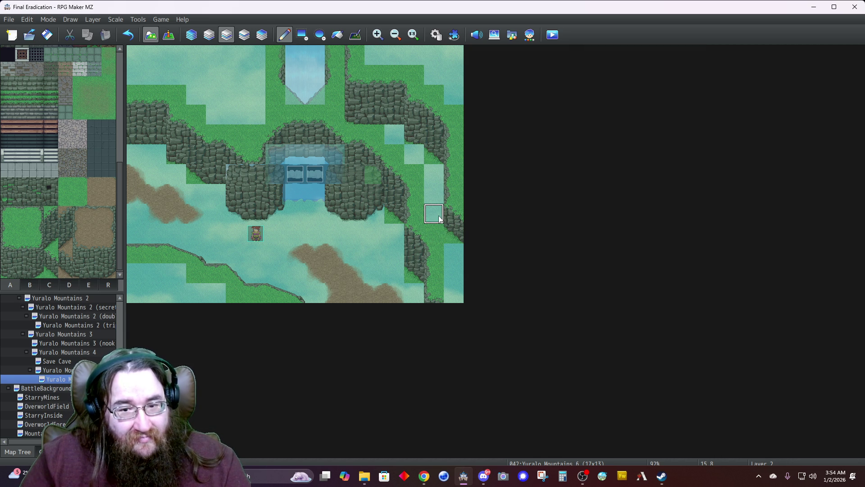
Step: Turn the lower right-edge water cell into rock and cliff, checking Layer 3 and back to Layer 2
click(459, 258)
click(454, 269)
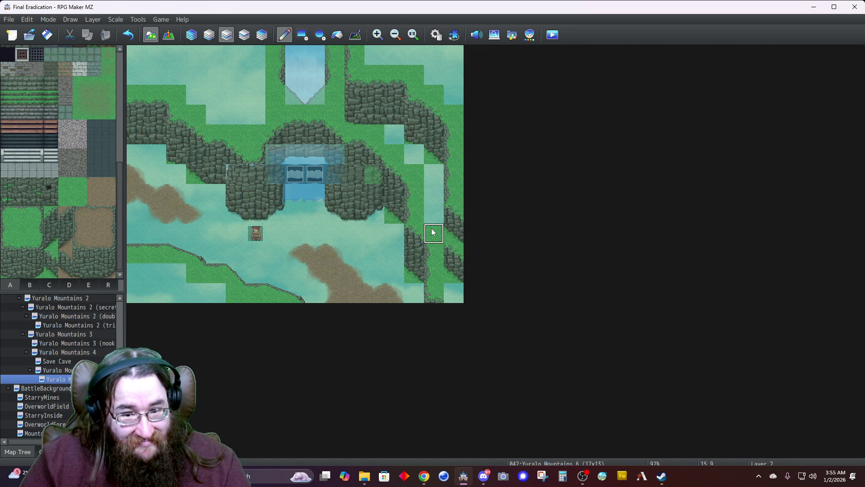
click(244, 34)
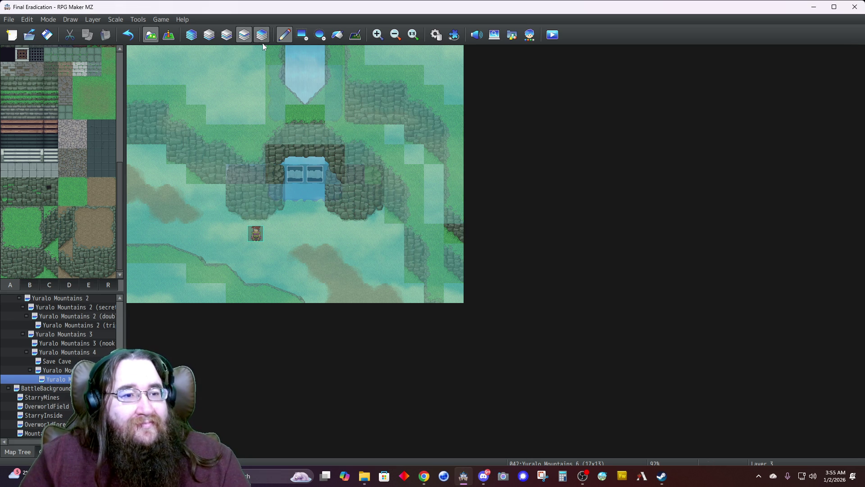
click(228, 40)
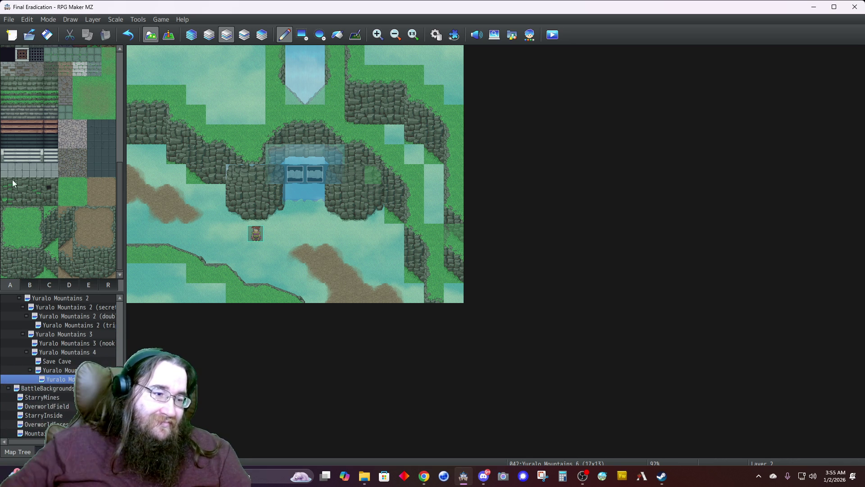
Step: Paint two-tile cliff columns near the top and left of the waterfall, with grass at the top edge
drag(38, 245, 36, 252)
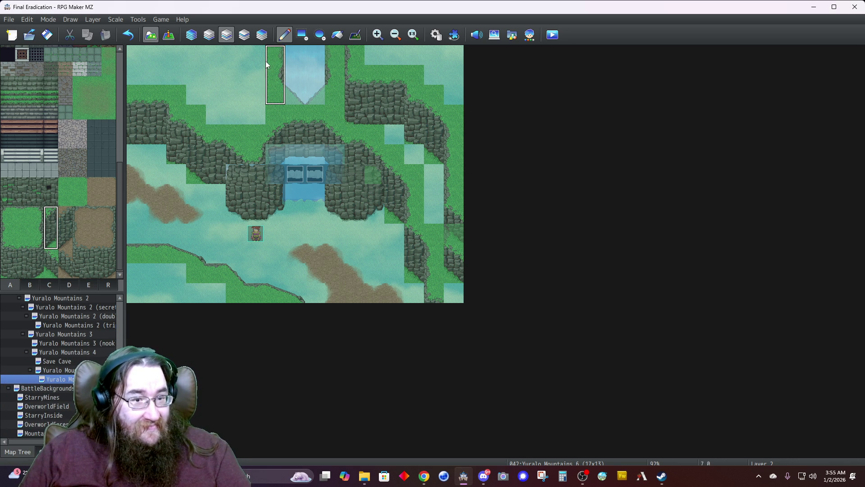
click(233, 76)
click(166, 121)
drag(36, 241, 36, 262)
click(252, 60)
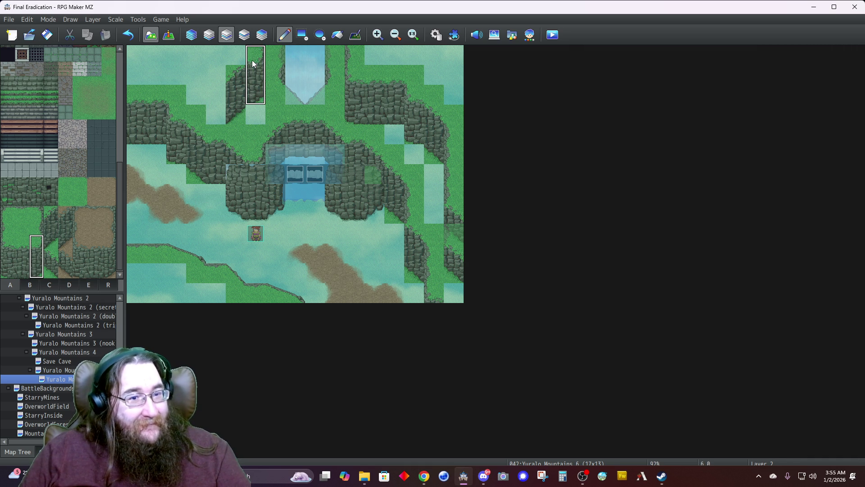
click(80, 199)
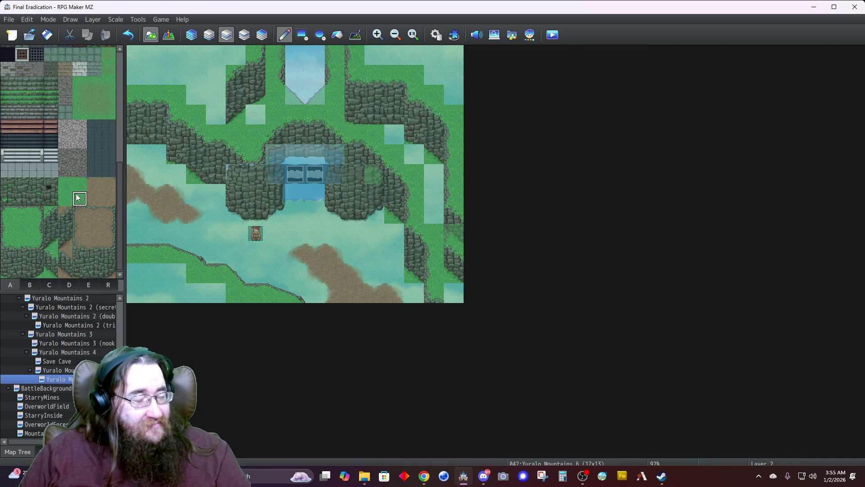
click(233, 58)
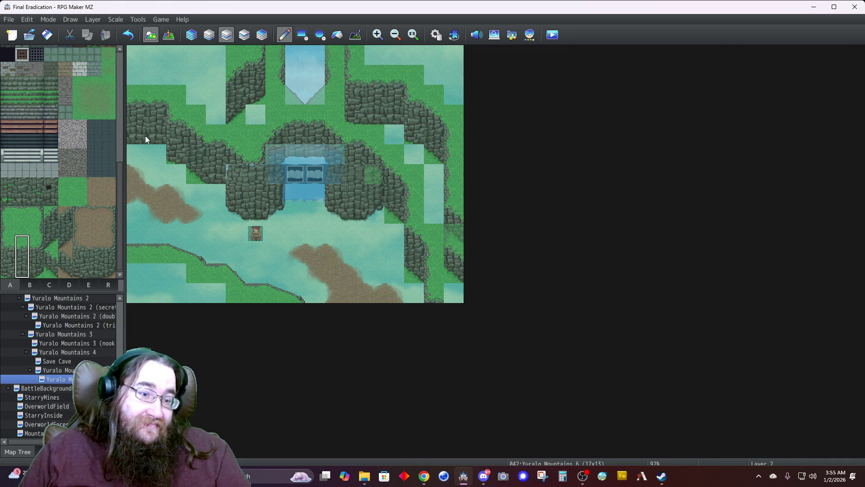
Step: Fill the upper-left area with three-tile cliff columns and rocky tiles up to the corner
drag(12, 247, 8, 276)
click(213, 77)
click(51, 255)
click(191, 60)
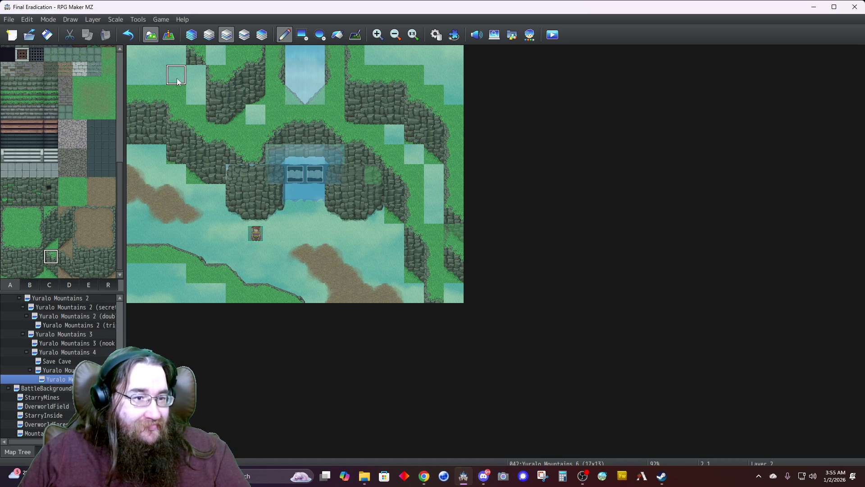
key(ctrl+z)
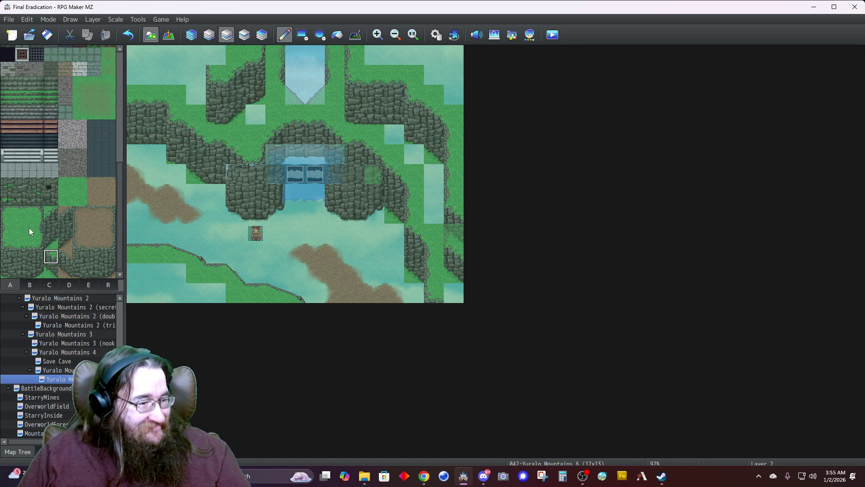
click(197, 74)
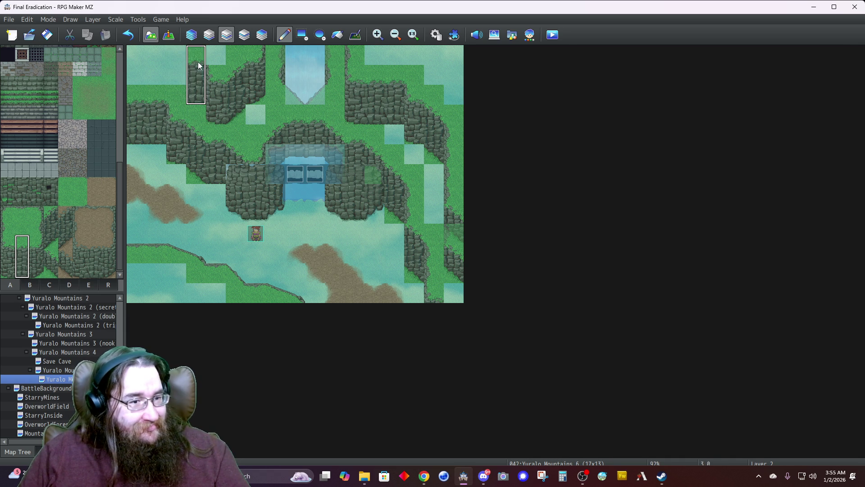
click(50, 272)
click(180, 80)
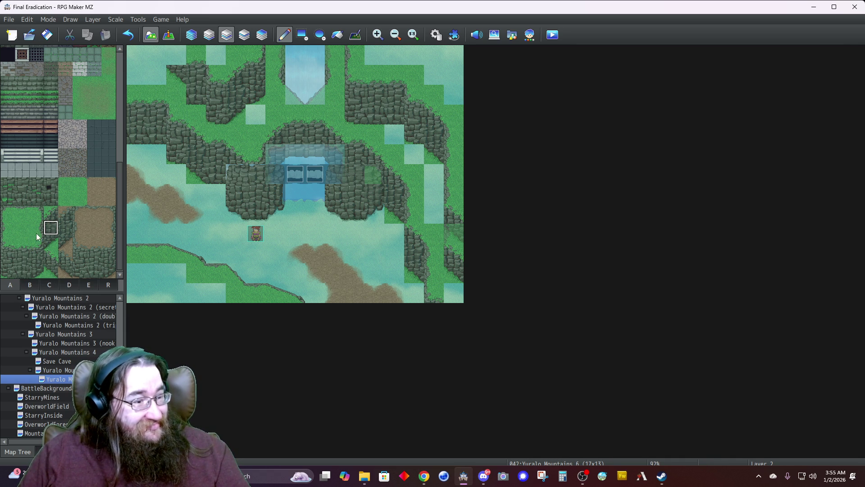
click(176, 55)
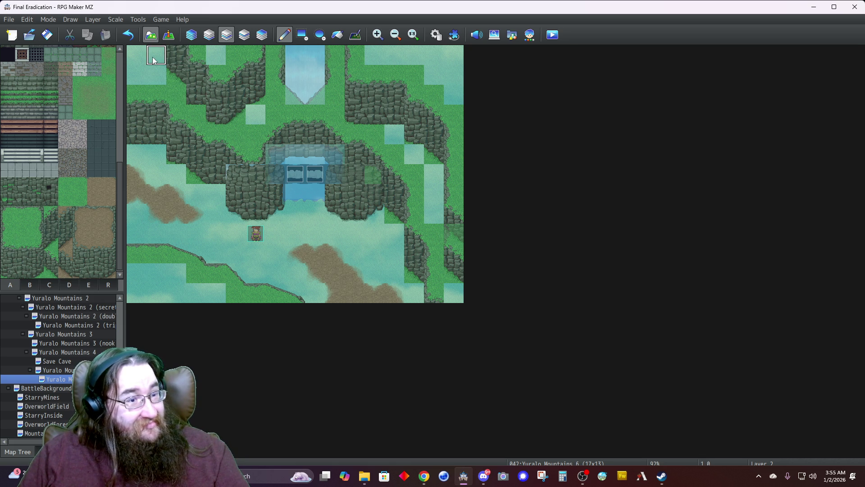
drag(153, 60, 142, 60)
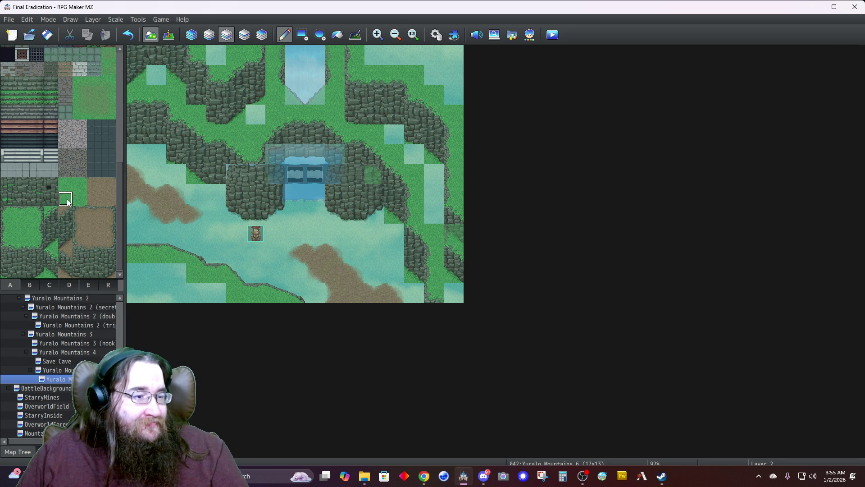
Step: Widen the waterfall on both sides in Automatic mode, then select Layer 4
click(192, 36)
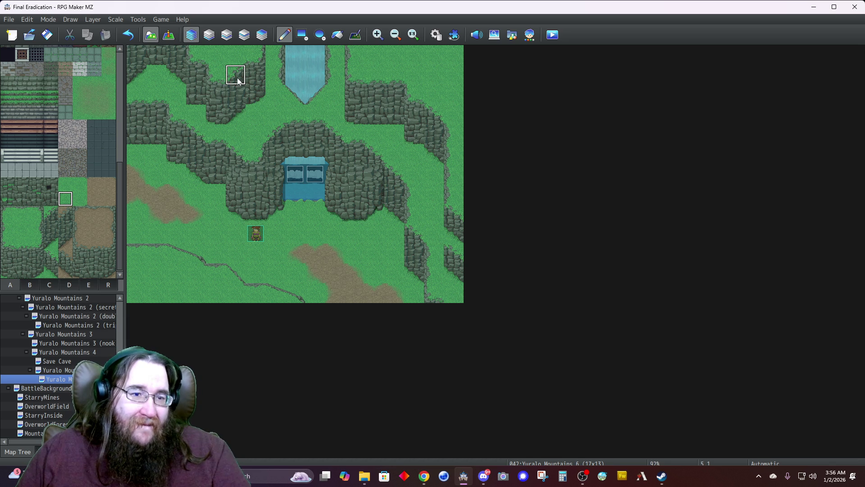
mouse_move(276, 68)
mouse_down()
mouse_move(324, 53)
mouse_move(340, 58)
mouse_move(336, 74)
mouse_up()
click(227, 35)
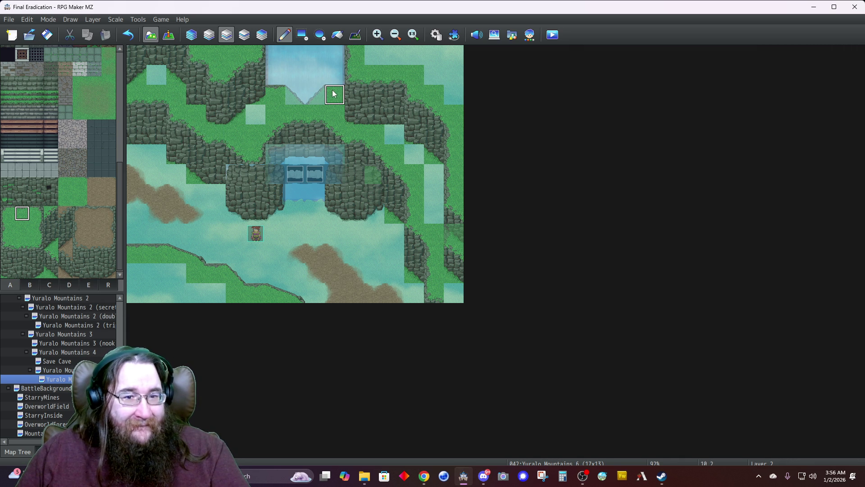
click(262, 35)
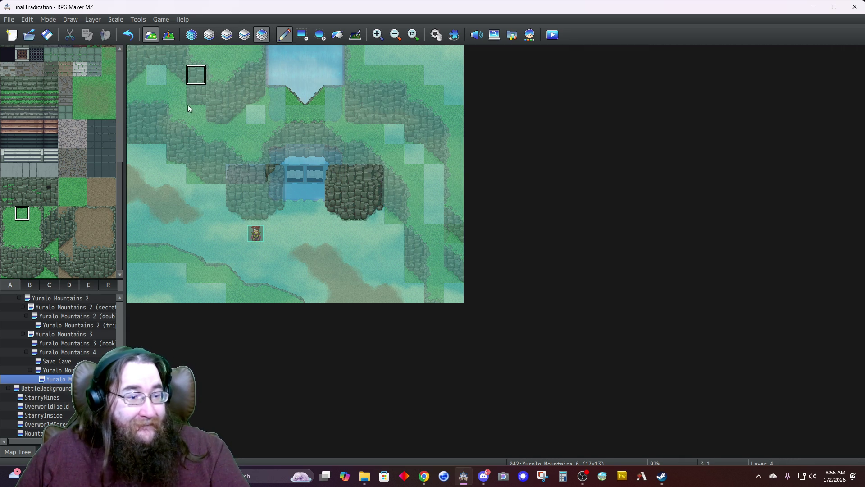
Step: Place tab D cliff-edge pieces along the left and right sides of the waterfall on Layer 4
click(69, 285)
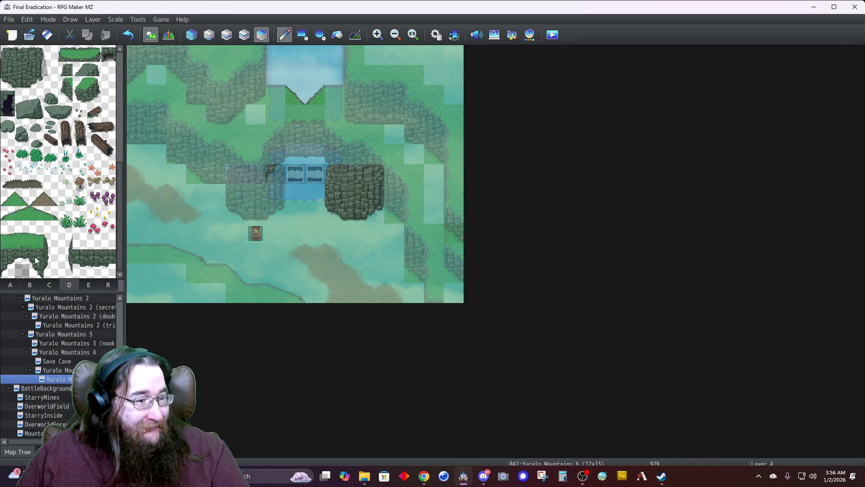
drag(69, 261, 68, 272)
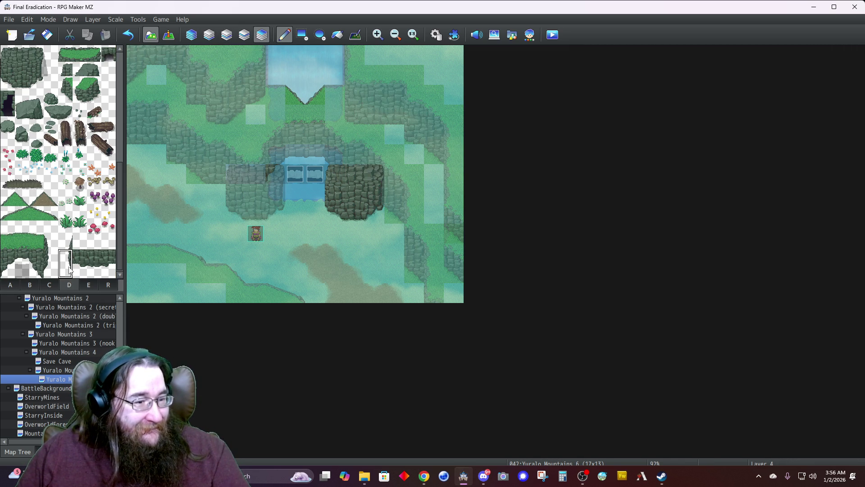
click(336, 91)
click(51, 256)
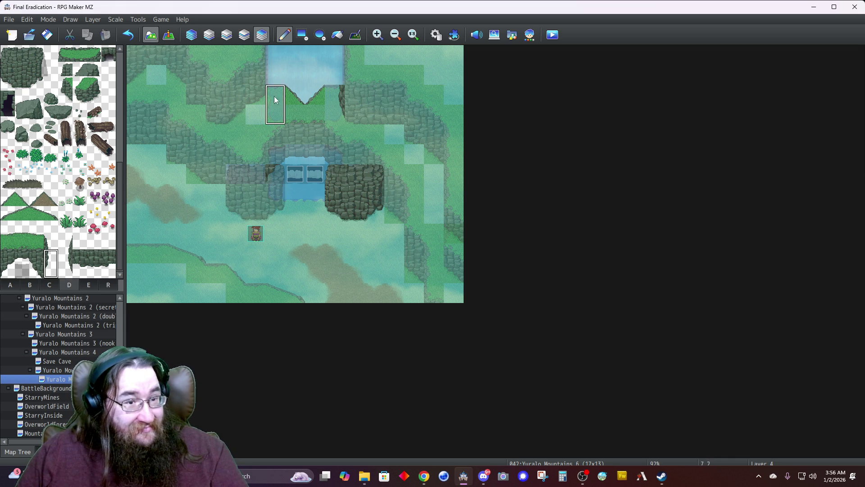
right_click(279, 77)
click(277, 54)
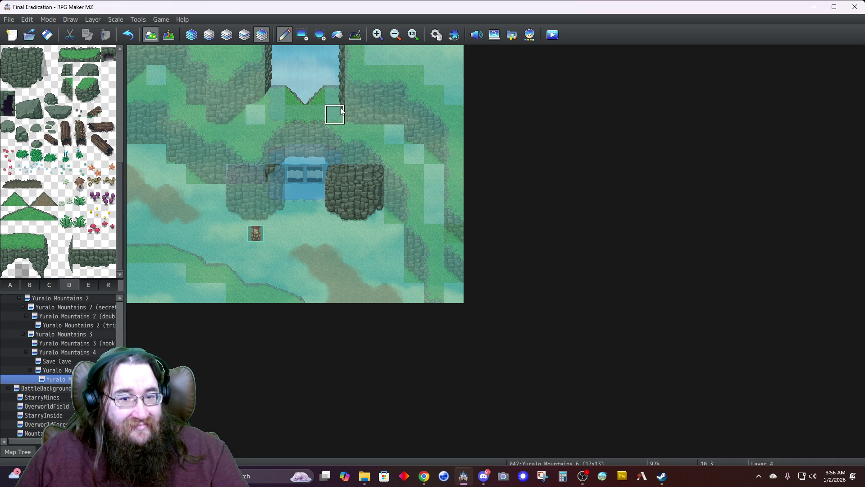
click(396, 134)
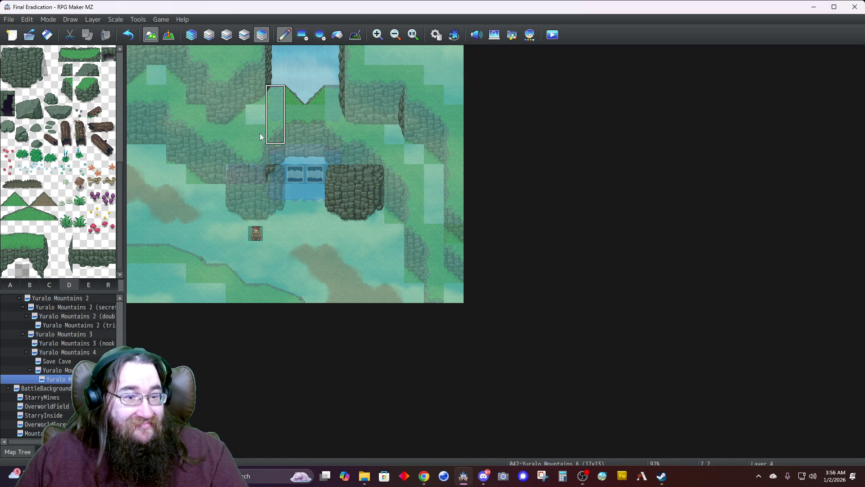
Step: Paint cliff tiles into the top-right cells so the cliff reaches the map's top edge
click(195, 34)
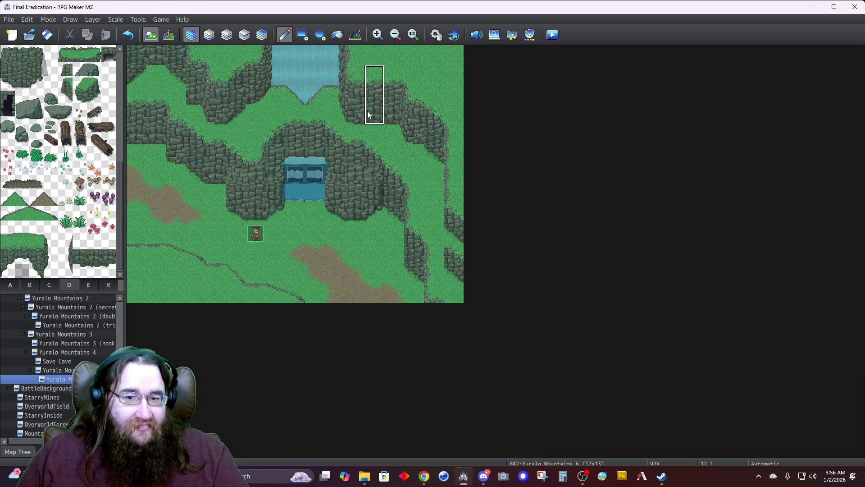
click(434, 74)
click(436, 54)
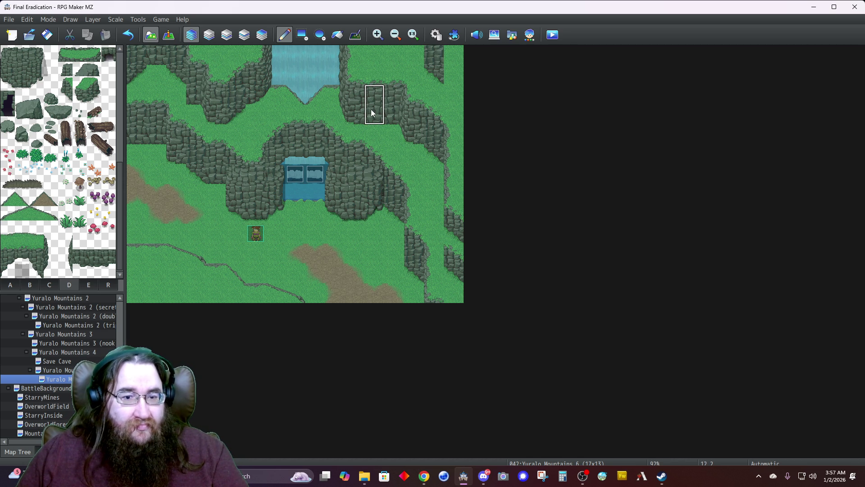
click(449, 72)
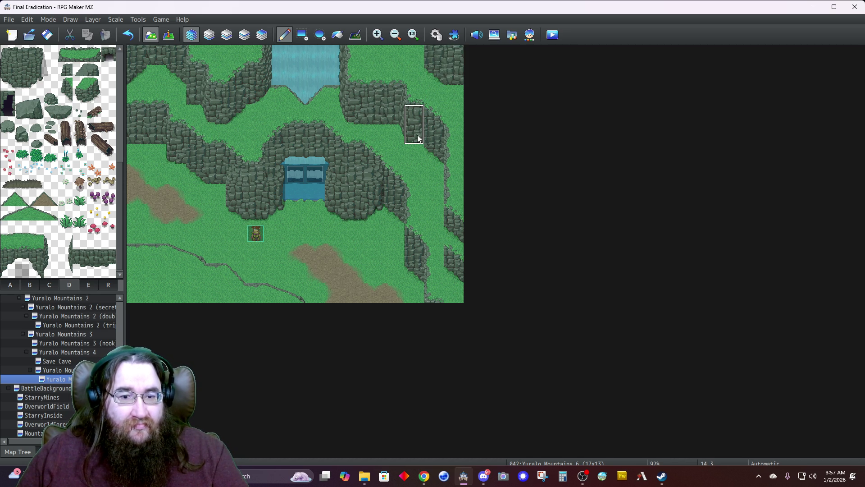
click(422, 63)
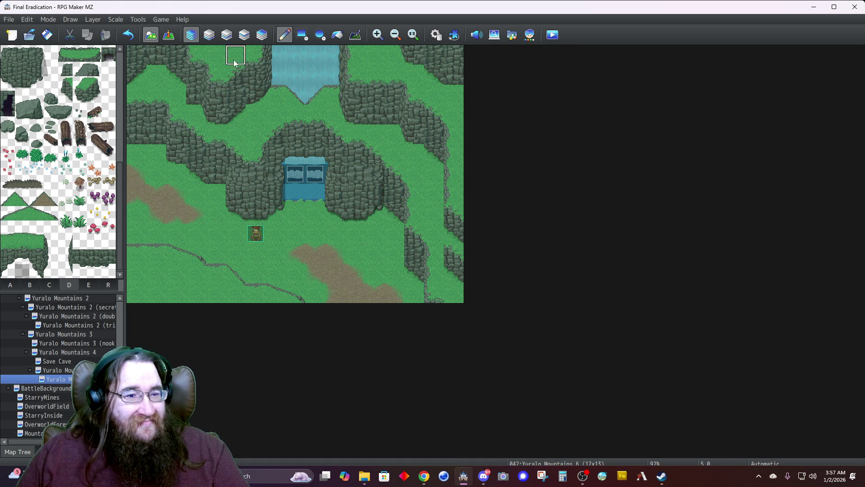
Step: Select a three-tile-wide log piece from the tab D palette
click(80, 270)
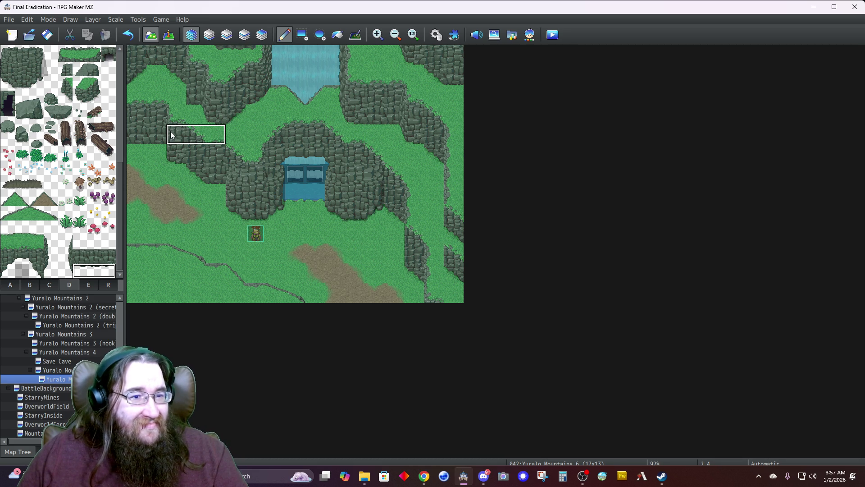
click(36, 84)
drag(38, 84, 4, 86)
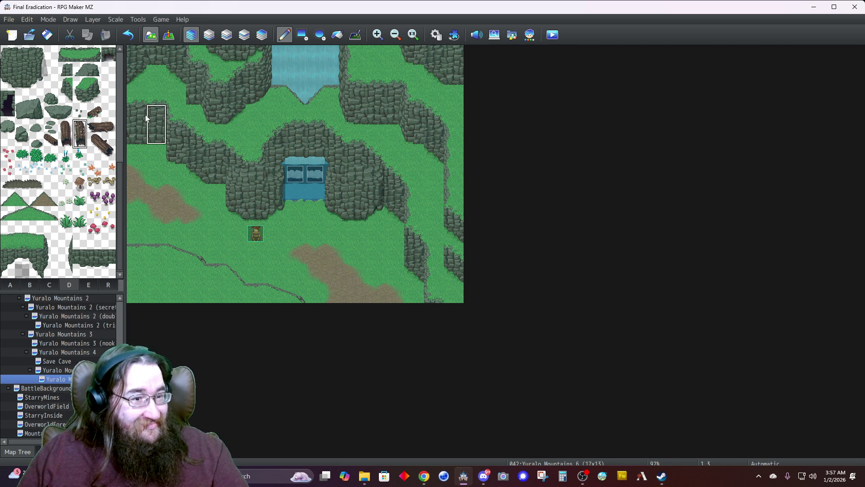
Step: Place a diagonal fallen log in the upper-left grass and an upright log by the right cliff
drag(98, 138, 110, 155)
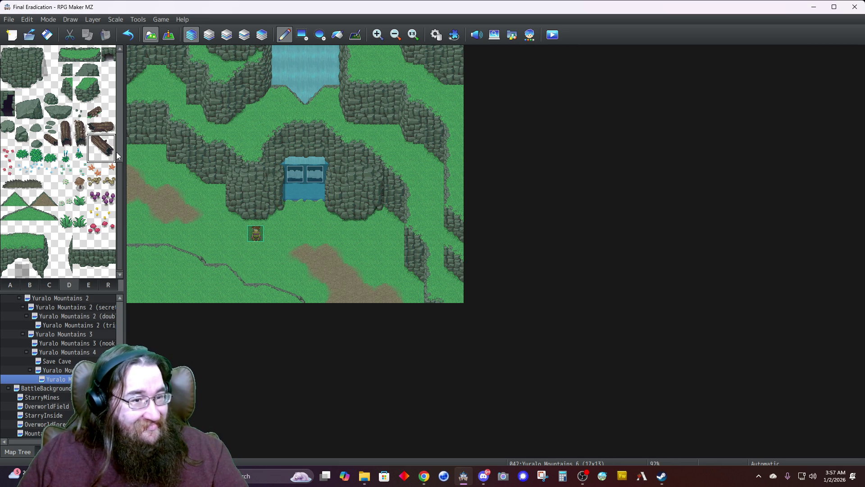
click(161, 94)
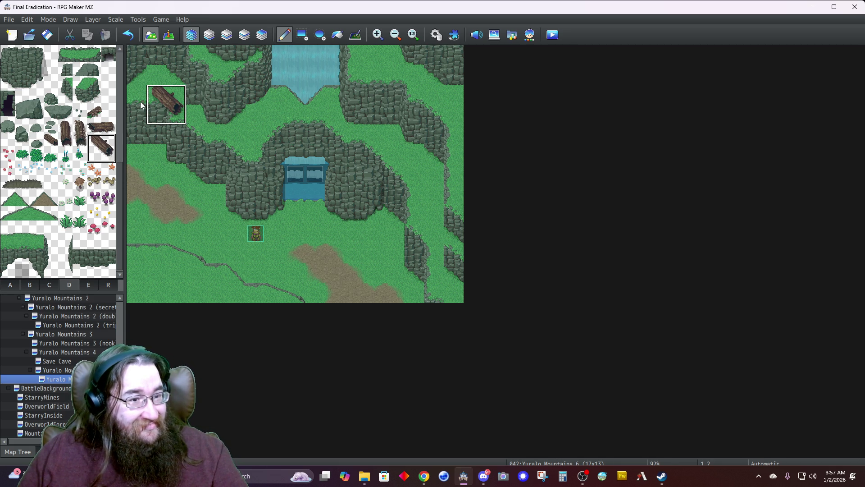
click(80, 127)
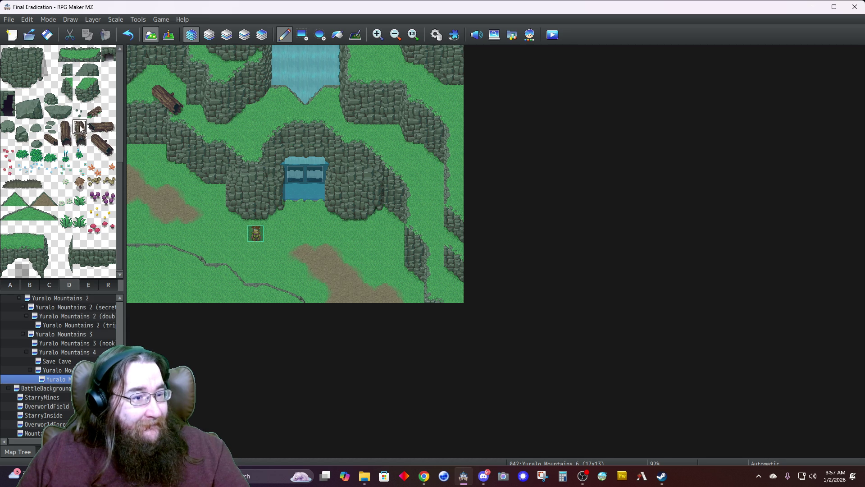
click(420, 198)
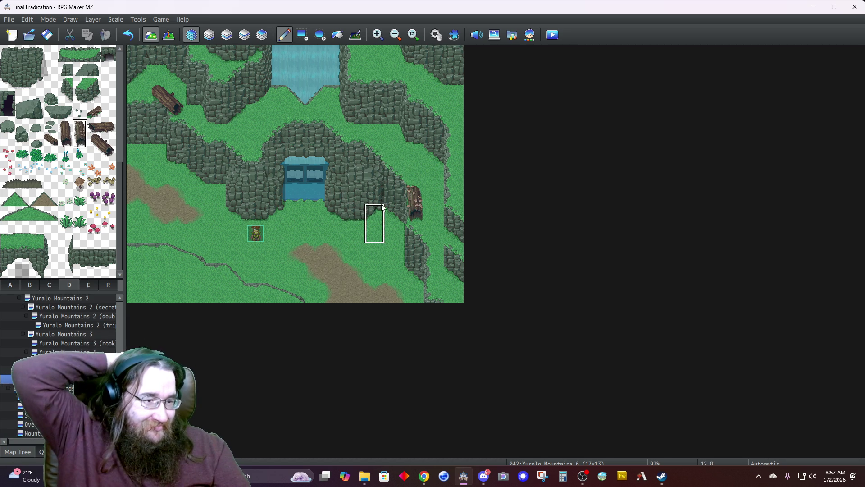
Step: Paint two-tile grass tufts and single grass tiles on the upper cliff tops
drag(65, 213, 67, 226)
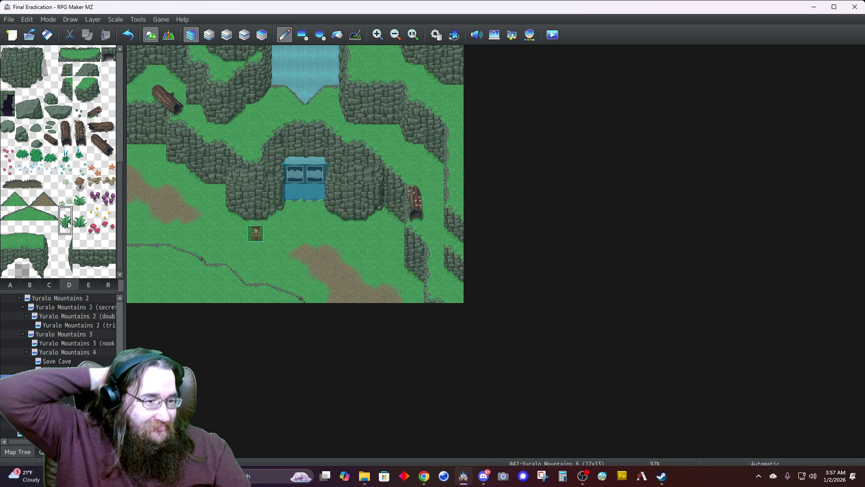
click(361, 55)
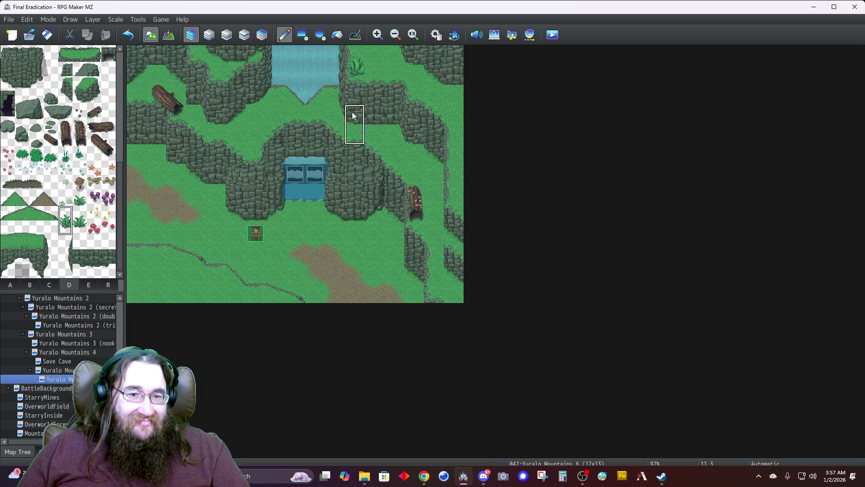
click(75, 226)
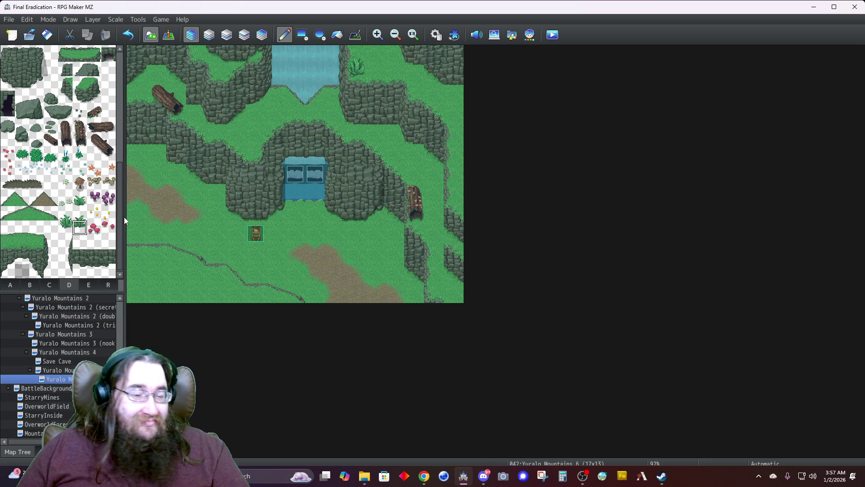
click(356, 54)
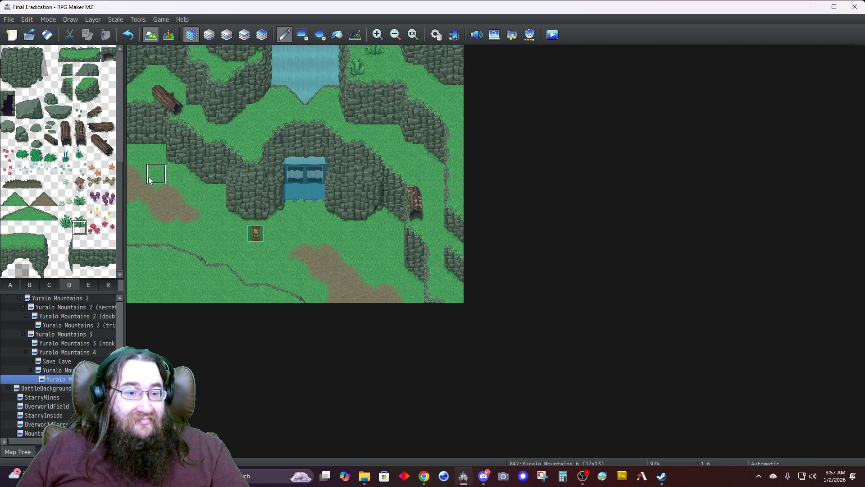
click(65, 218)
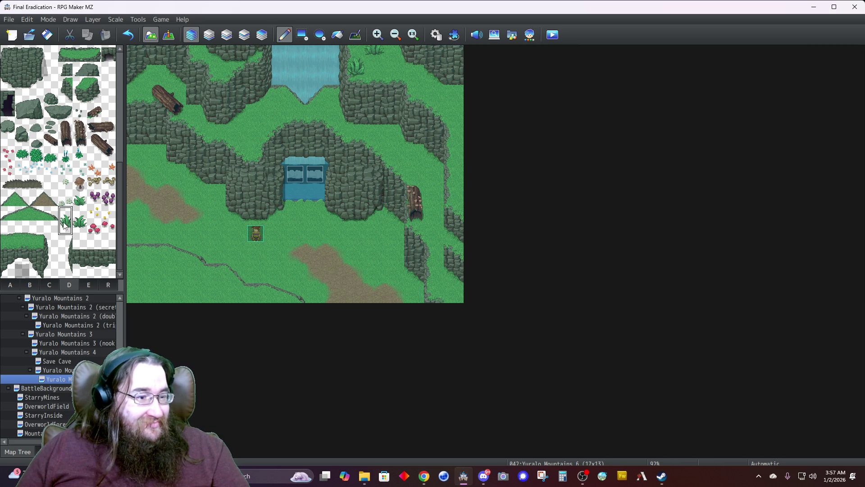
click(216, 58)
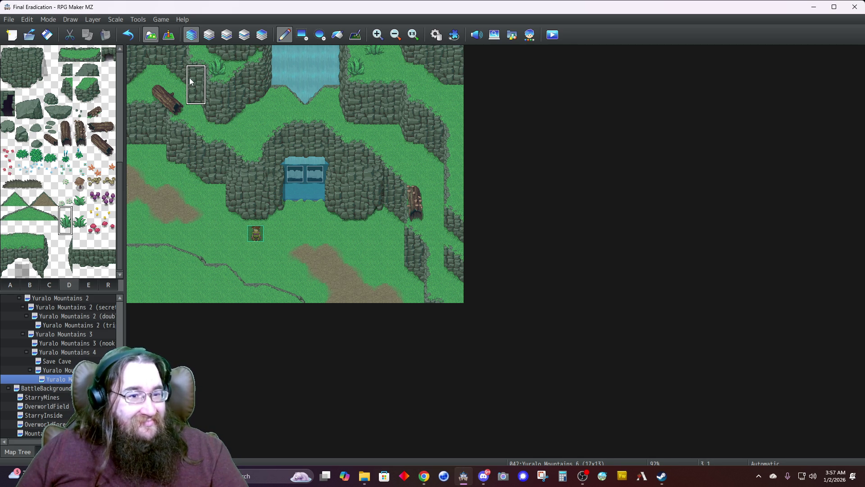
Step: Dot white flowers on the ledge above the cave, below the cave door and to its left
click(65, 203)
click(254, 136)
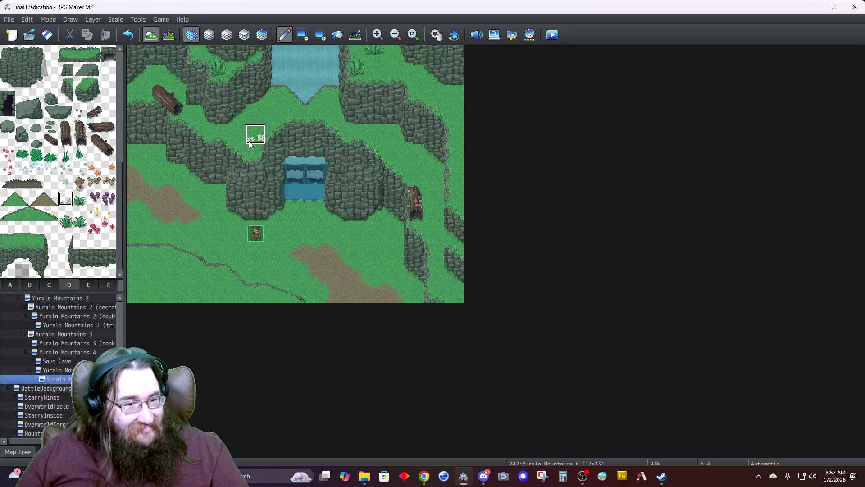
click(68, 181)
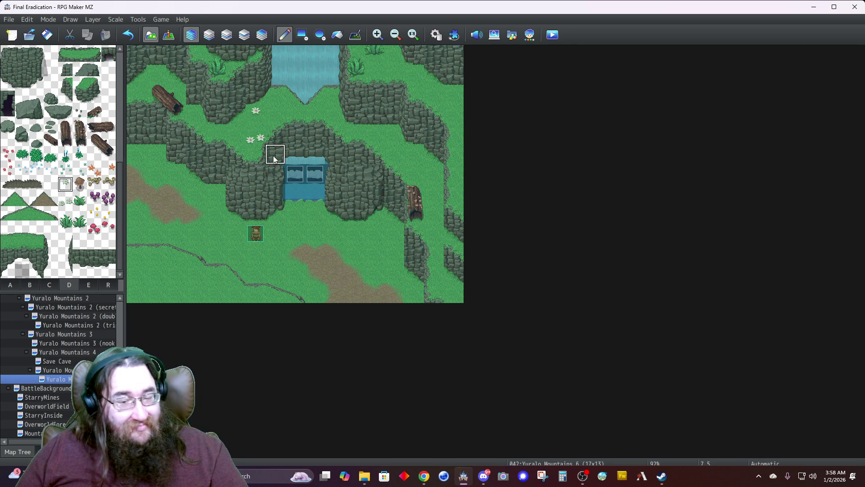
click(316, 213)
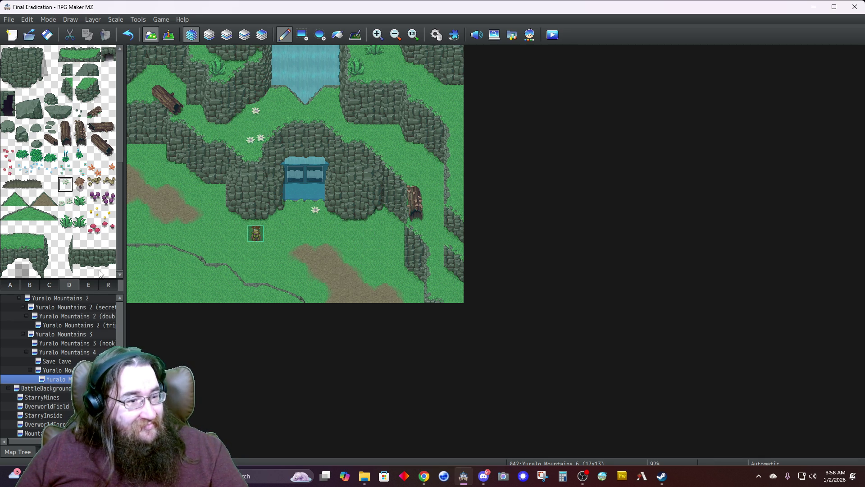
click(66, 198)
click(215, 198)
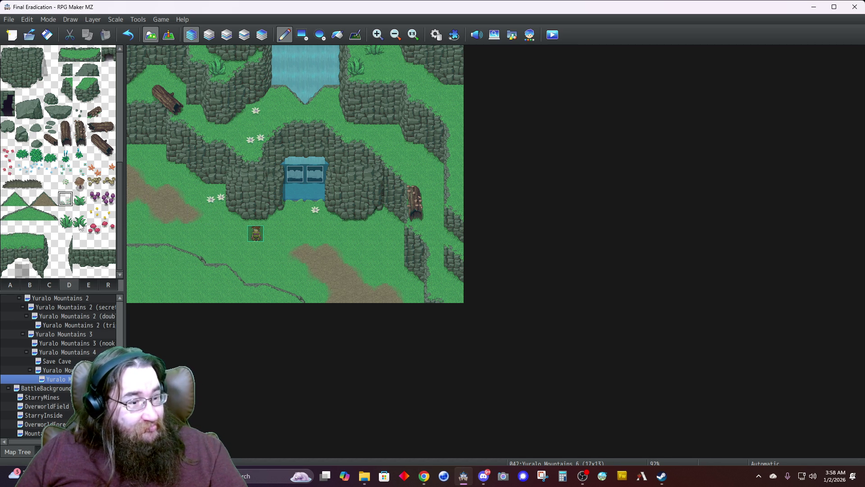
click(55, 161)
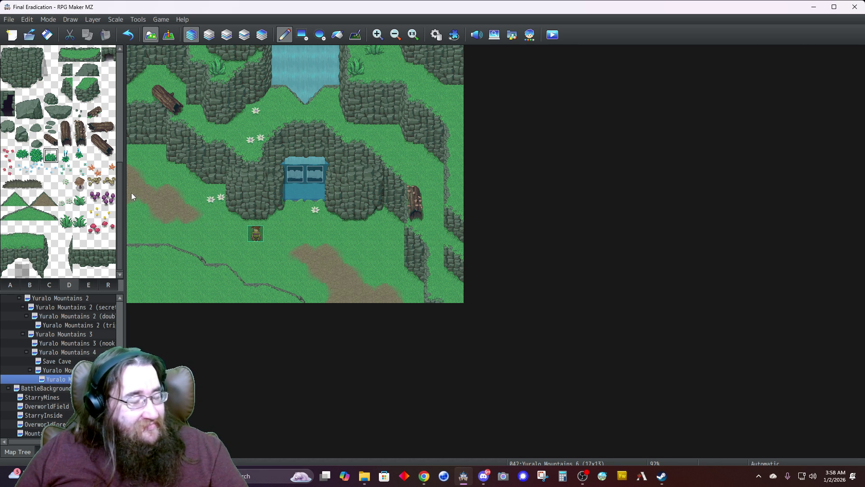
Step: Place two green shrubs side by side at the map's left edge
click(136, 156)
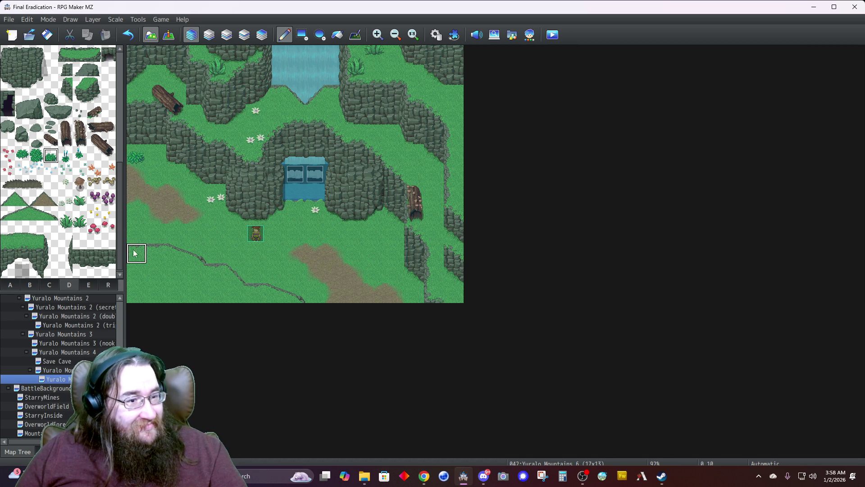
click(156, 158)
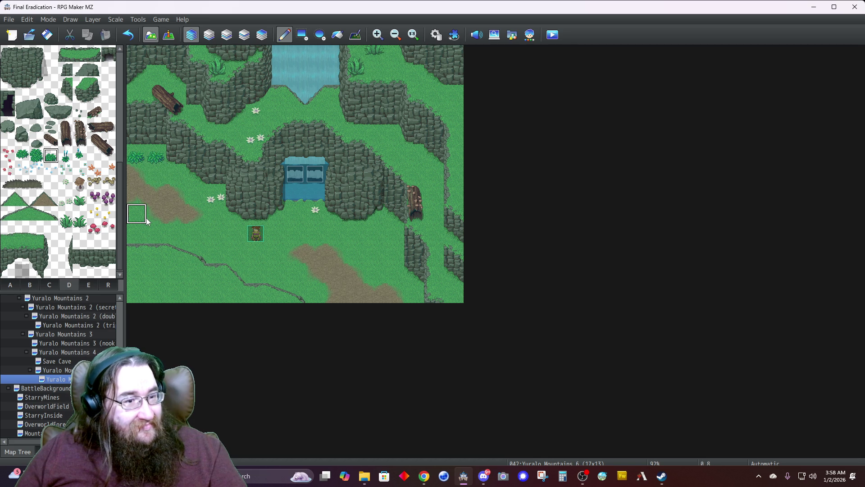
click(66, 244)
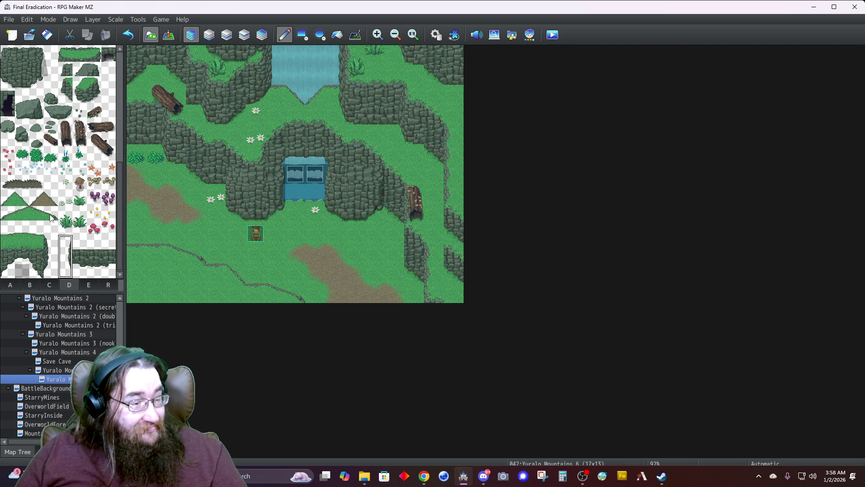
Step: Add a two-tile grey rock at the left edge and a fallen log at the lower right
drag(26, 130, 25, 138)
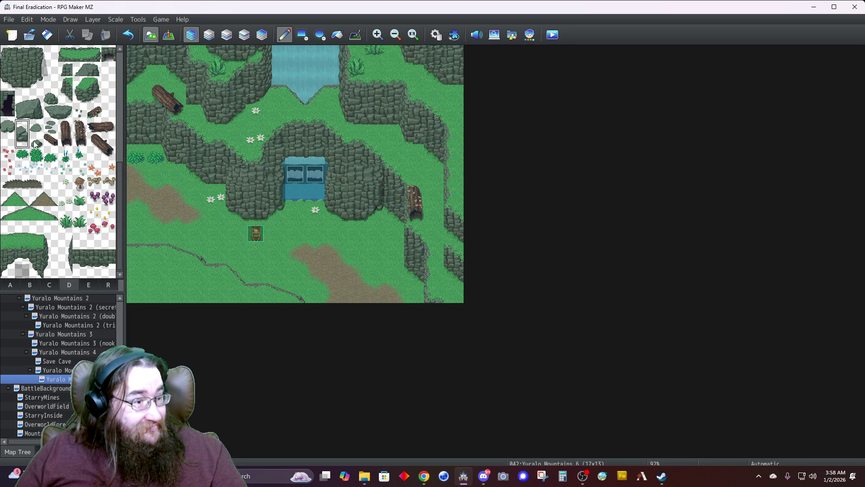
click(132, 208)
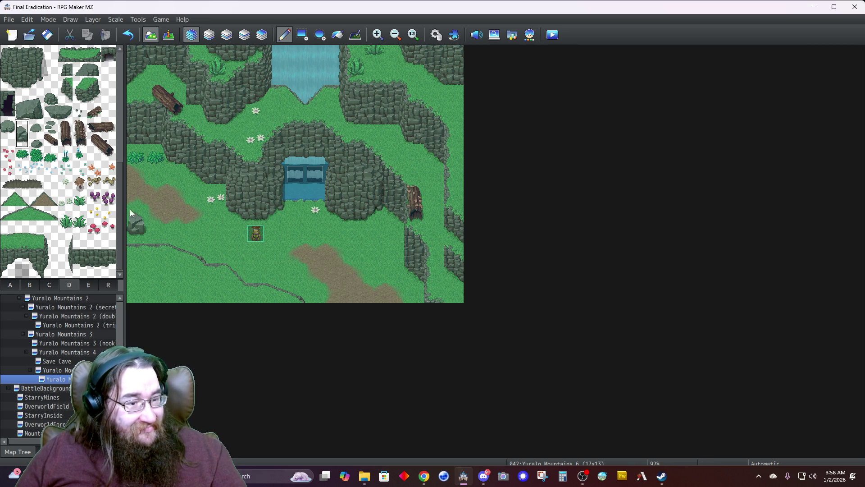
click(54, 143)
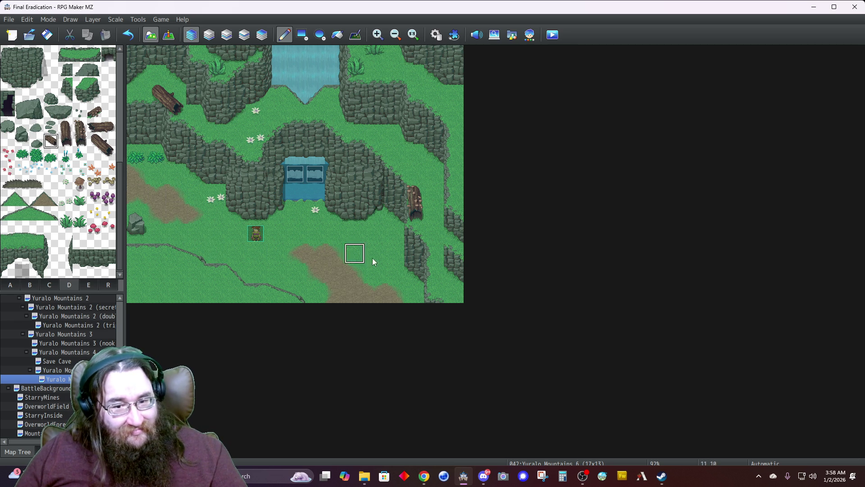
click(413, 292)
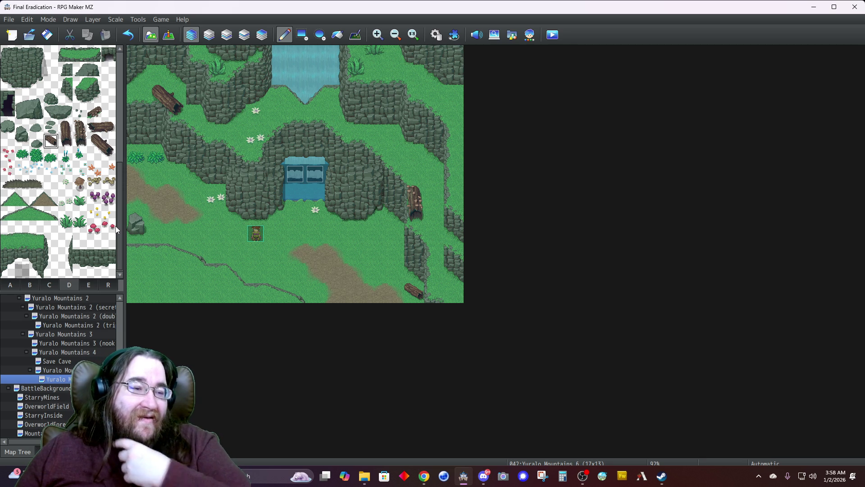
click(9, 285)
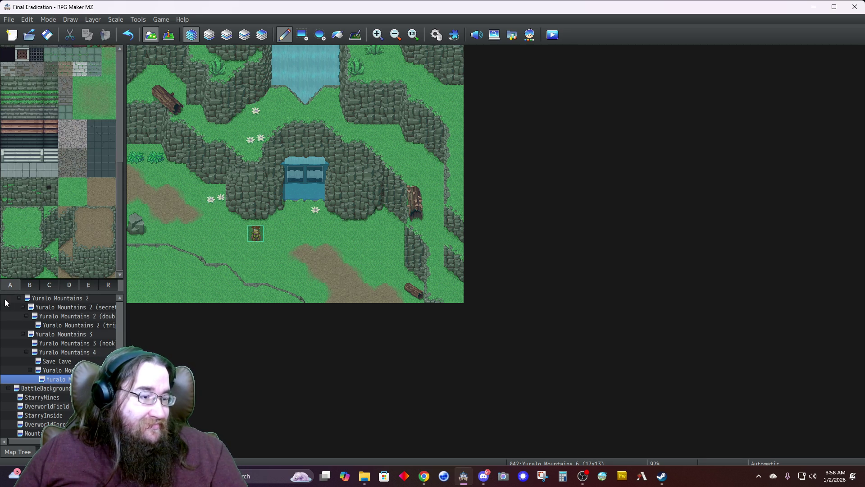
Step: Paint bushy-grass autotile patches across the meadow and around the character
scroll(41, 128, up, 10)
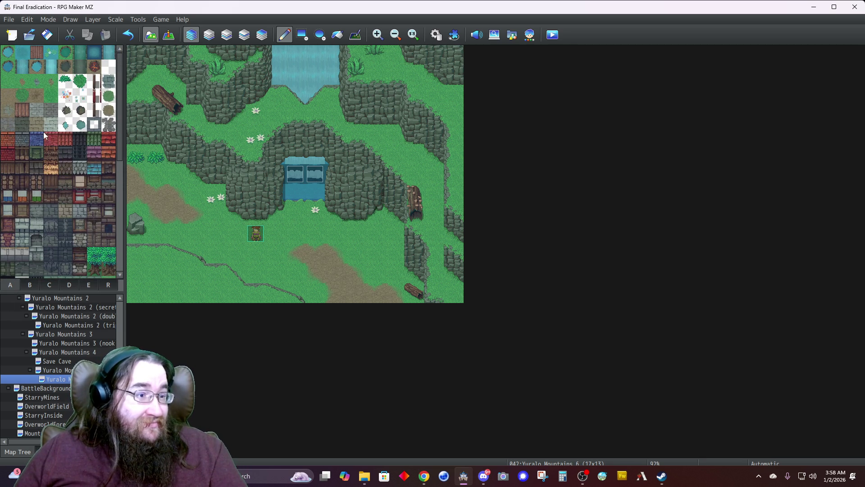
click(80, 82)
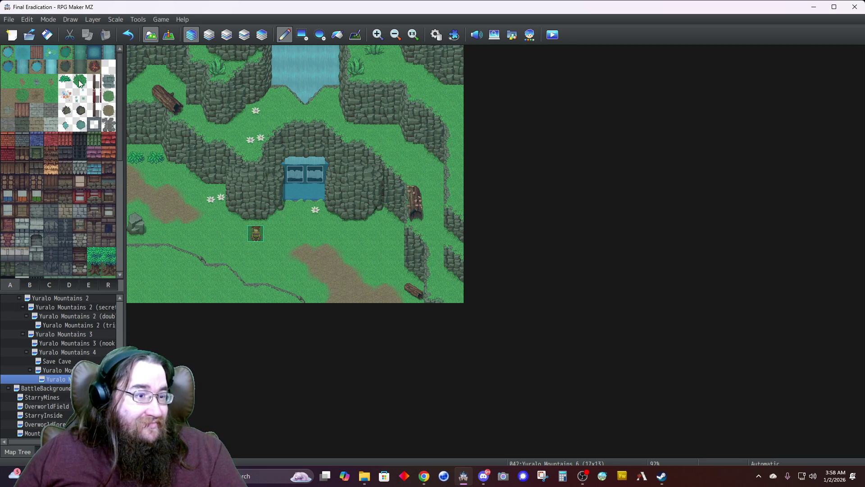
click(172, 178)
click(192, 194)
click(228, 36)
mouse_move(217, 208)
mouse_down()
mouse_move(217, 230)
mouse_move(228, 234)
mouse_move(194, 233)
mouse_move(221, 251)
mouse_move(257, 248)
mouse_move(266, 271)
mouse_move(258, 275)
mouse_move(275, 253)
mouse_move(314, 292)
mouse_up()
mouse_move(284, 231)
mouse_down()
mouse_move(251, 236)
mouse_move(296, 232)
mouse_move(296, 211)
mouse_move(333, 228)
mouse_move(377, 231)
mouse_move(392, 252)
mouse_move(354, 252)
mouse_move(384, 267)
mouse_up()
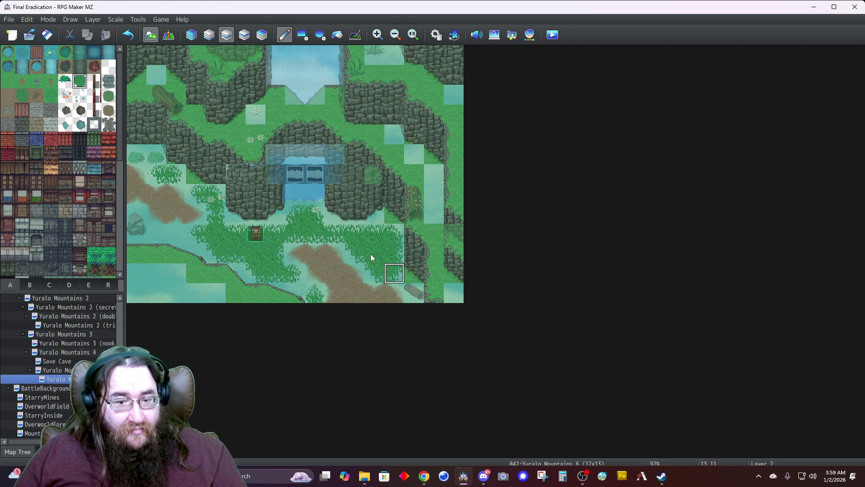
Step: Check layers 2–4, darken the grass row beneath the cliff, and return to Automatic layer mode
click(191, 35)
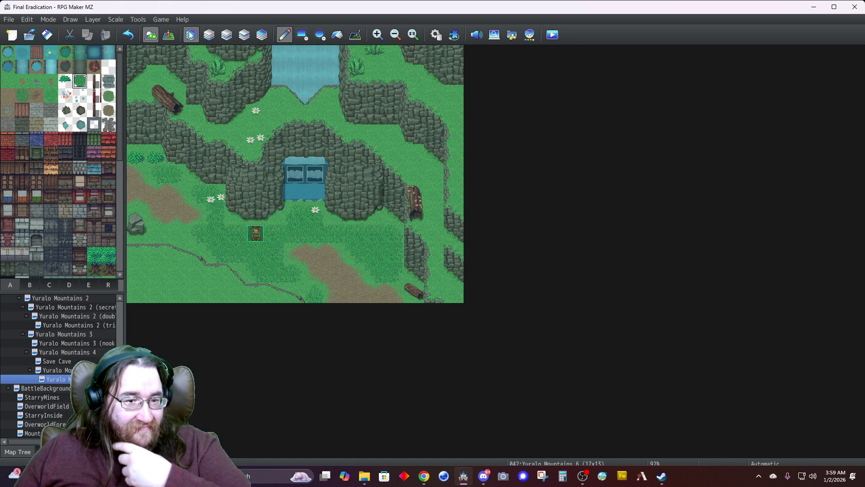
click(231, 39)
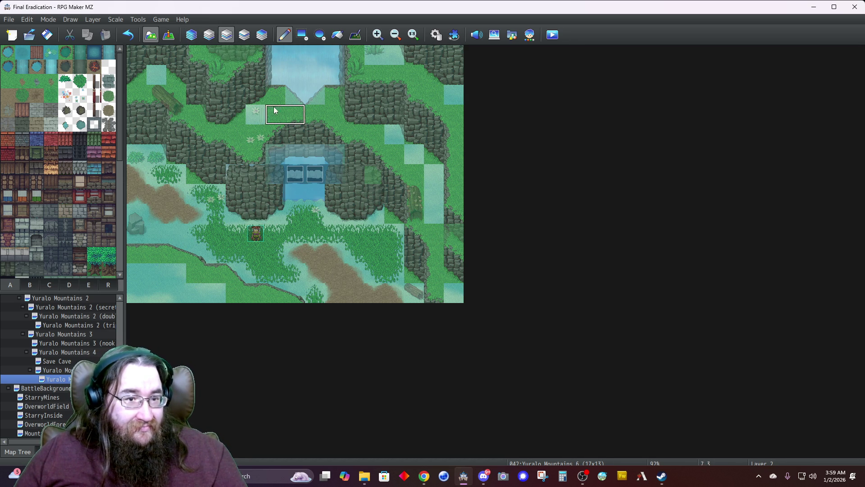
click(244, 38)
click(255, 39)
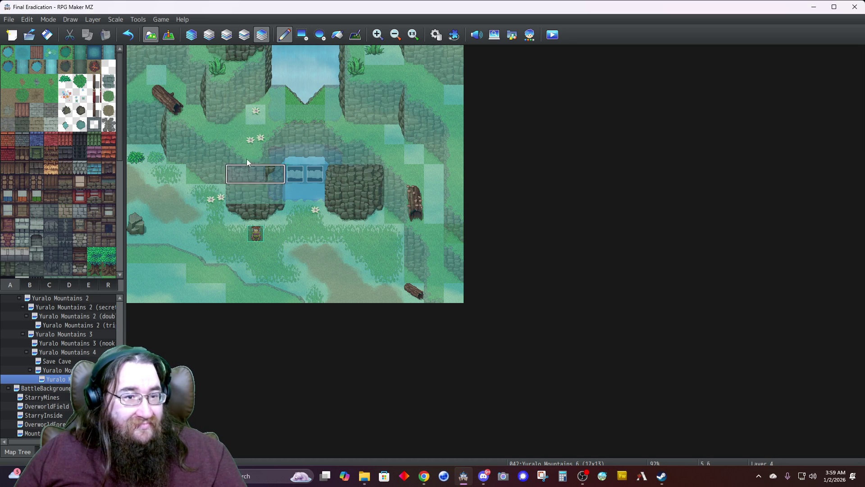
click(226, 35)
drag(317, 220, 377, 212)
right_click(278, 221)
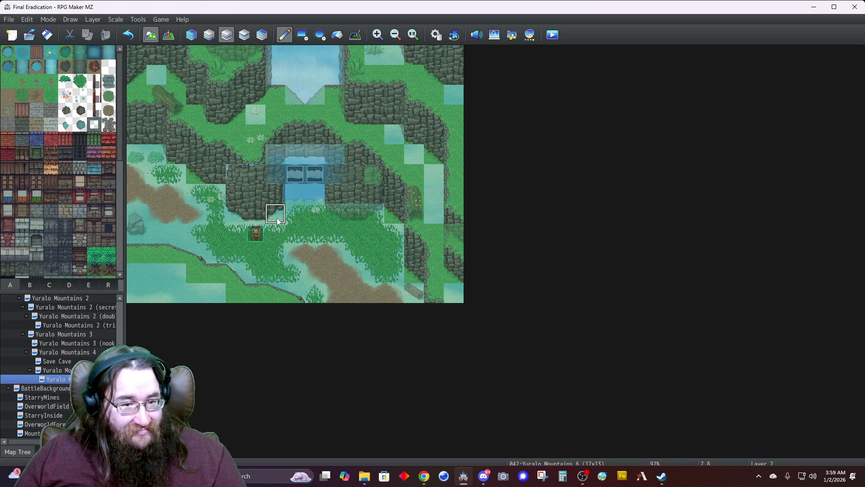
click(184, 40)
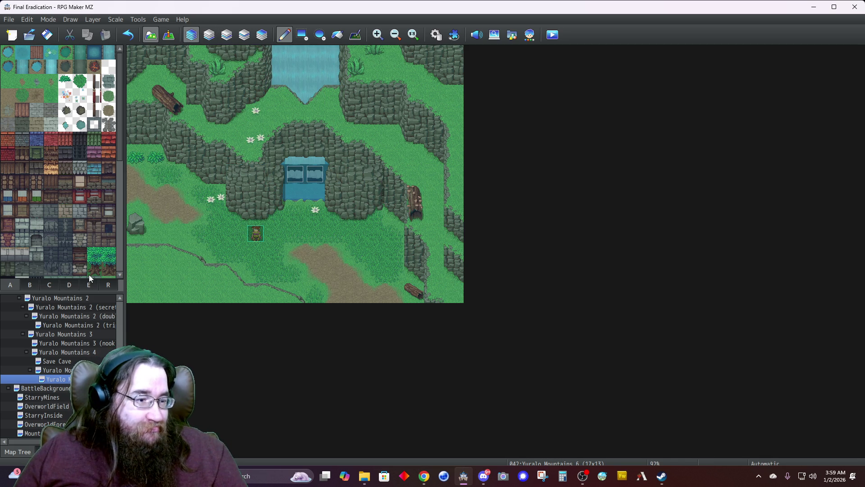
click(69, 284)
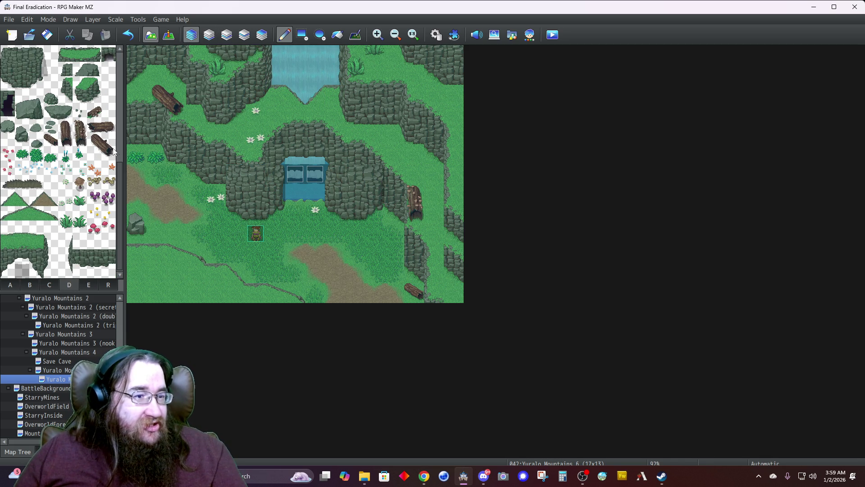
Step: Add a plant at the bottom edge and small rocks along the left edge and bottom-left corner
click(81, 87)
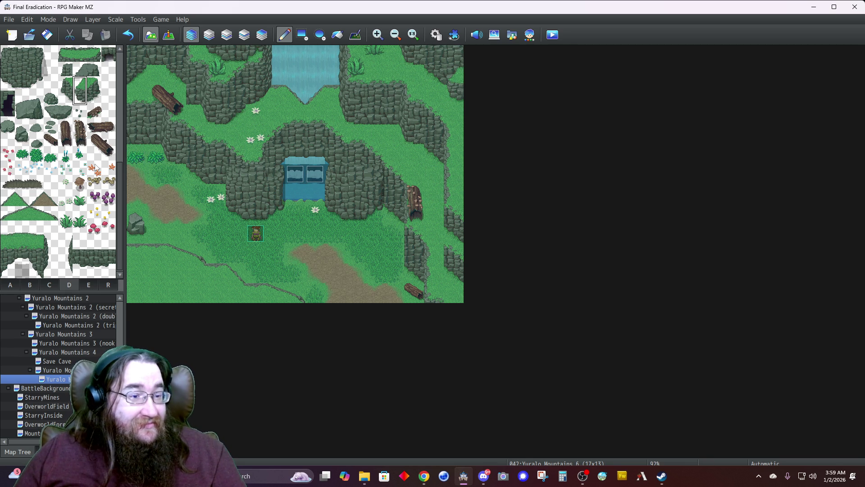
click(99, 229)
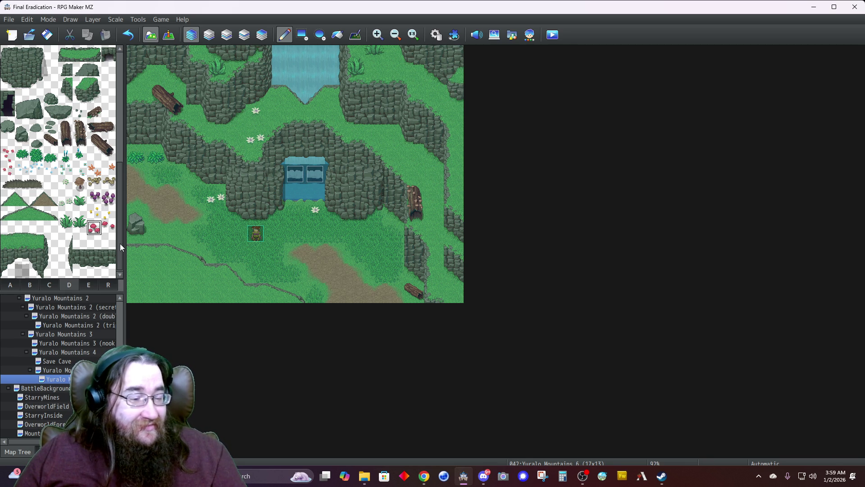
click(66, 214)
click(216, 293)
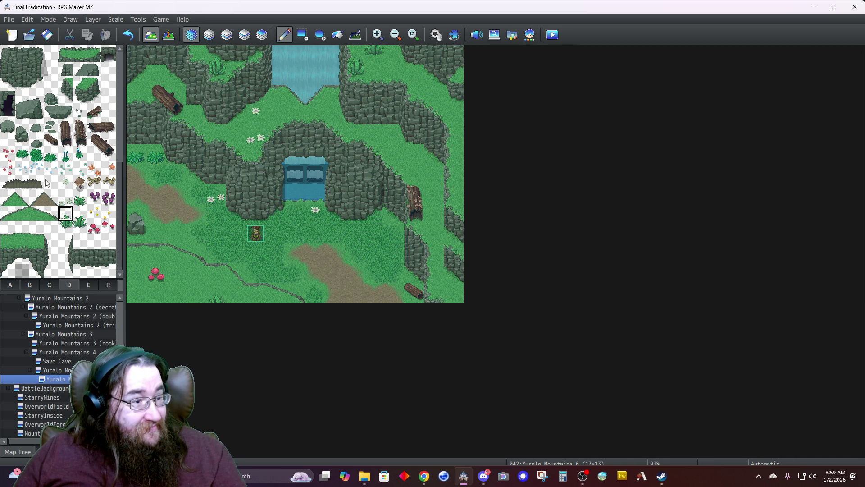
click(21, 128)
click(136, 292)
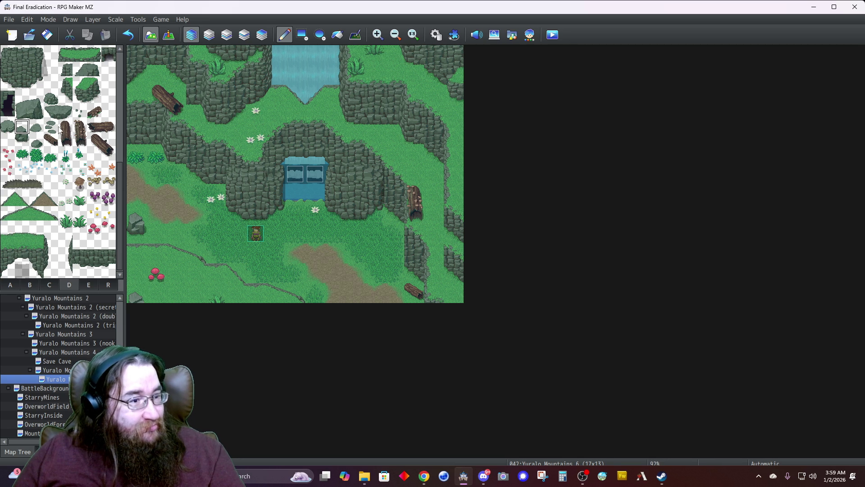
click(95, 71)
click(137, 253)
click(96, 99)
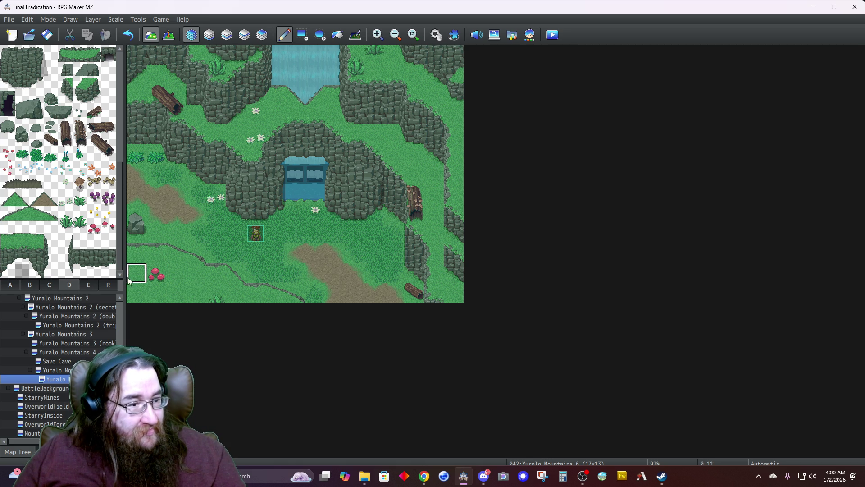
click(92, 72)
click(136, 294)
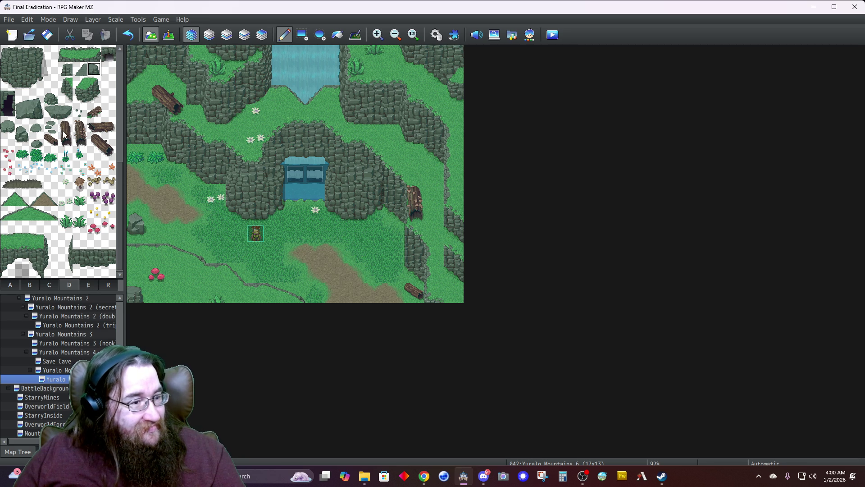
Step: Place an upright log near the bottom, white flowers on the left-edge grass, and red mushrooms
click(109, 128)
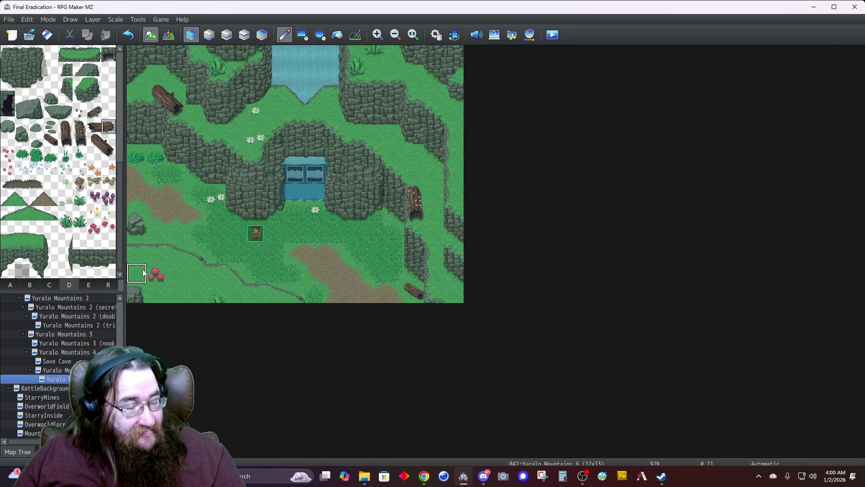
click(80, 127)
click(217, 294)
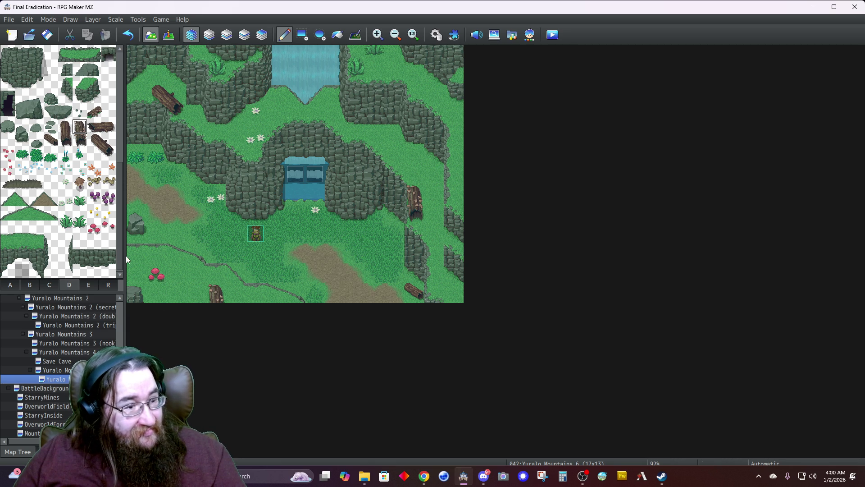
click(94, 170)
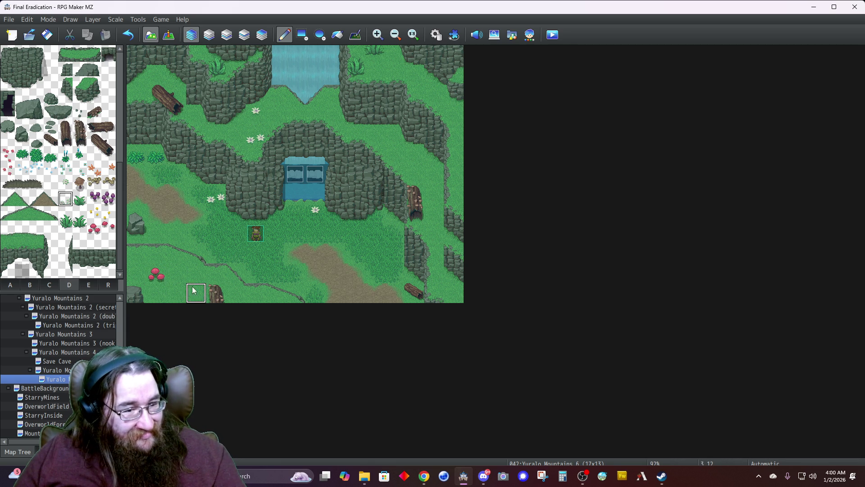
click(135, 255)
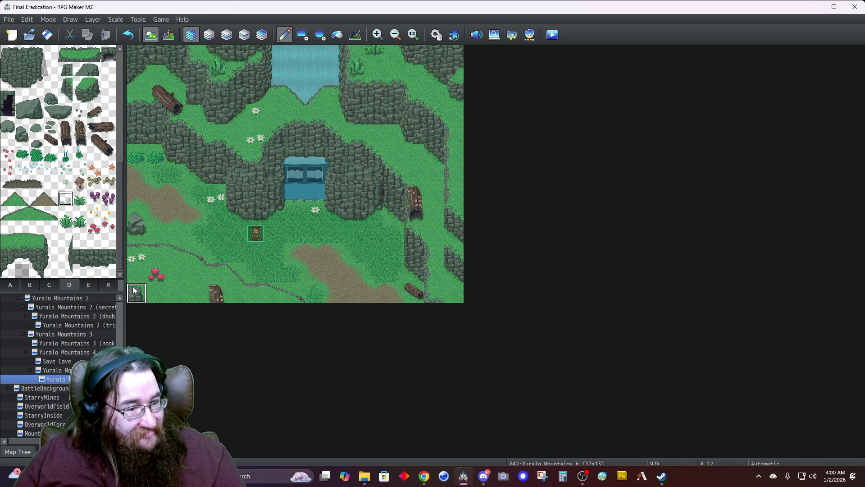
click(176, 274)
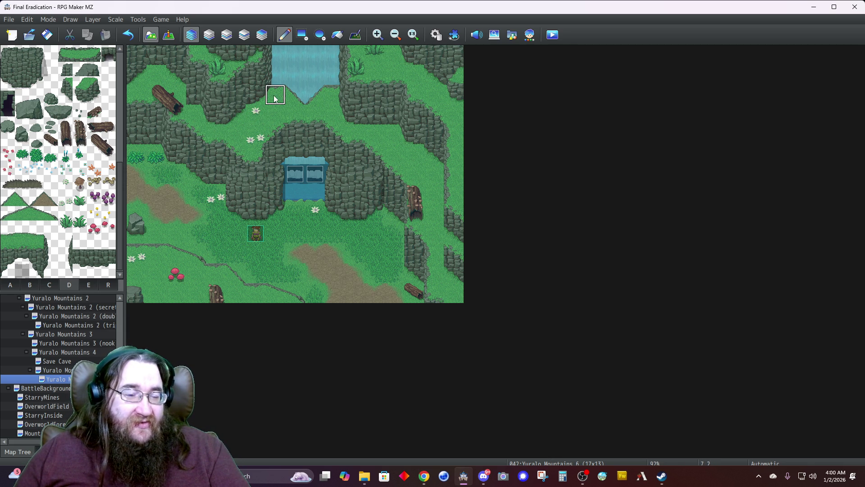
Step: Paint grass over the waterfall's pointed bottom and verify it on layers 3 and 4
drag(278, 97, 305, 91)
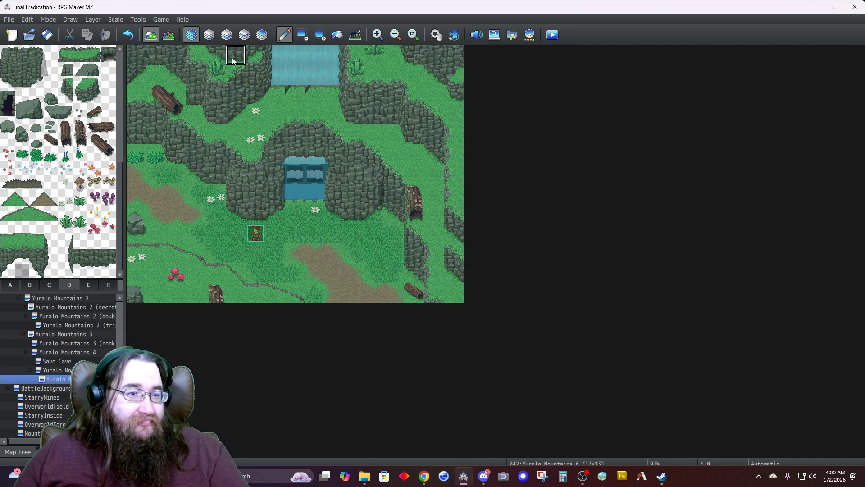
click(244, 35)
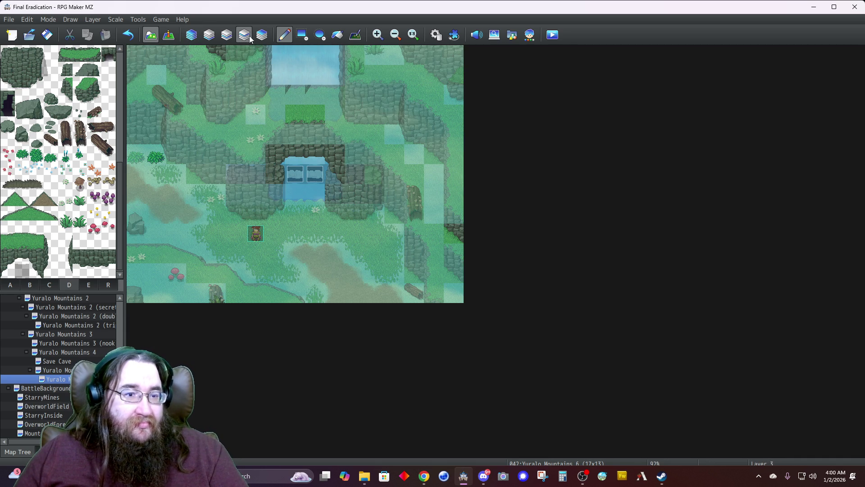
key(F8)
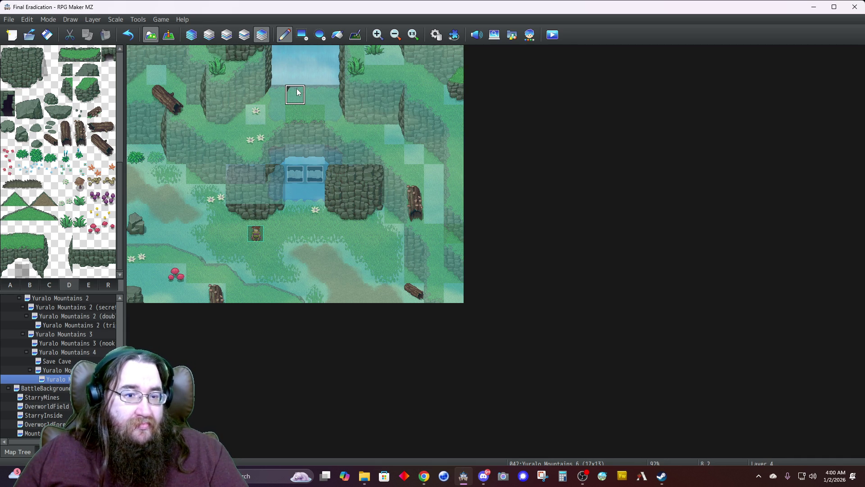
click(196, 38)
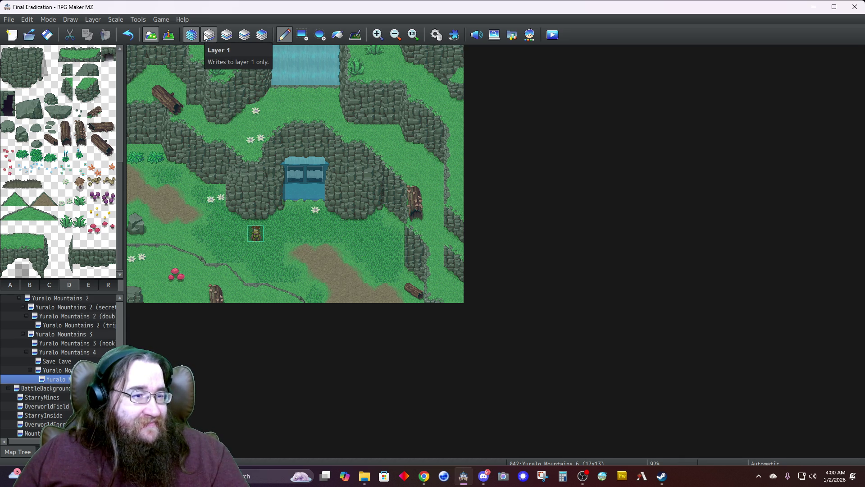
Step: Lay a fallen log below the waterfall, briefly checking event options on the left-edge tile
click(101, 128)
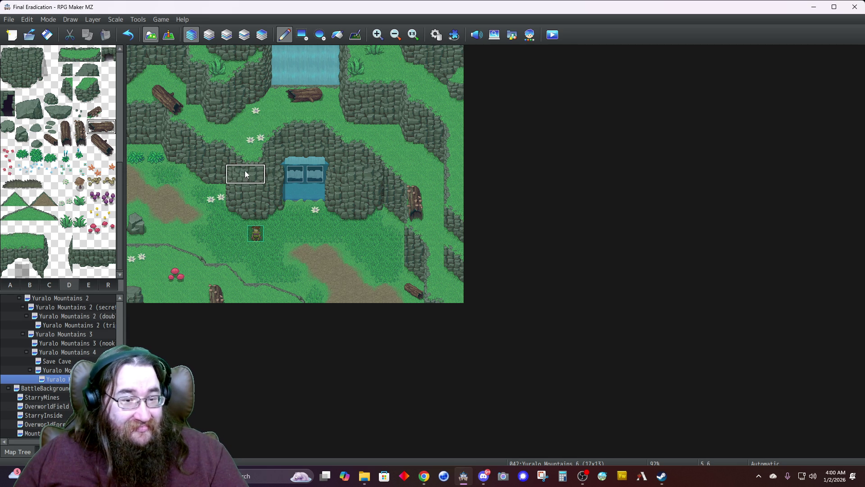
right_click(325, 267)
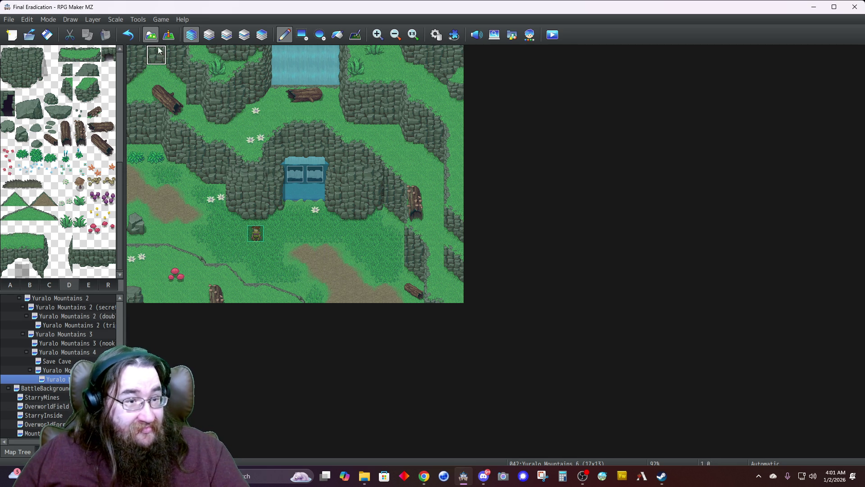
click(167, 36)
right_click(142, 196)
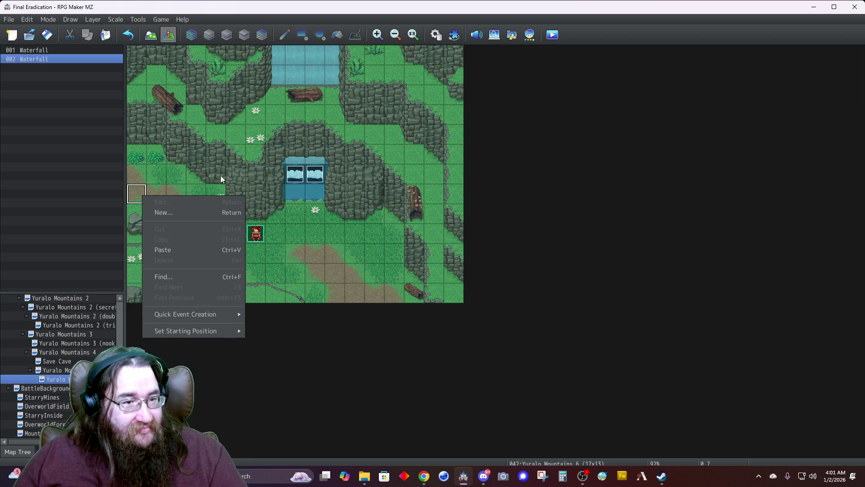
click(151, 35)
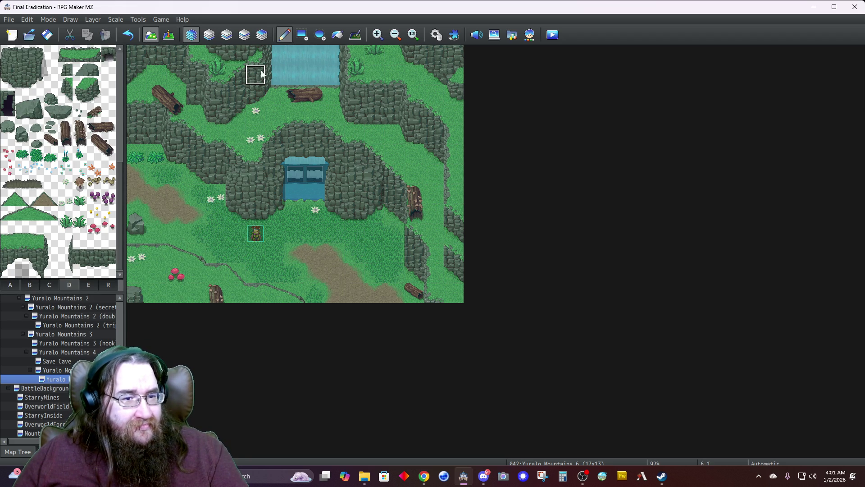
Step: Stamp a three-tile cliff column onto the map's left edge on Layer 4
click(10, 284)
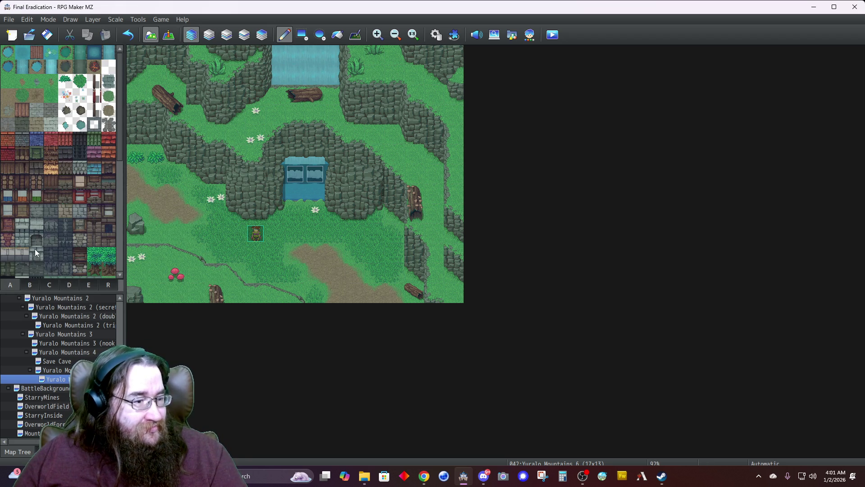
click(68, 285)
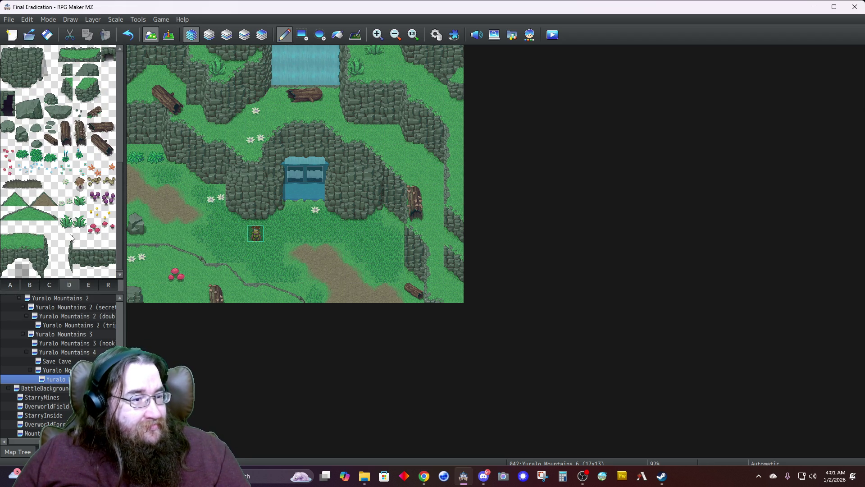
drag(35, 58, 39, 81)
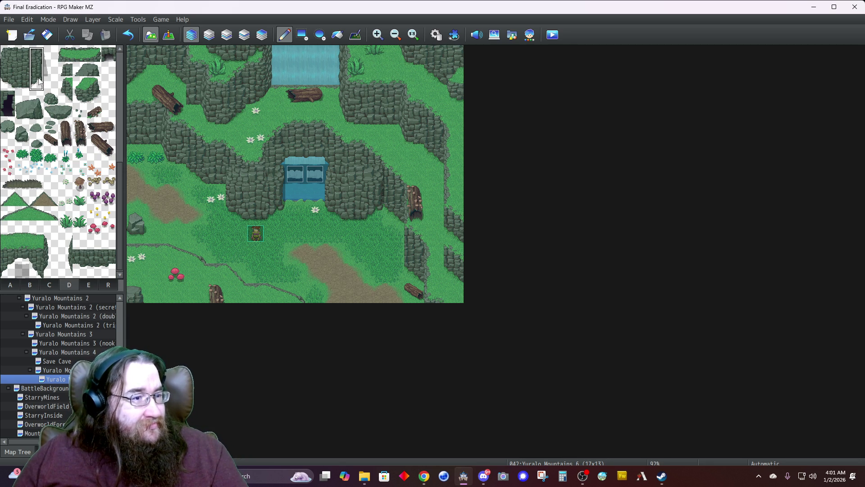
click(262, 34)
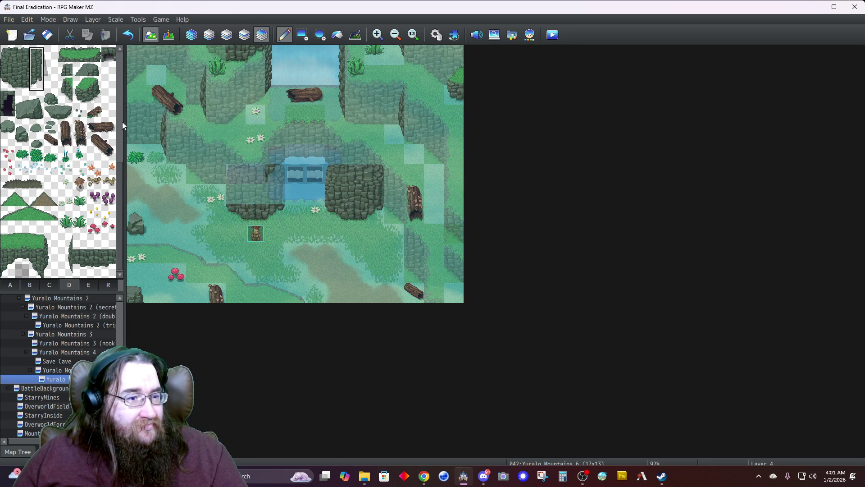
click(132, 115)
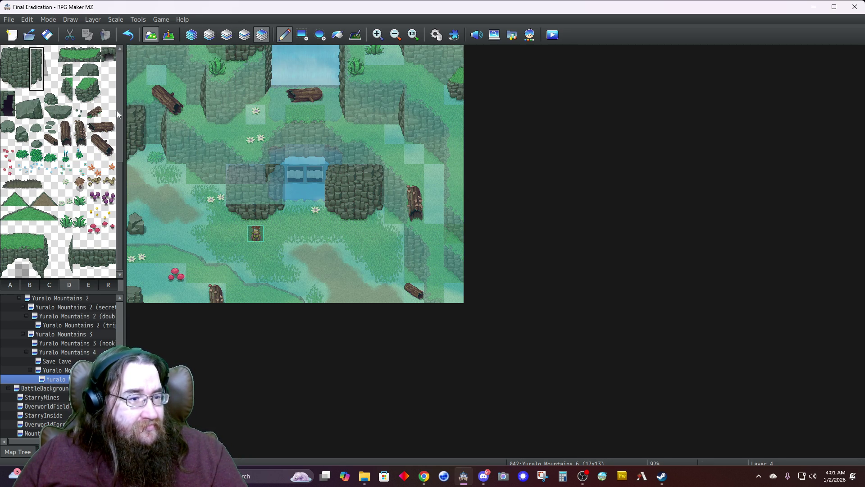
Step: Toggle between Layer 2, Layer 4 and Automatic views to check the new cliff tiles
click(10, 284)
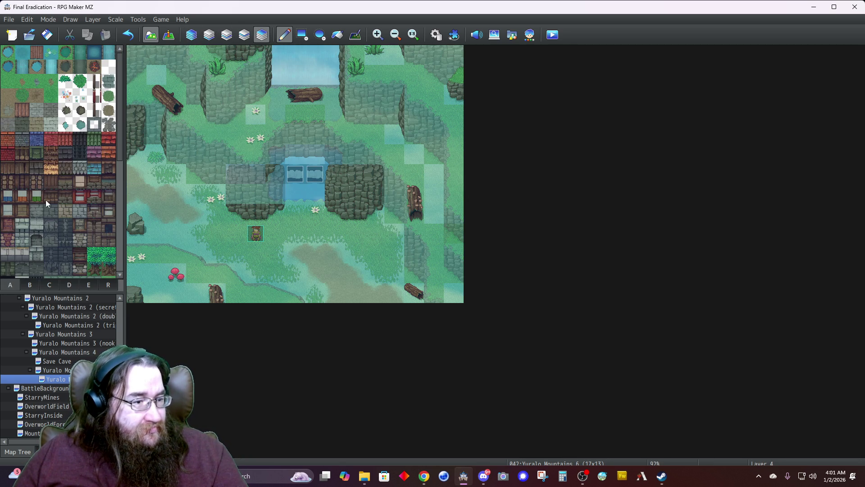
scroll(50, 236, down, 5)
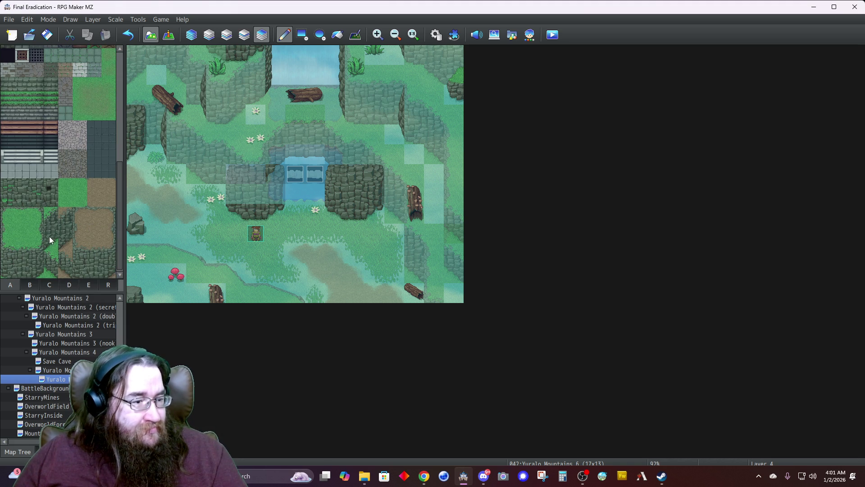
click(227, 35)
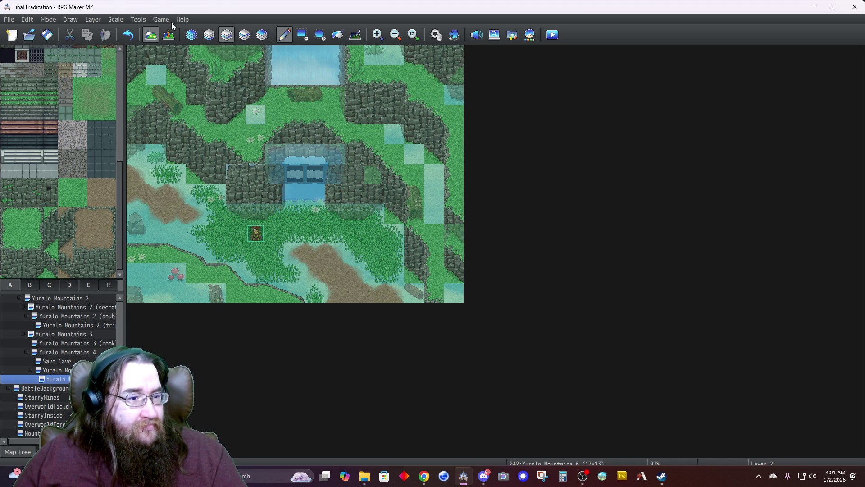
click(194, 35)
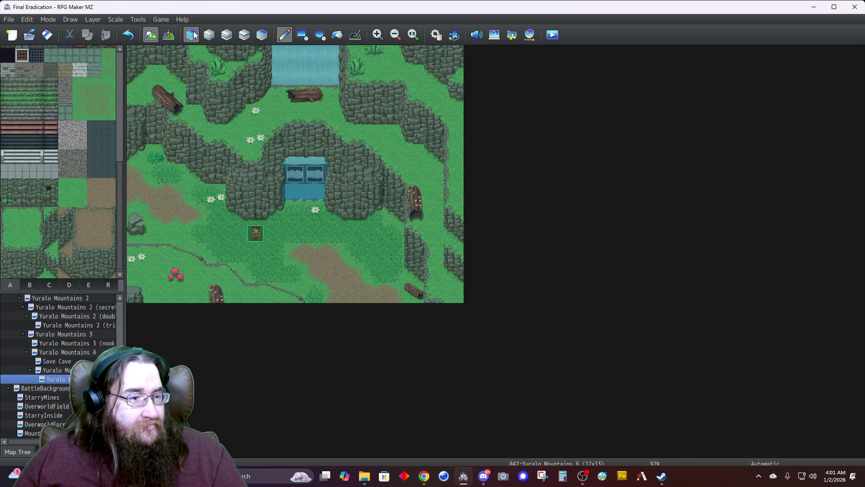
click(227, 35)
click(245, 36)
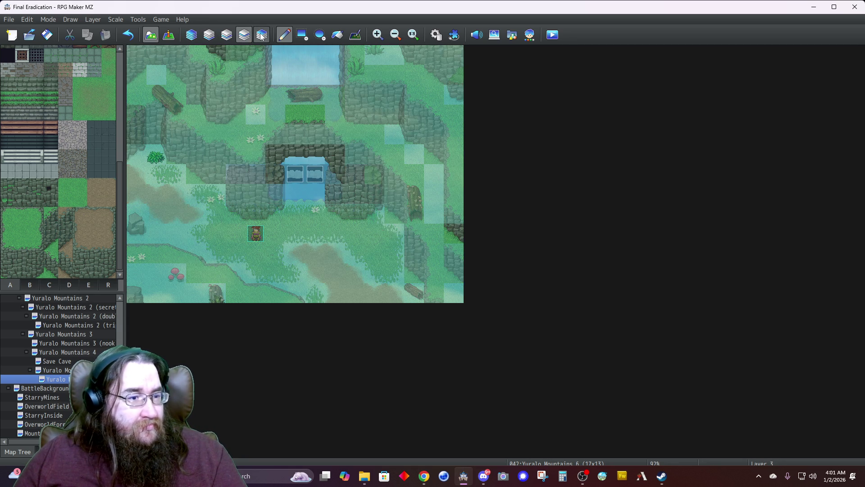
click(262, 35)
click(190, 38)
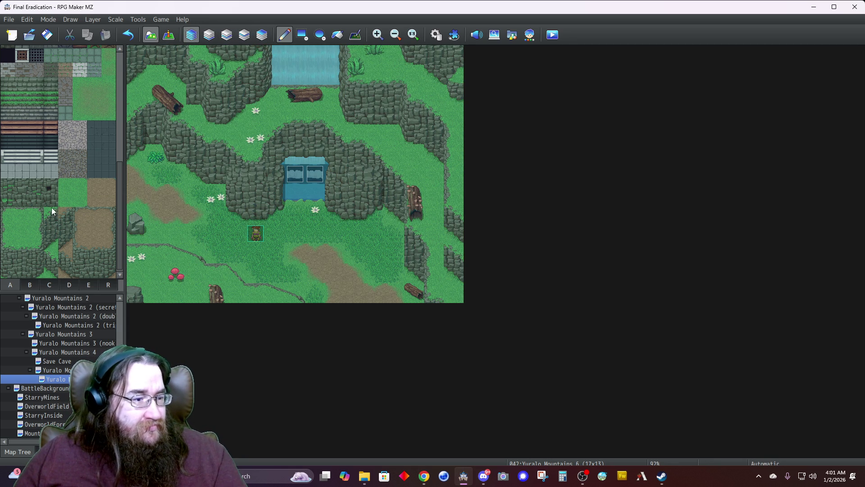
click(227, 35)
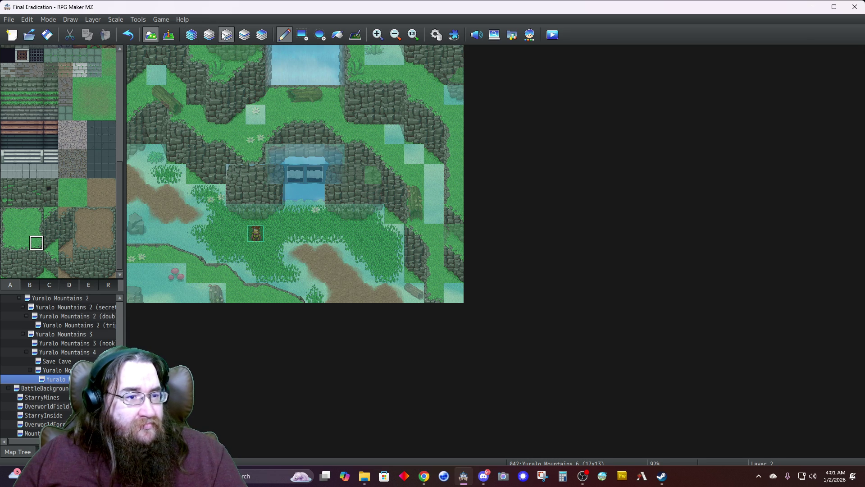
click(193, 36)
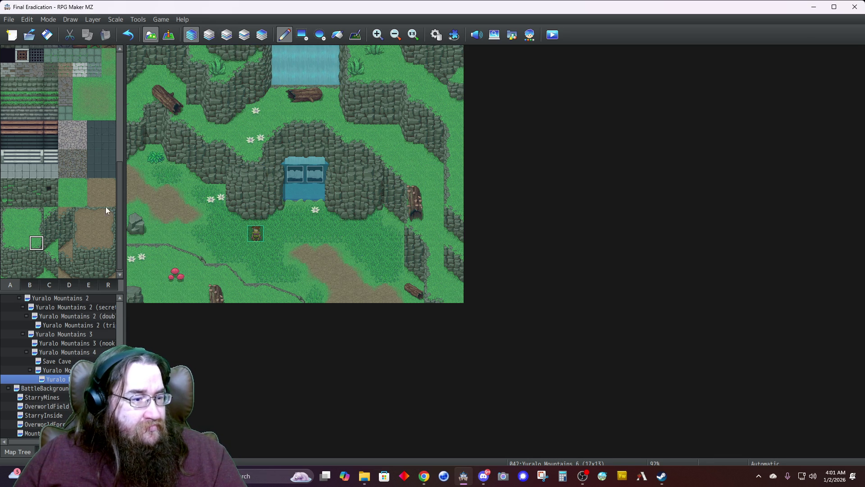
click(227, 34)
click(262, 35)
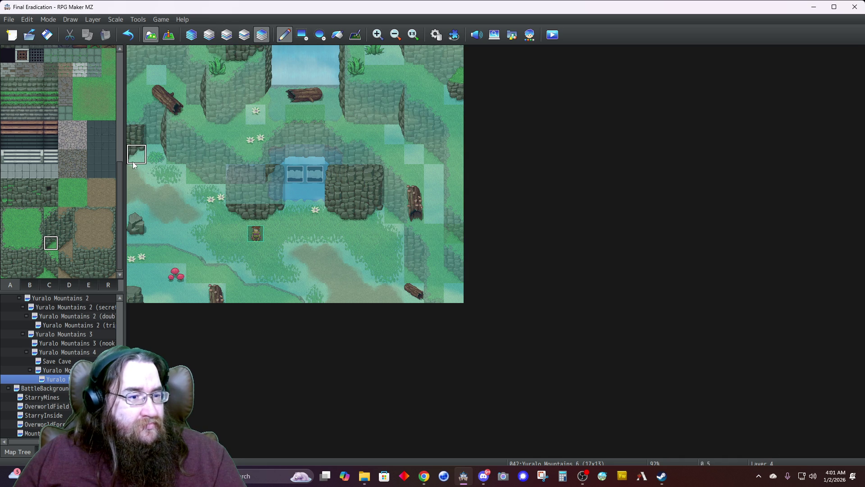
Step: Try copying a two-tile cliff lower in the left column, then undo and restore grass there
click(192, 35)
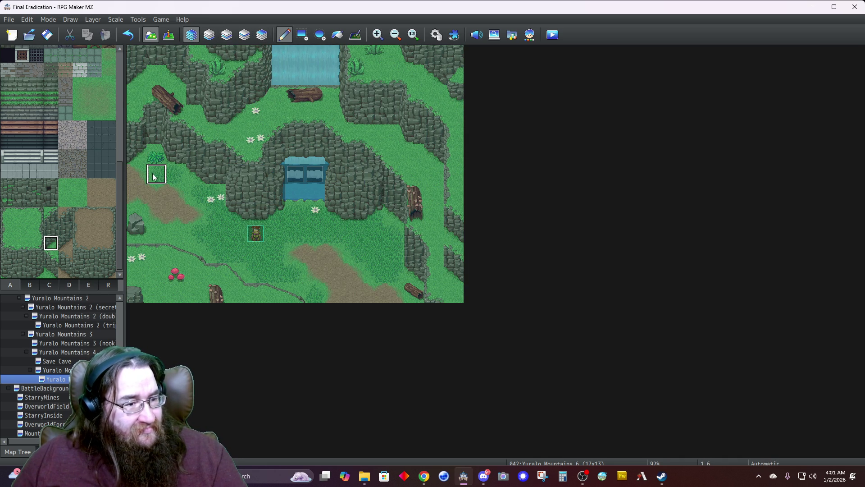
drag(137, 143, 133, 160)
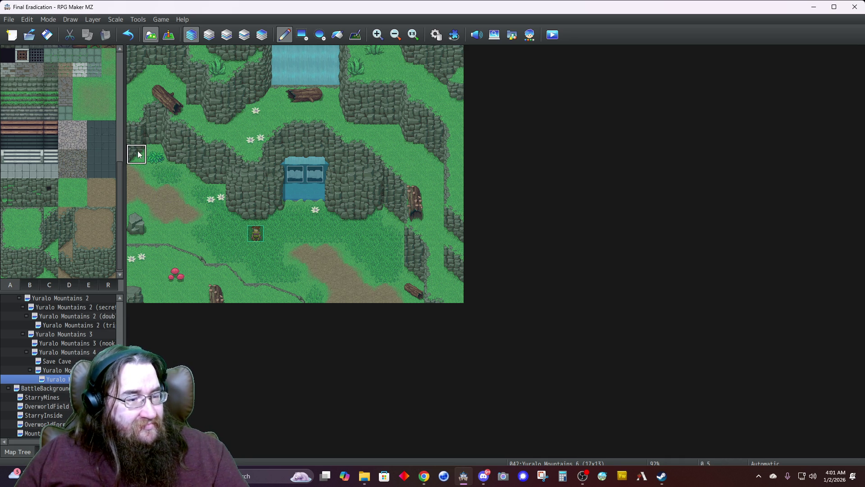
drag(136, 136, 138, 154)
click(137, 181)
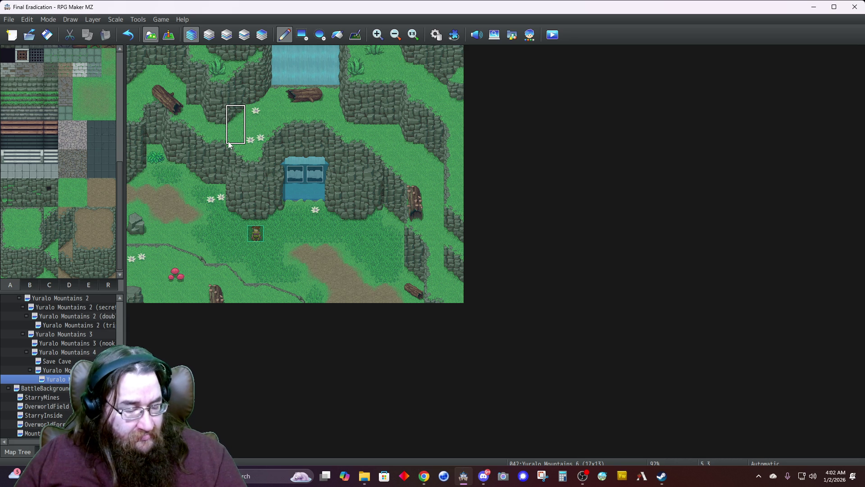
key(ctrl+z)
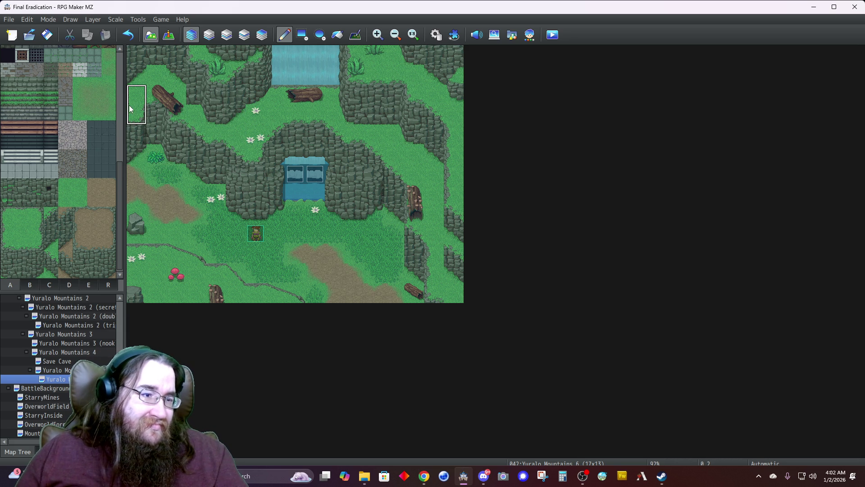
click(134, 119)
right_click(136, 115)
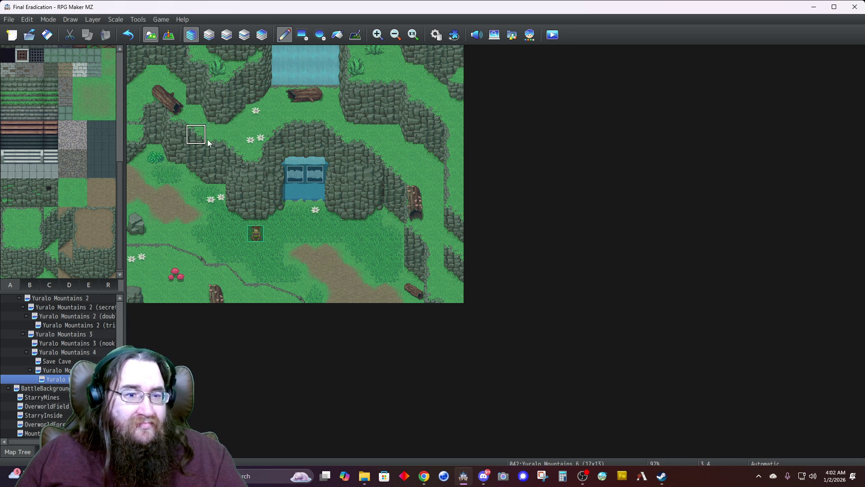
Step: Compare Layer 2 and Automatic views while picking tiles, then switch to Event mode
click(227, 35)
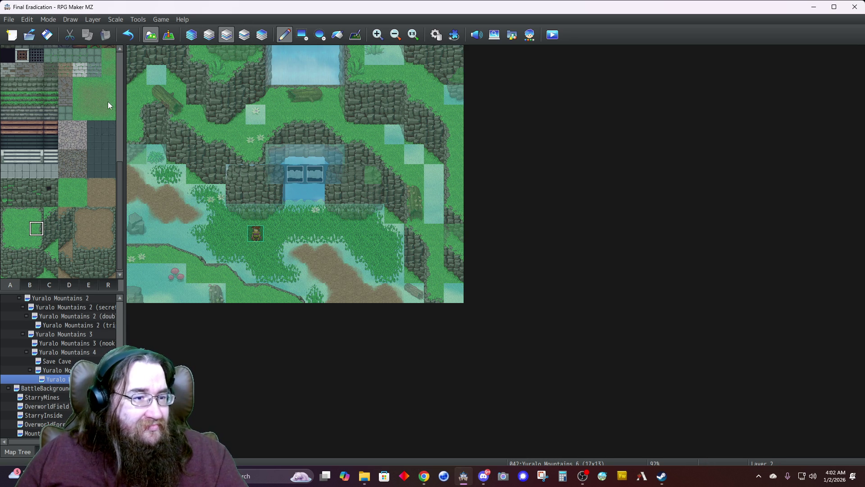
click(190, 41)
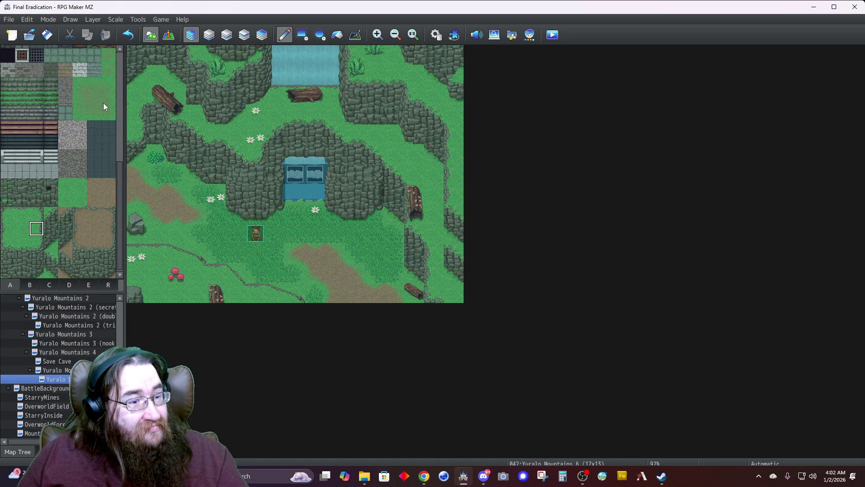
click(25, 272)
click(227, 34)
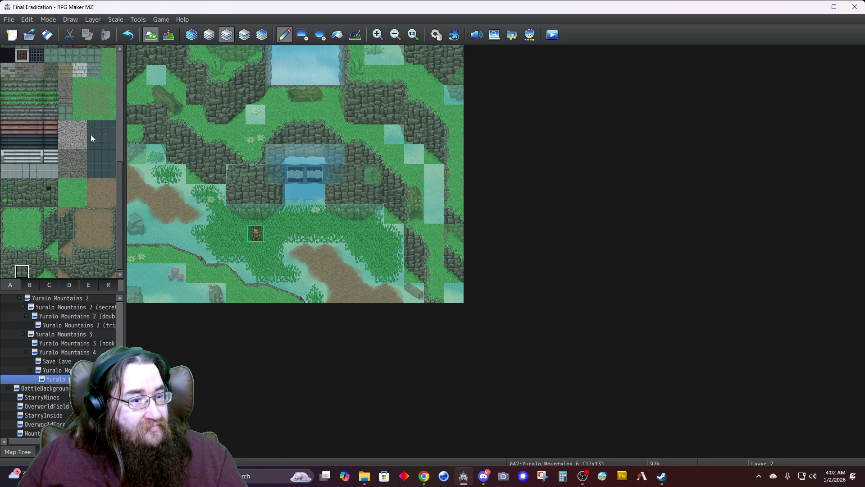
click(17, 245)
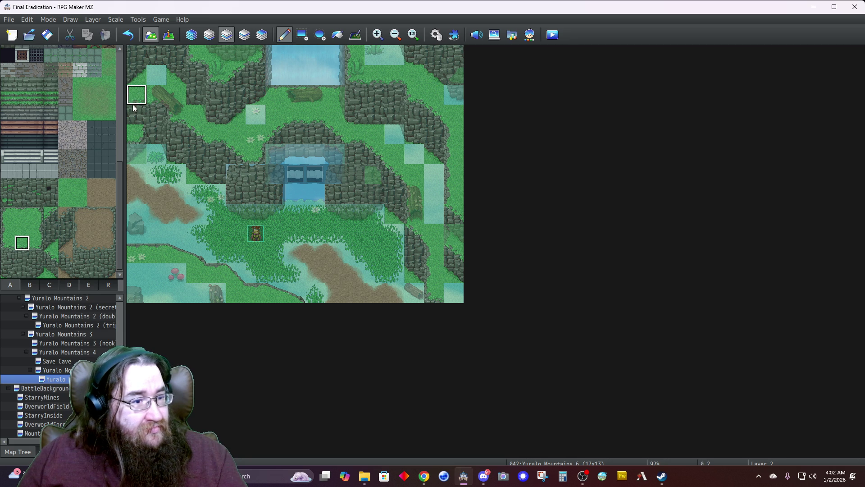
click(189, 36)
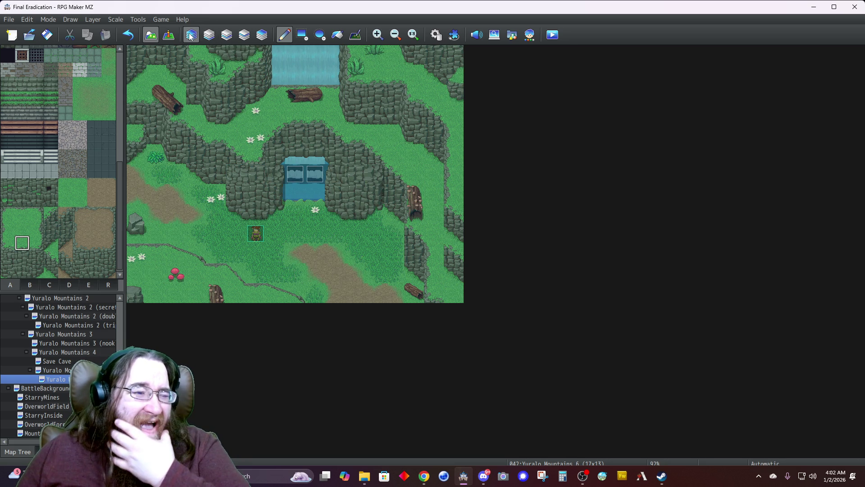
click(169, 35)
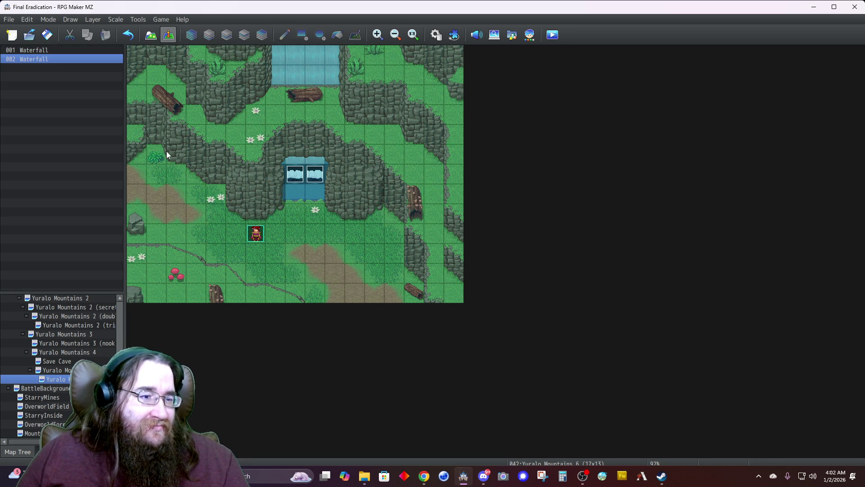
Step: Create a quick transfer on the left-edge tile to Yuralo Mountains 5 (15,23), arriving facing left
right_click(132, 202)
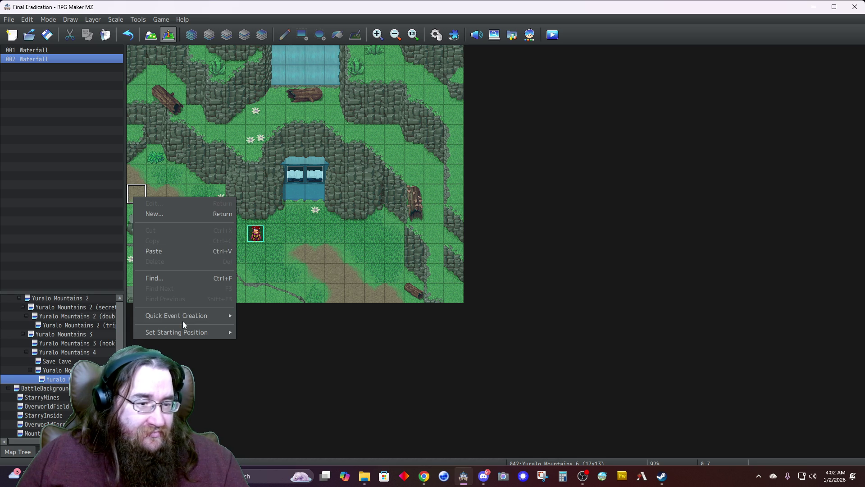
mouse_move(208, 315)
click(260, 315)
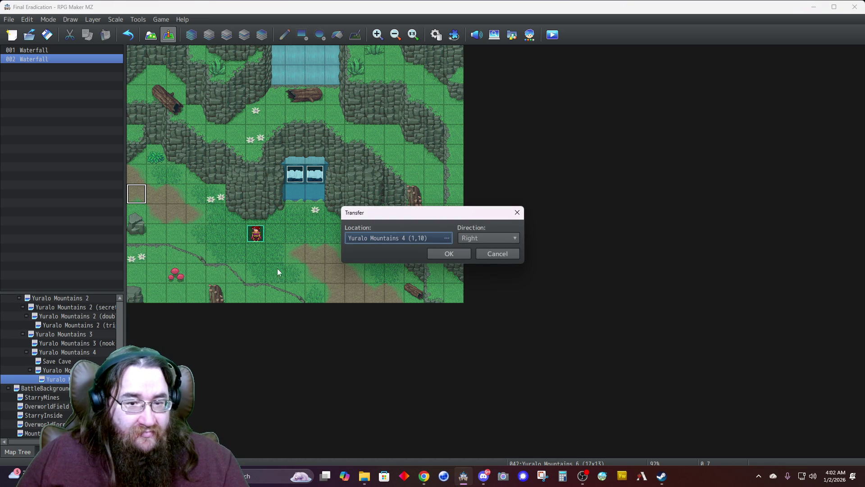
double_click(384, 237)
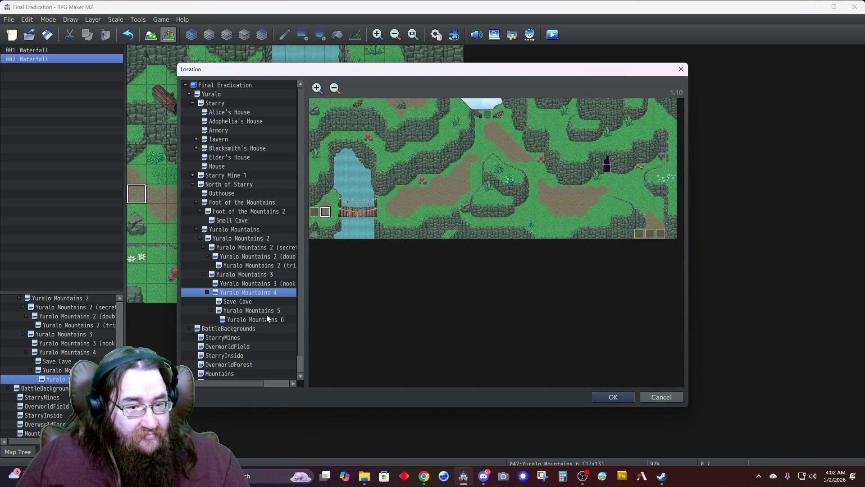
click(267, 320)
click(259, 310)
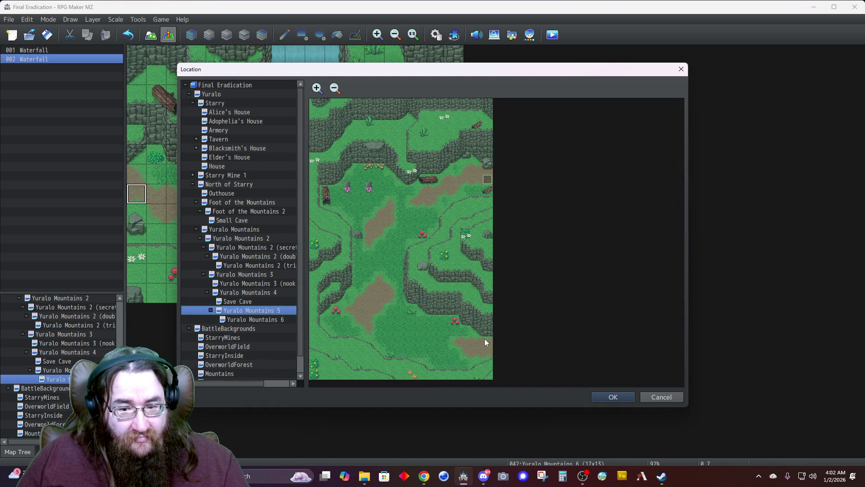
click(476, 352)
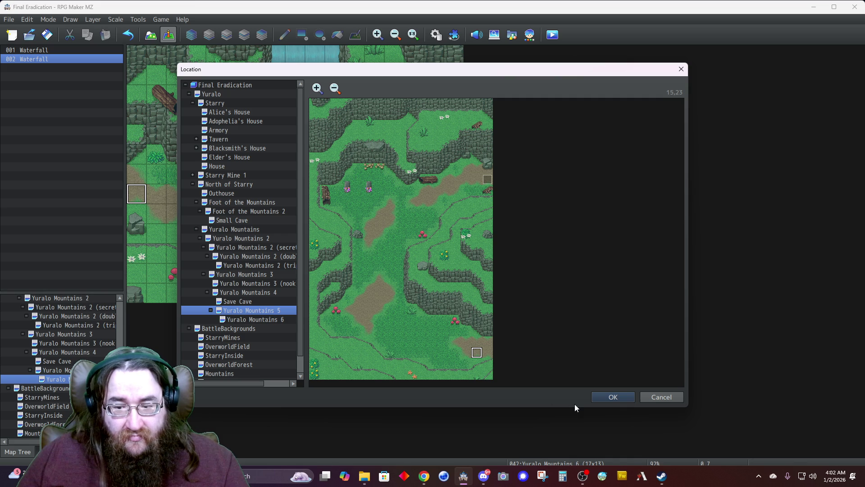
click(607, 397)
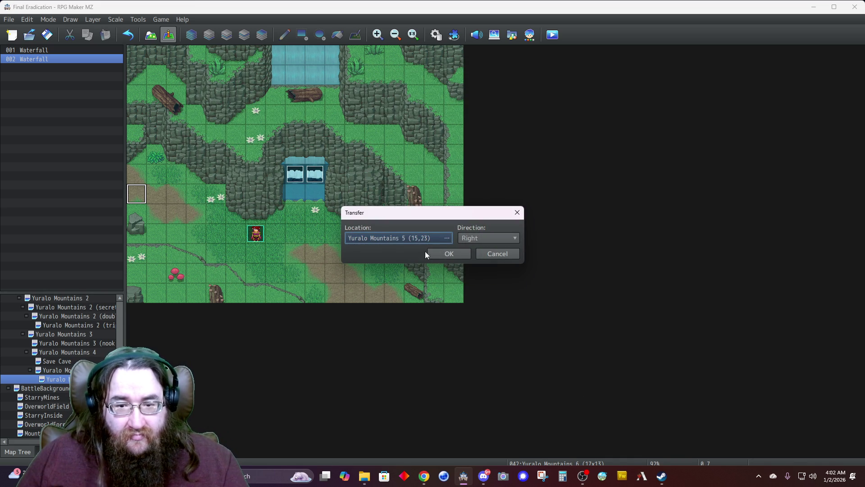
click(471, 237)
click(467, 271)
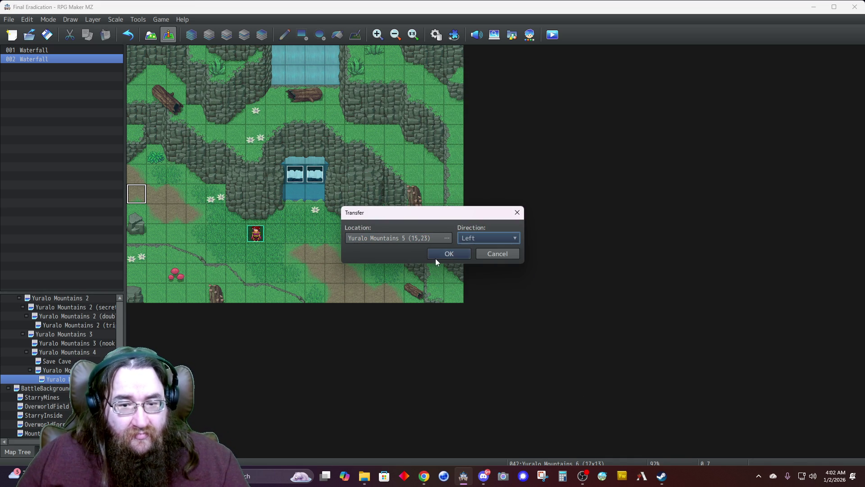
click(437, 255)
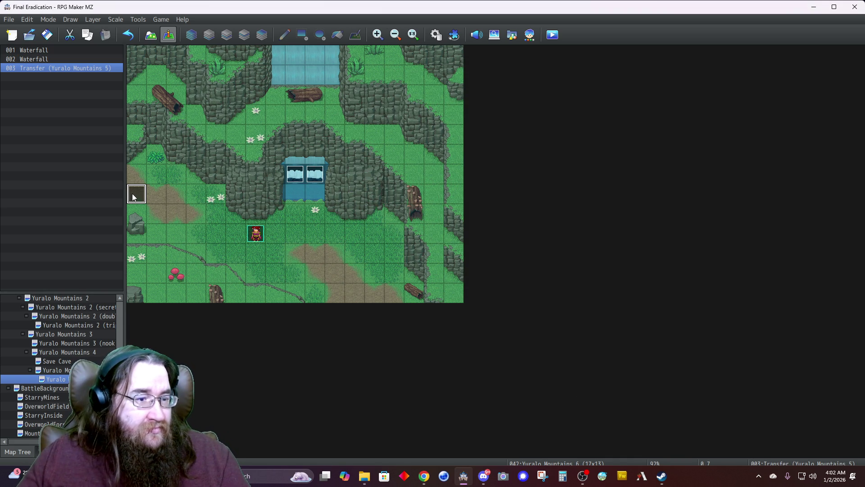
Step: Remove its Play SE command, paste a copy on the tile above, and open Yuralo Mountains 5
double_click(144, 193)
click(397, 143)
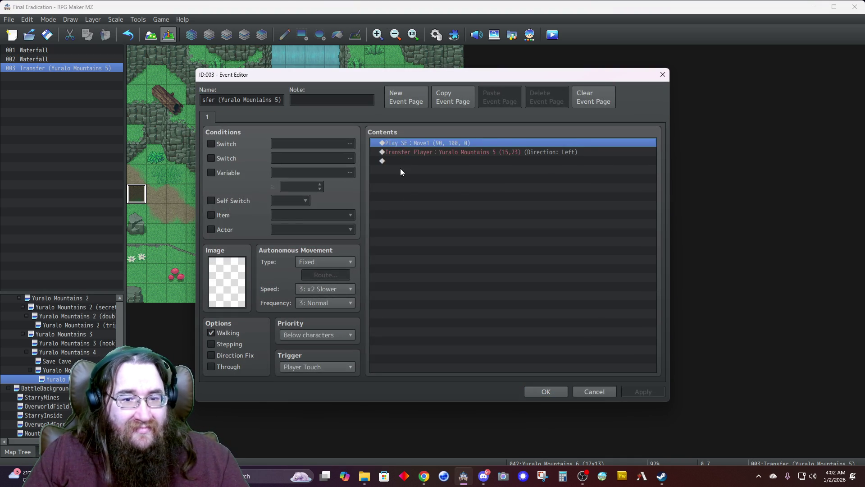
key(Delete)
click(542, 392)
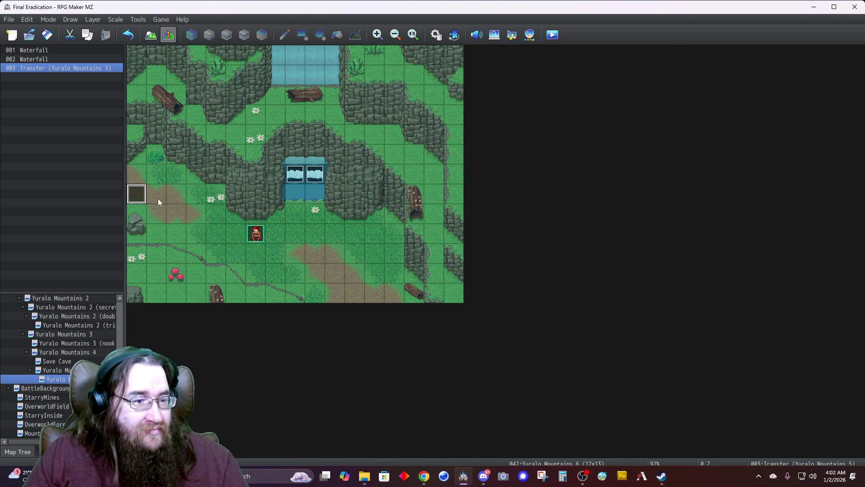
click(137, 174)
key(ctrl+v)
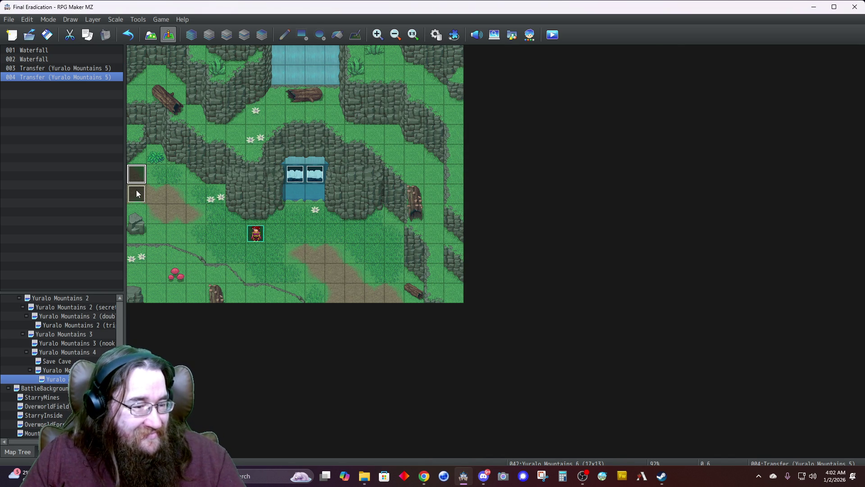
click(54, 370)
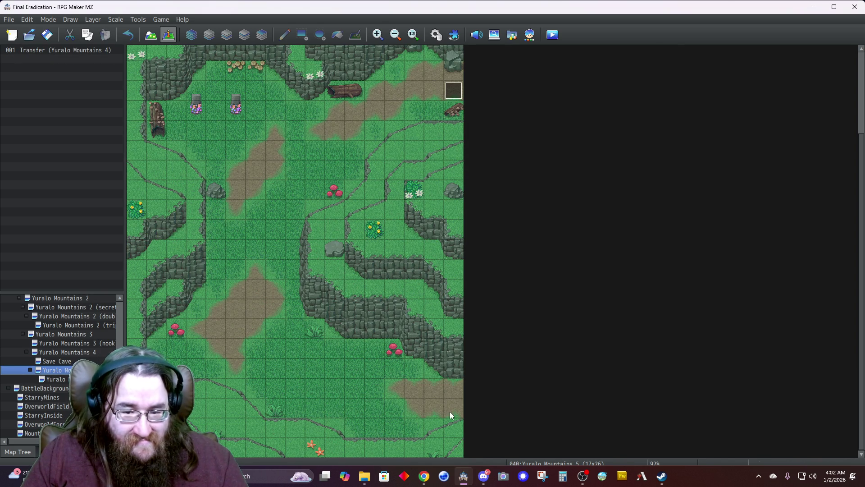
Step: Create a quick transfer on the lower-right edge tile to Yuralo Mountains 6 (1,7), arriving facing right
right_click(454, 393)
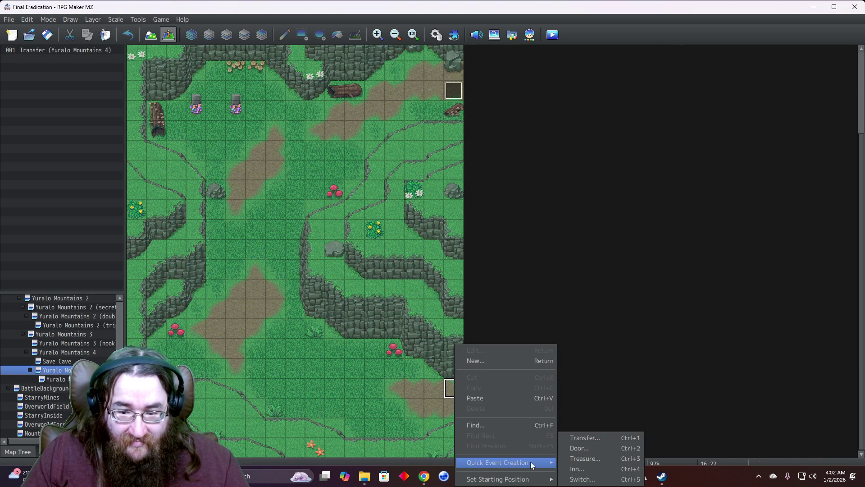
mouse_move(531, 462)
click(582, 438)
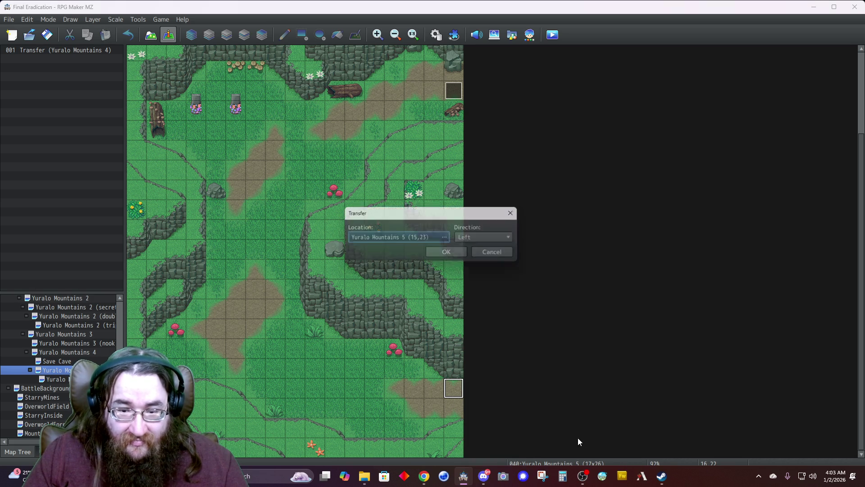
click(477, 237)
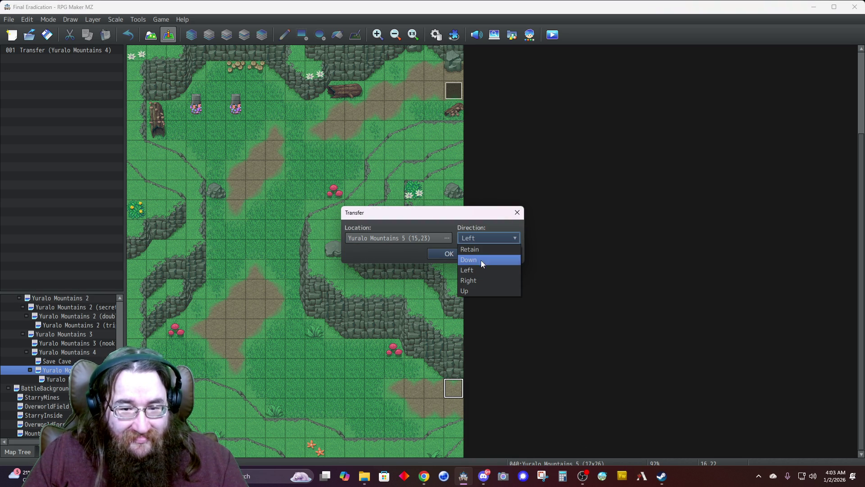
click(476, 279)
click(407, 238)
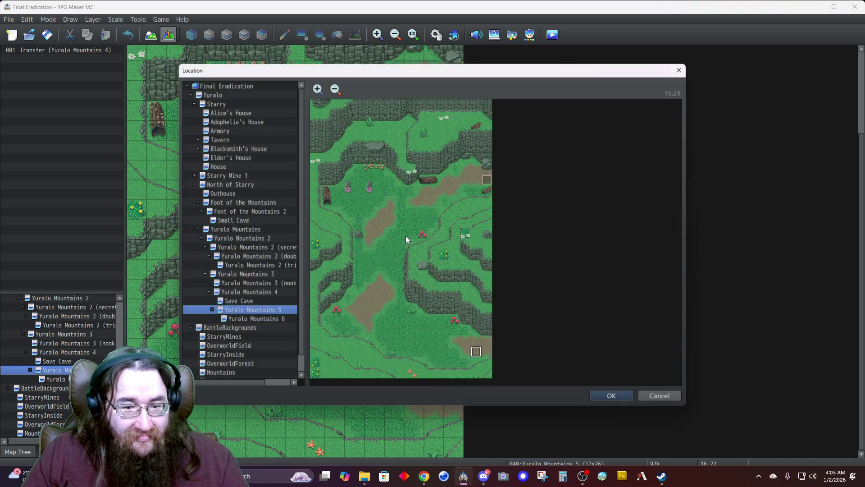
click(267, 320)
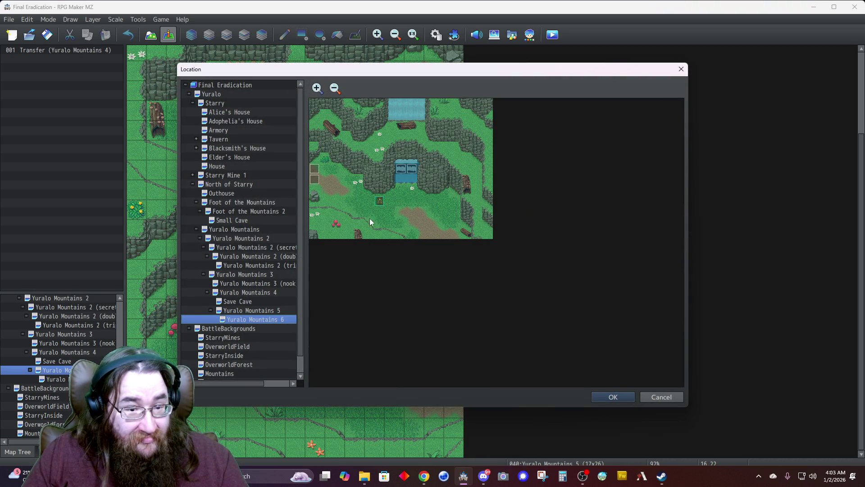
click(326, 179)
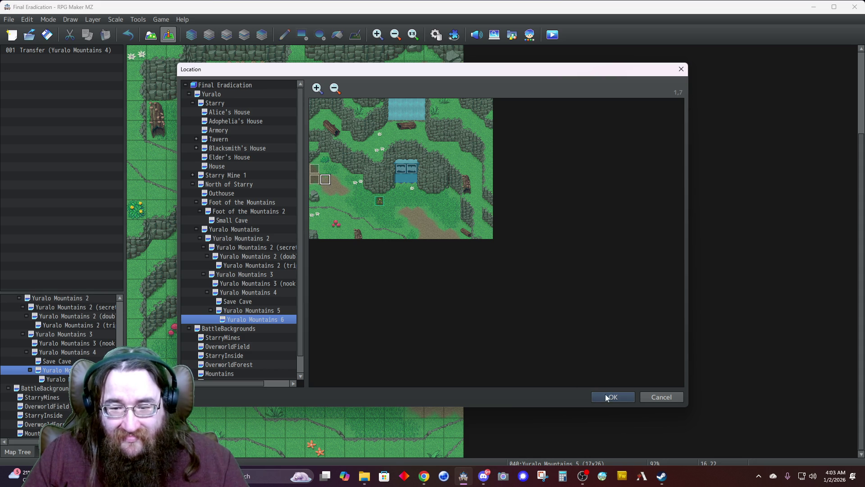
click(605, 396)
click(444, 253)
Step: Delete its Play SE command, then copy the event and paste it one tile below
double_click(460, 391)
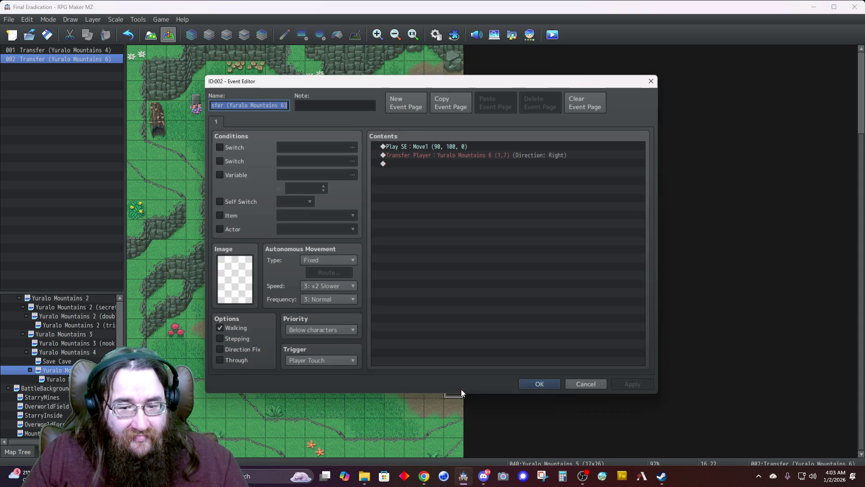
click(407, 143)
key(Delete)
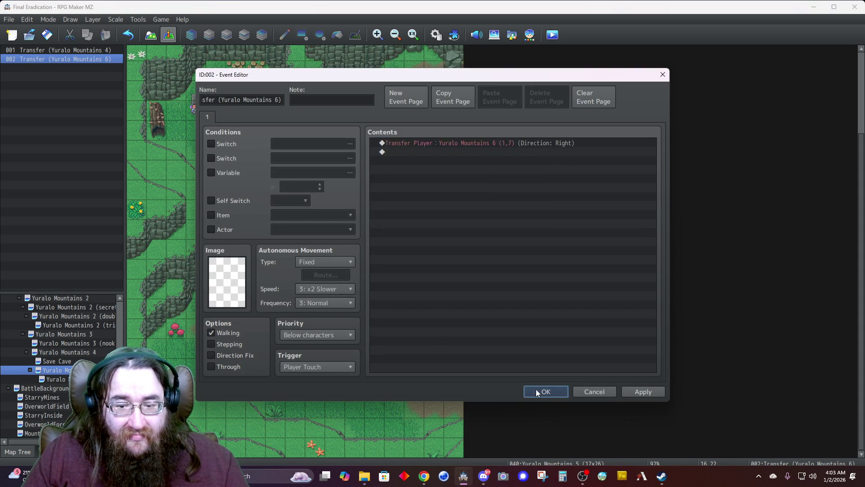
click(536, 392)
key(ctrl+c)
key(Down)
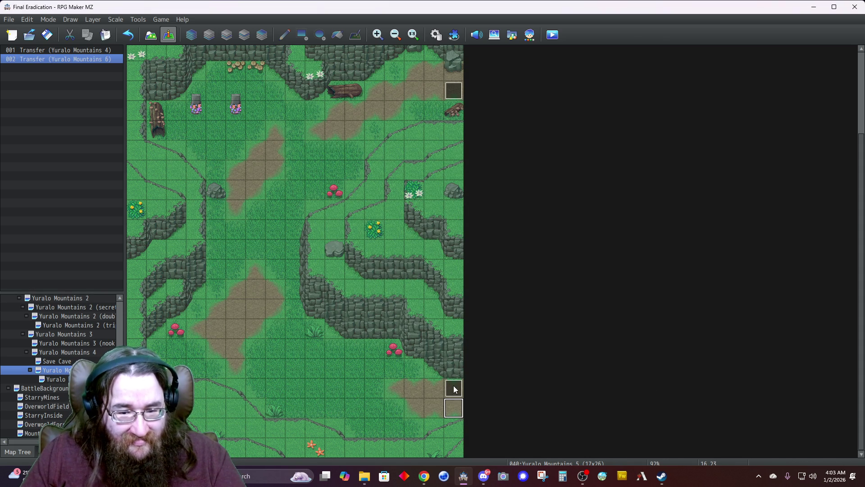
key(ctrl+v)
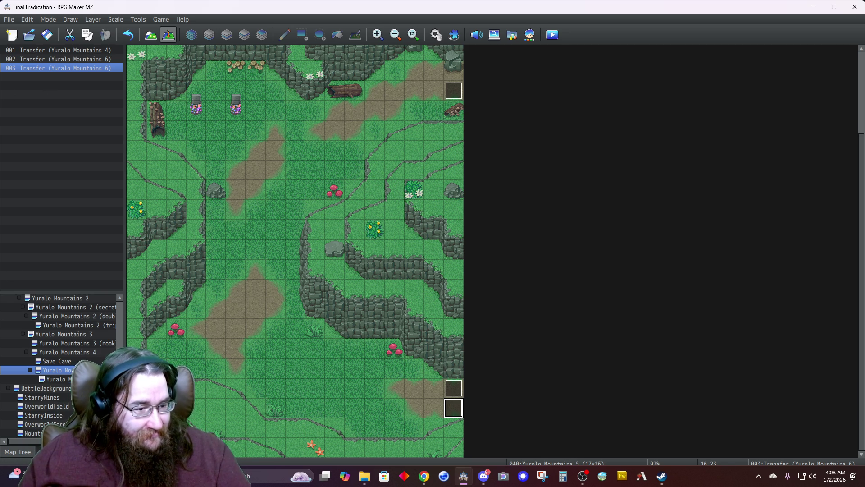
Step: Return to Yuralo Mountains 6 after a brief look at the web browser, then delete the selected item
key(Down)
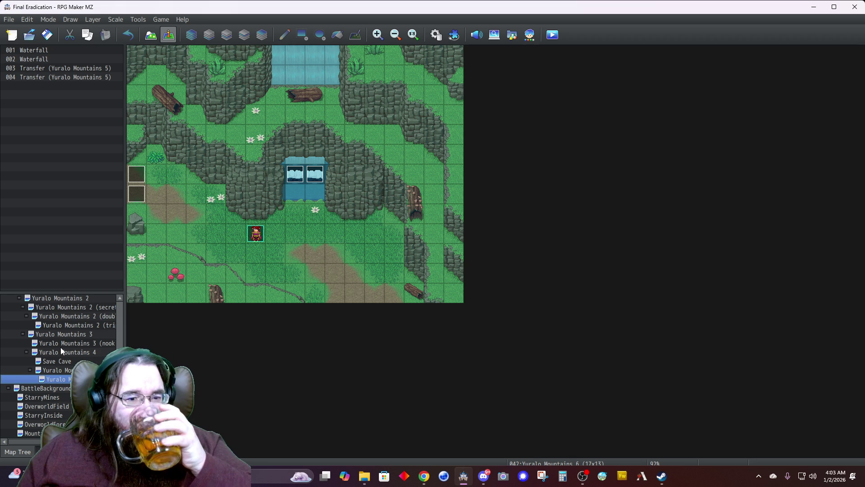
key(alt+Tab)
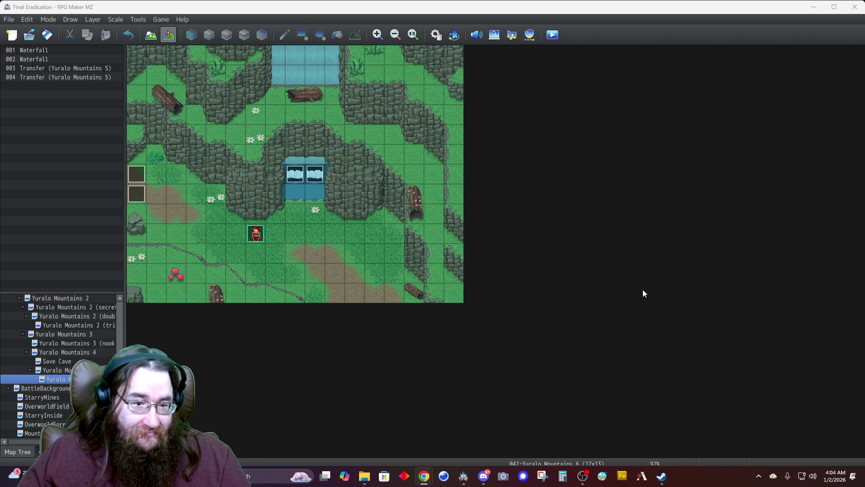
key(alt+Tab)
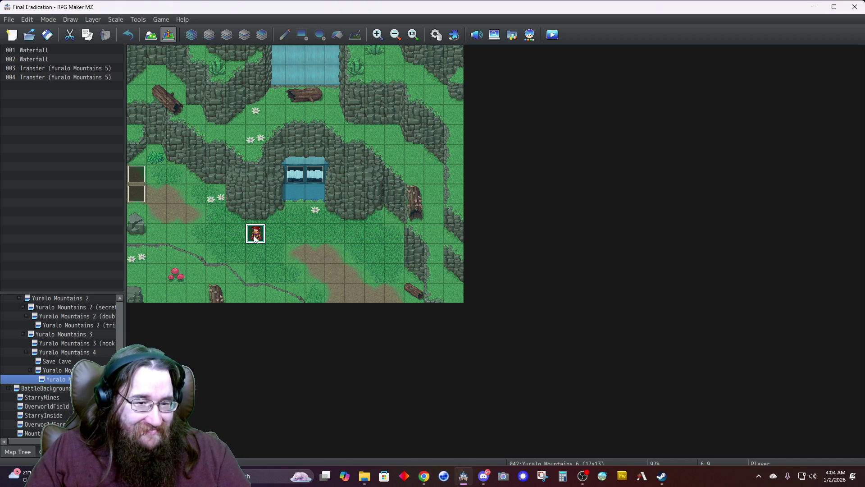
key(Delete)
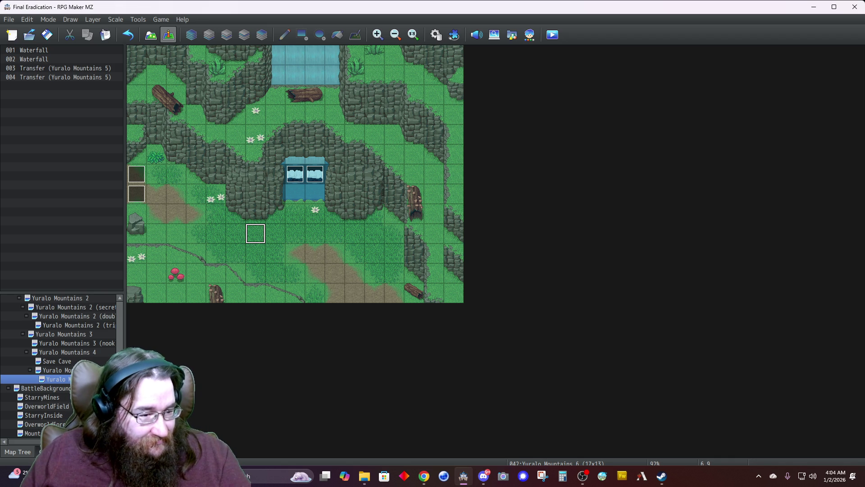
Step: Save the project and close the Yuralo Mountains 6 Map Properties without changing anything
click(47, 39)
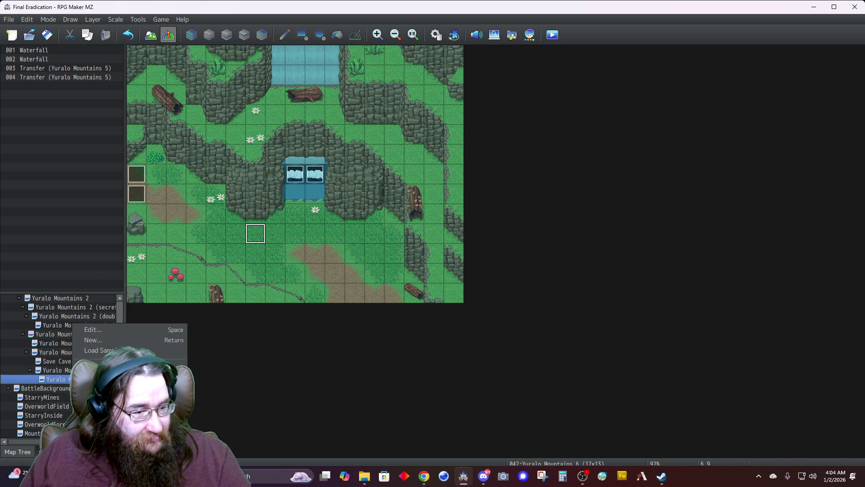
key(space)
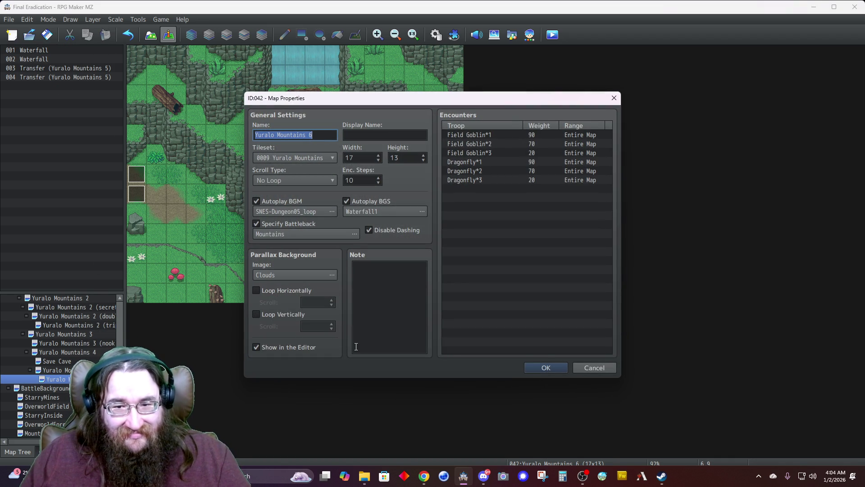
click(551, 368)
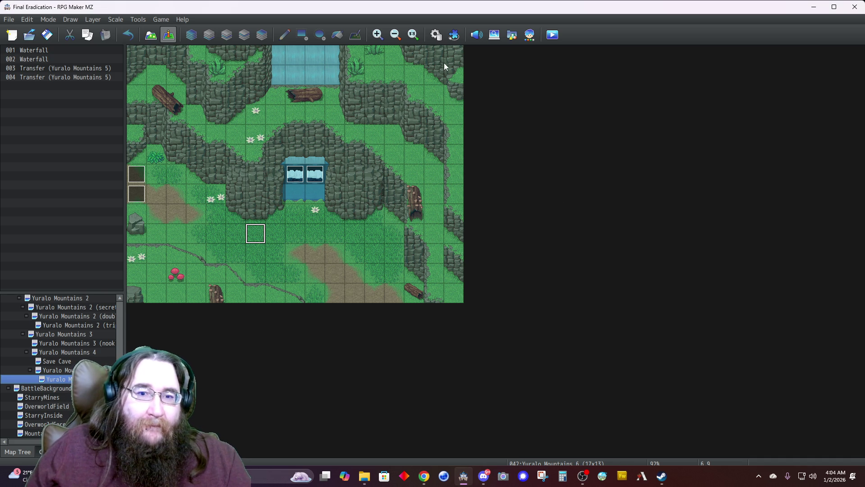
Step: Create a two-page event in the top-left tile (0,0) and name it Story
double_click(140, 59)
click(393, 102)
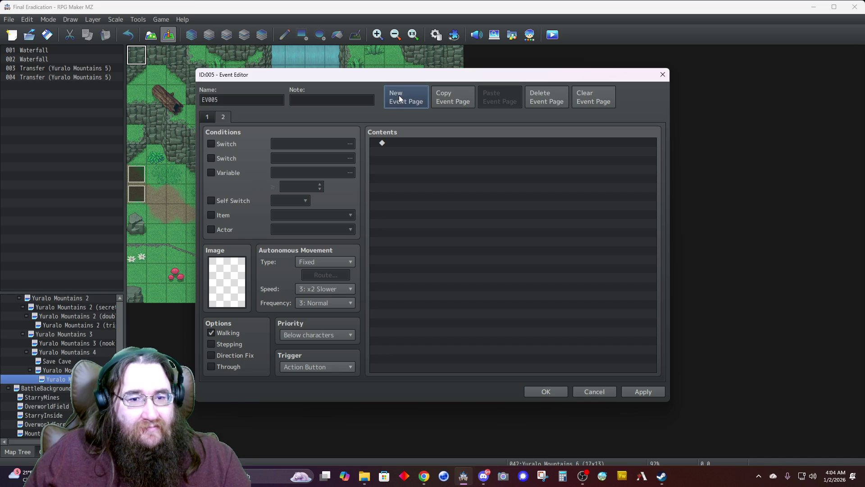
click(208, 117)
double_click(231, 100)
text(Story)
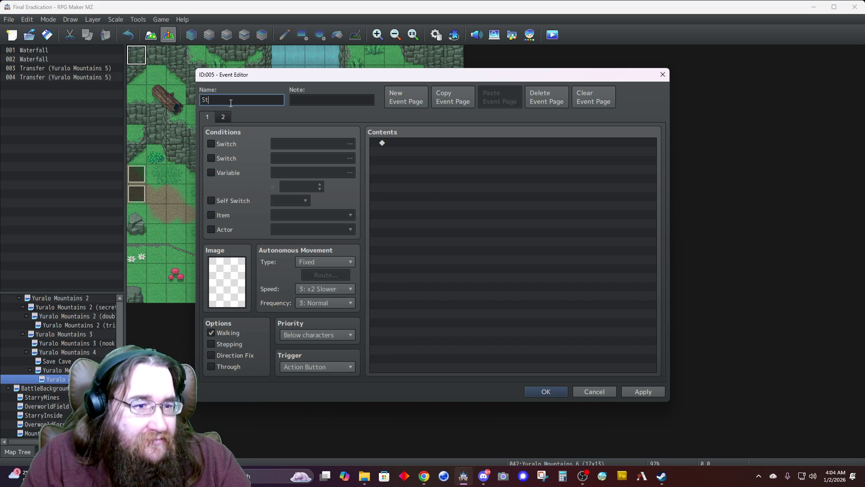
click(401, 144)
Step: Give Story's page 1 Fadeout Screen and Change Transparency ON, then save the event
double_click(401, 143)
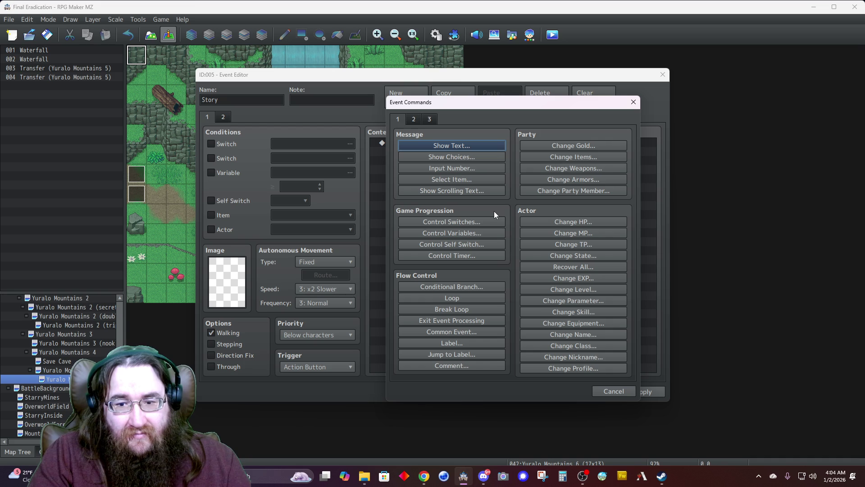
click(417, 120)
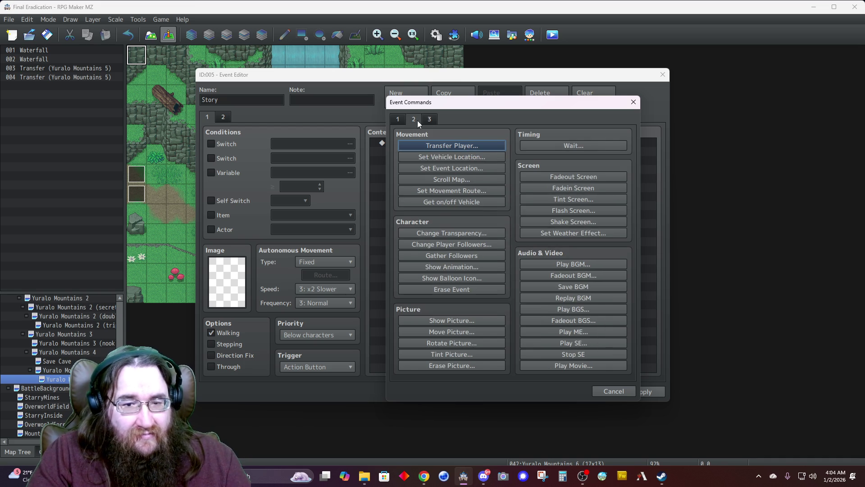
click(548, 176)
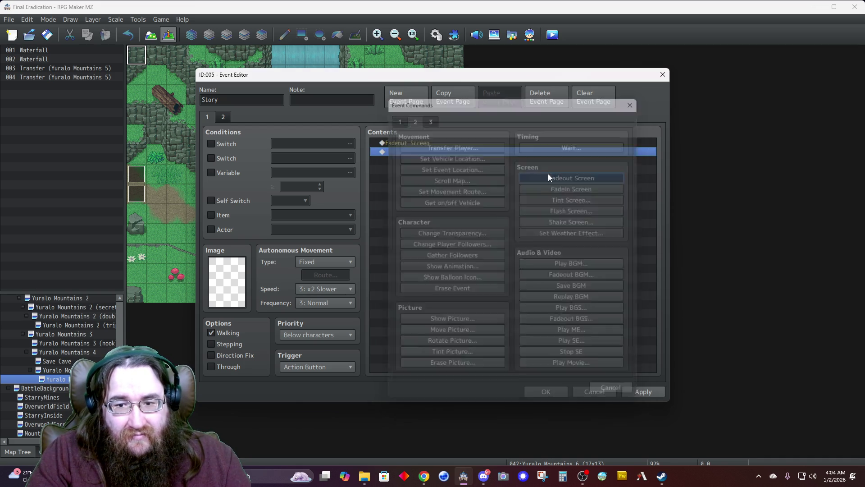
double_click(412, 153)
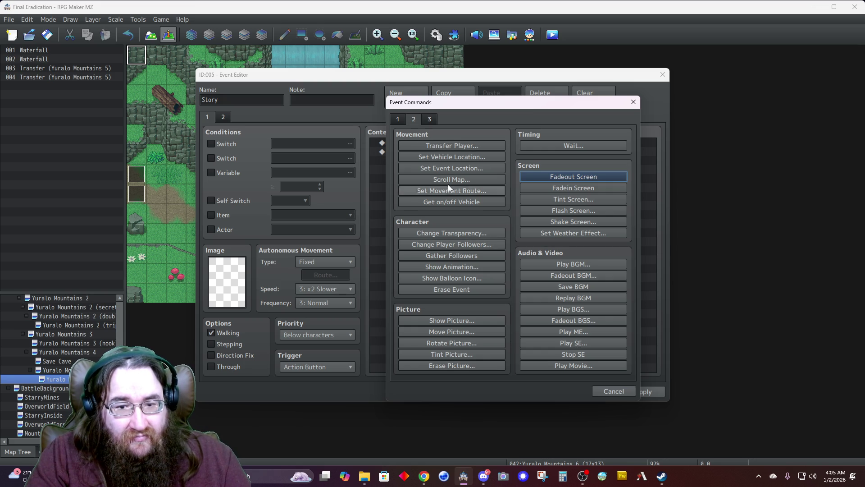
click(448, 234)
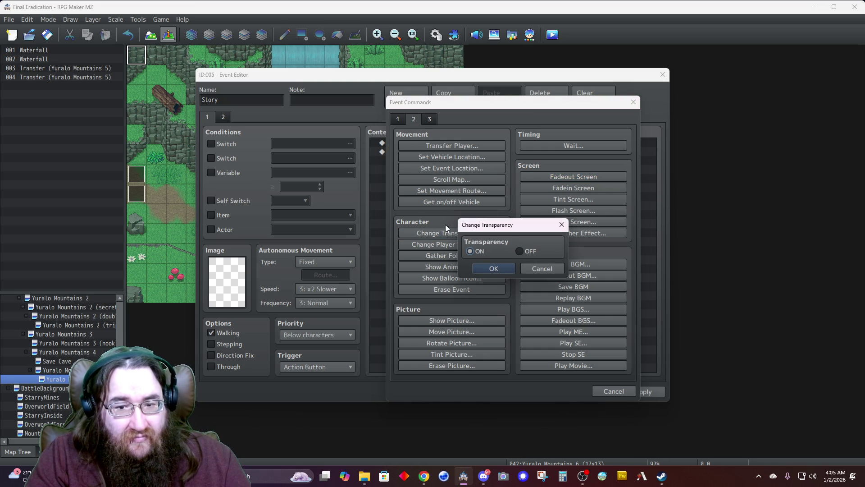
click(486, 269)
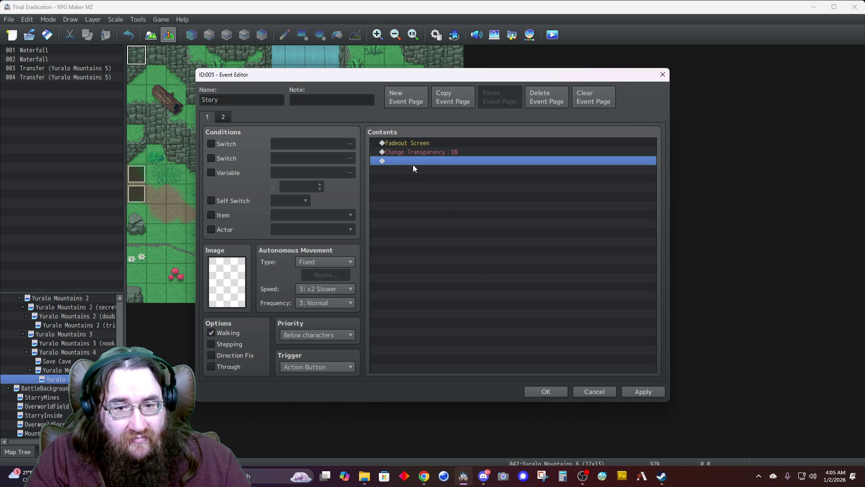
click(542, 393)
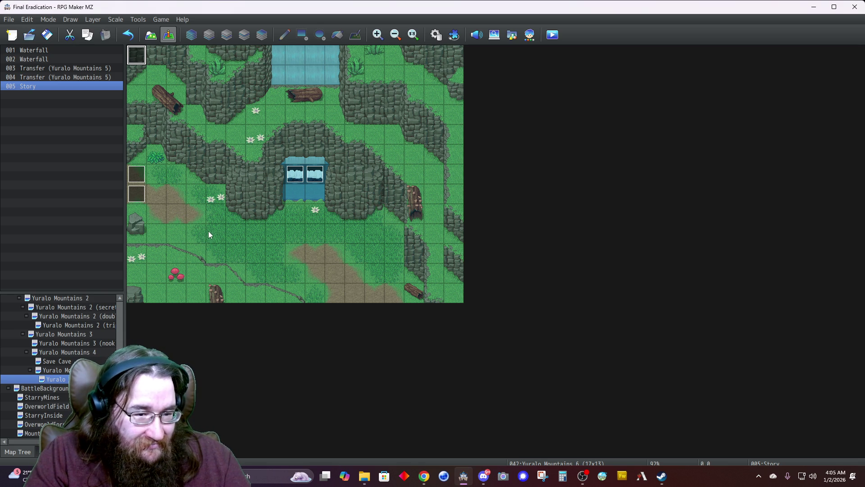
double_click(195, 218)
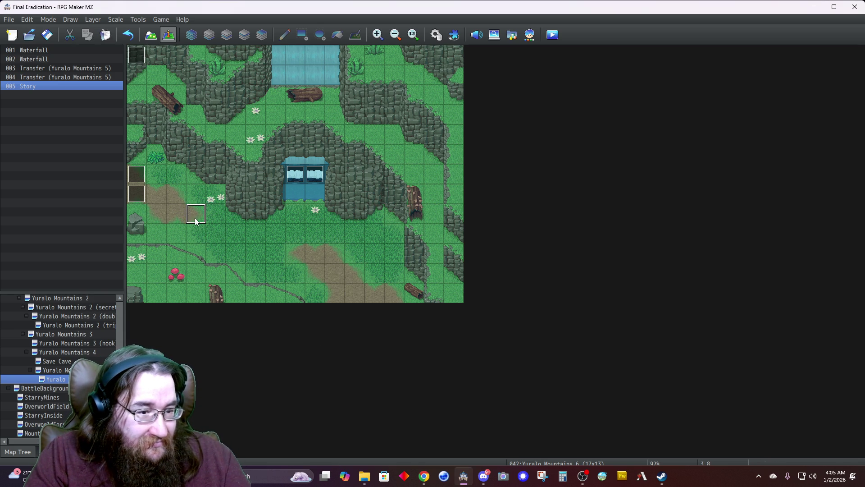
Step: Set the new event's image to the front-facing $Adophelia sprite
double_click(228, 262)
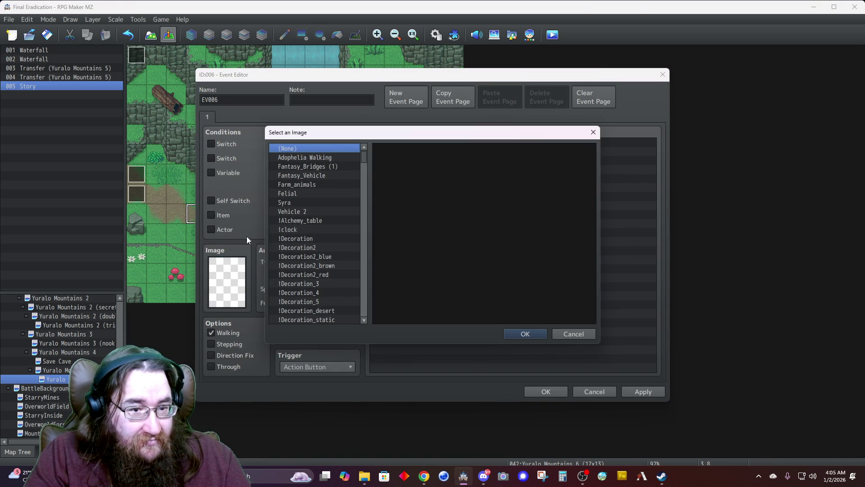
click(310, 248)
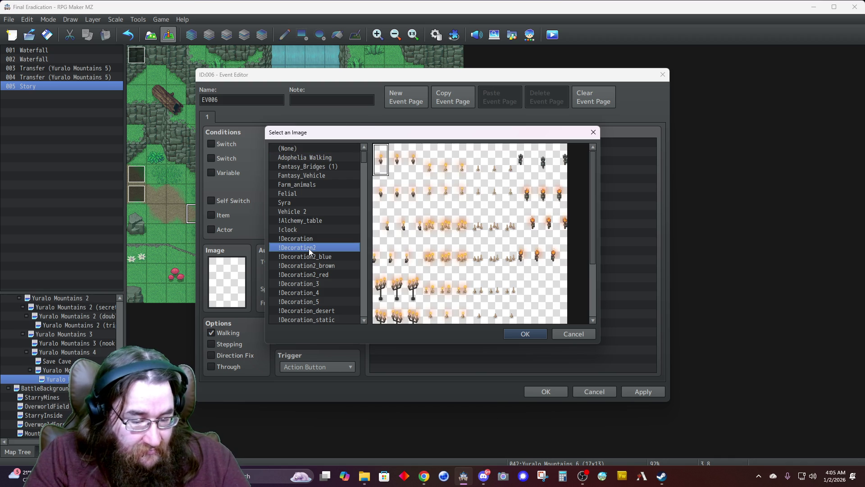
key(dollar)
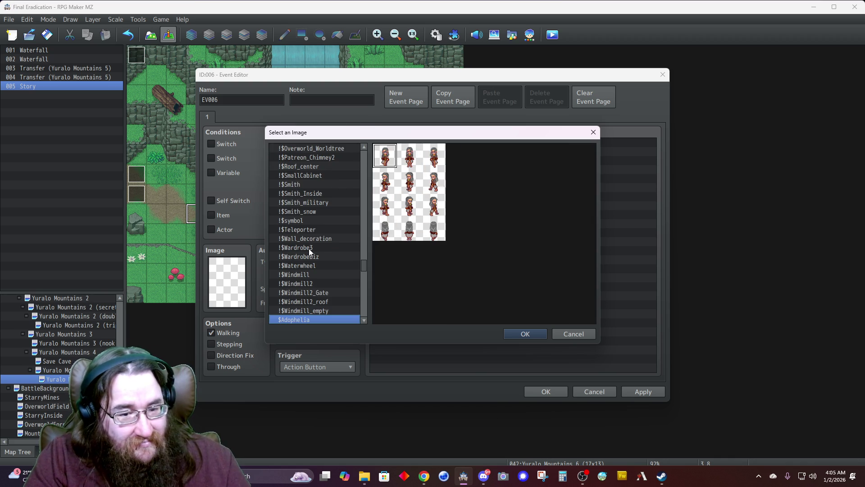
scroll(307, 252, down, 1)
double_click(413, 206)
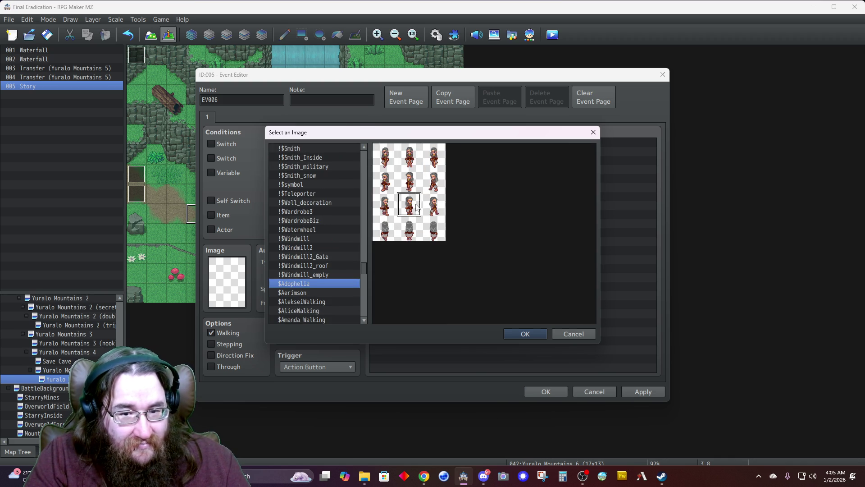
Step: Name the event Adophelia and copy its first page into a second page
double_click(253, 101)
text(Adophelia)
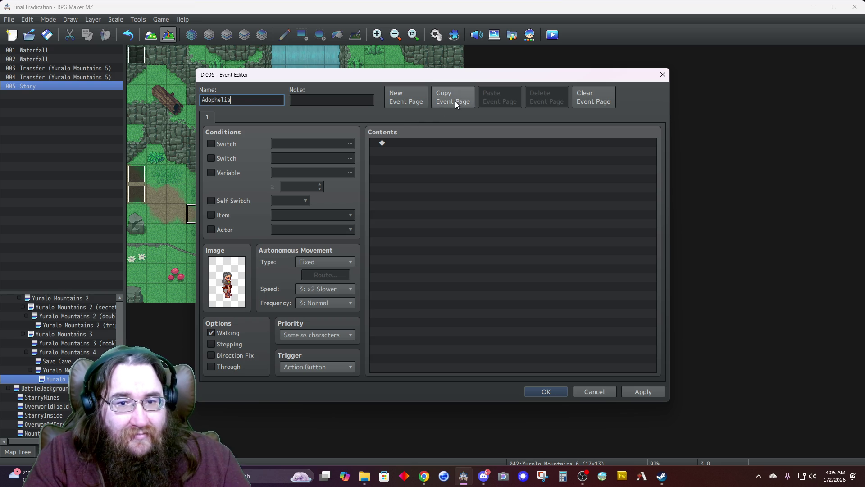
click(454, 101)
click(498, 99)
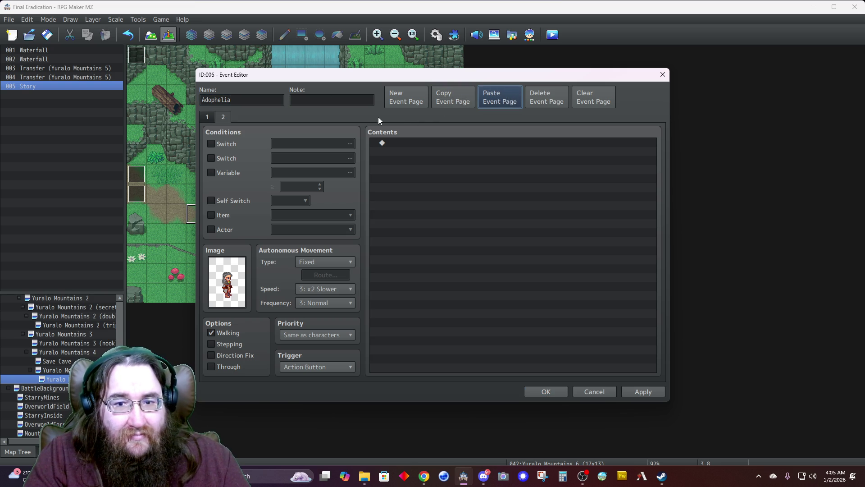
Step: Condition page 1 on Variable 0001 Group ≥ 0, save, and paste a copy below
click(212, 171)
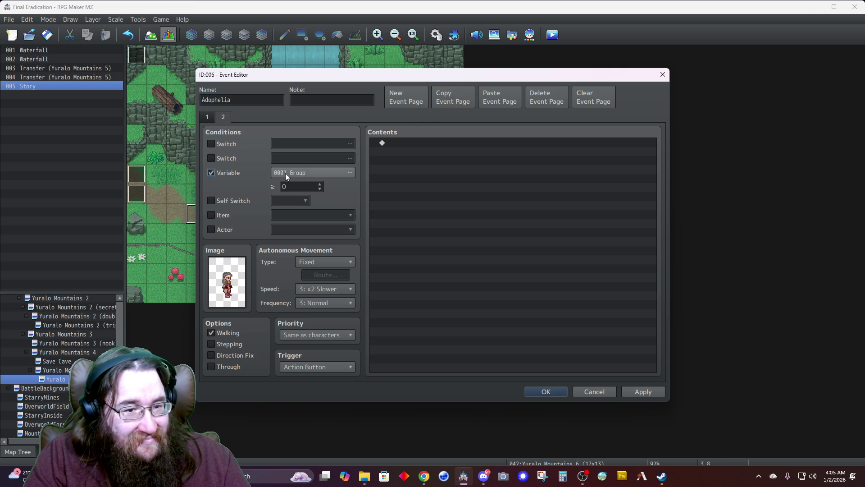
click(288, 173)
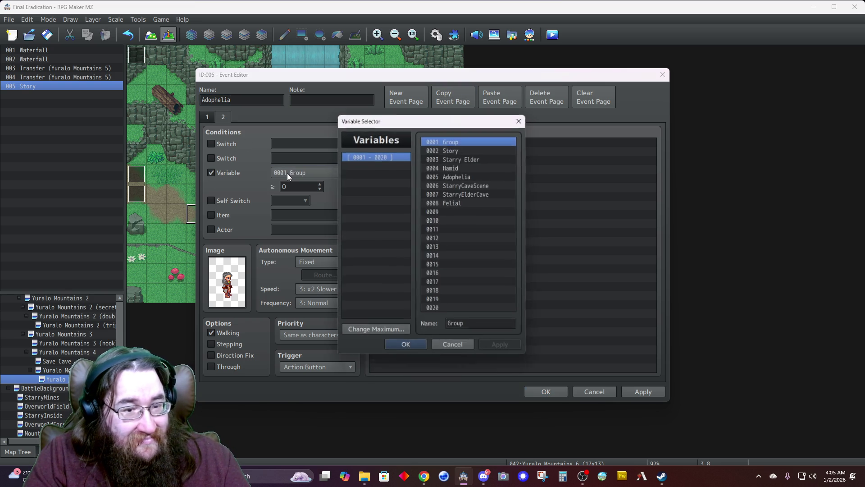
click(445, 350)
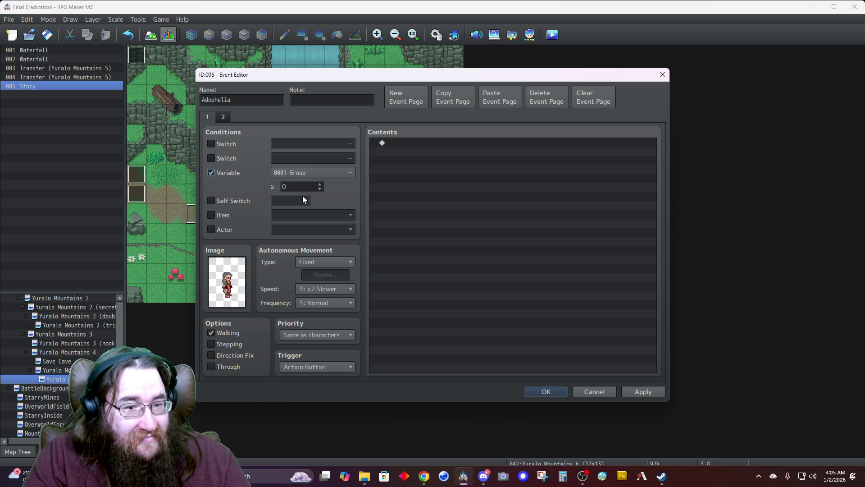
click(546, 391)
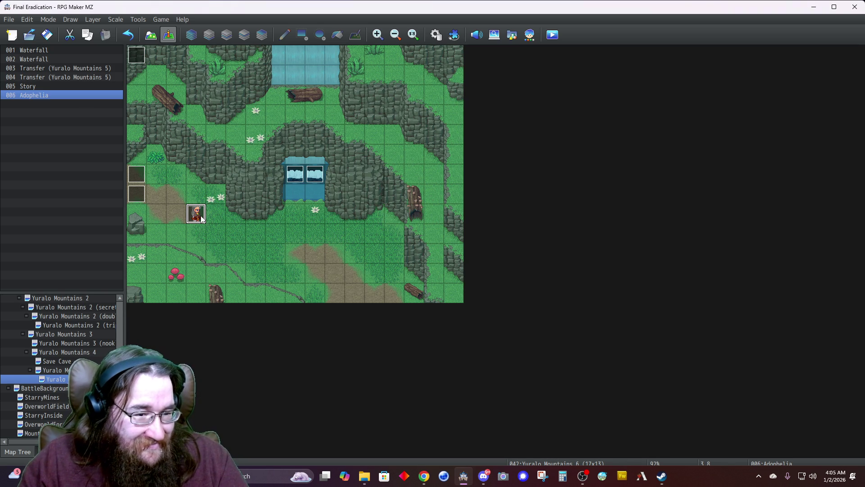
key(Down)
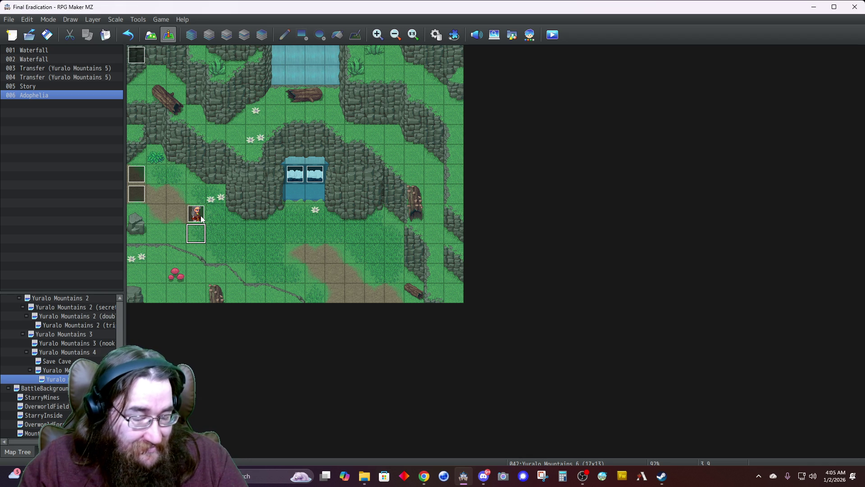
key(ctrl+v)
Step: Change the copied event's sprite to $AliceWalking
double_click(201, 235)
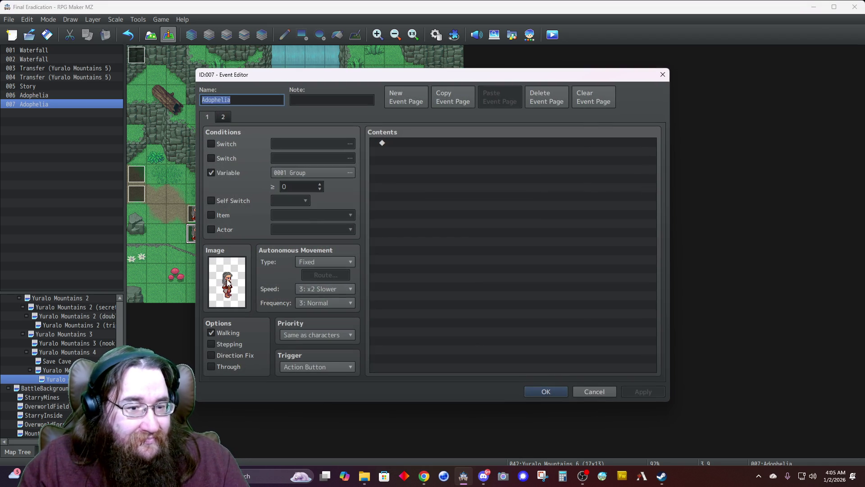
double_click(228, 282)
scroll(311, 281, down, 2)
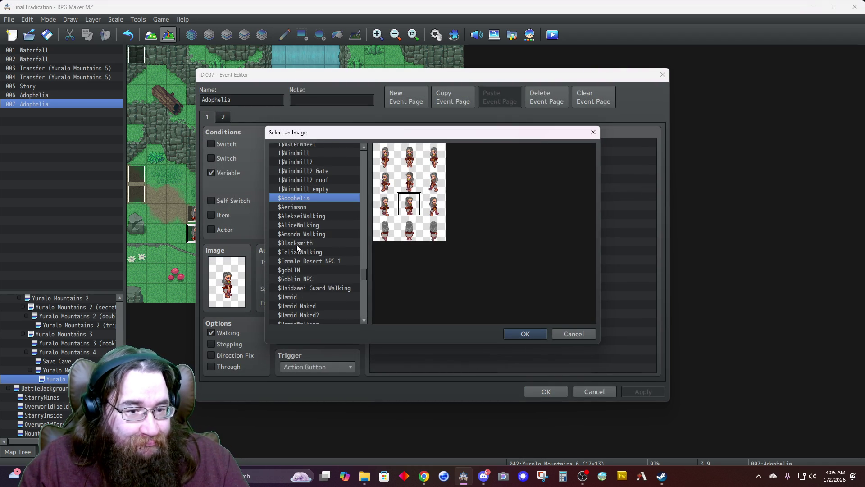
click(293, 227)
double_click(409, 205)
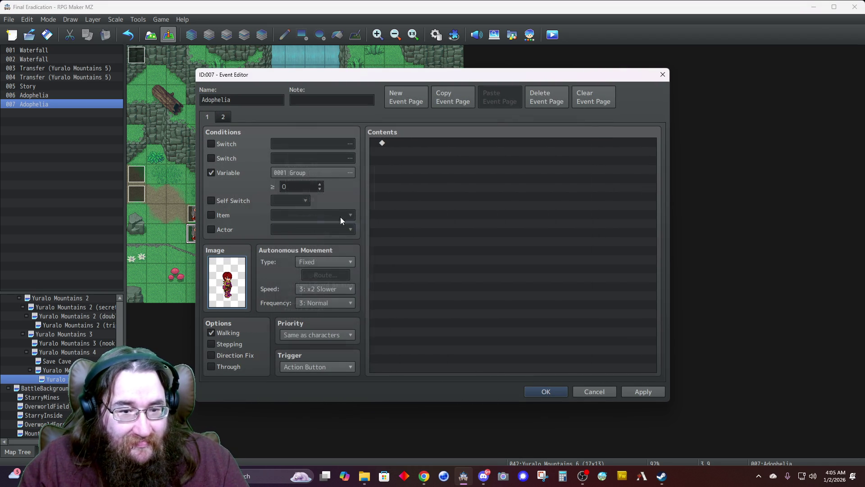
Step: Rename the copied event Alice, update its other page's image, and save it
double_click(257, 100)
text(Alice)
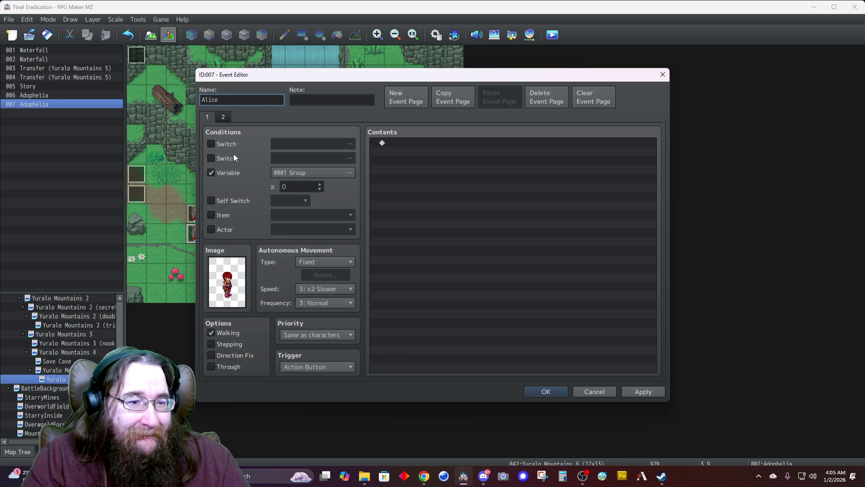
double_click(227, 282)
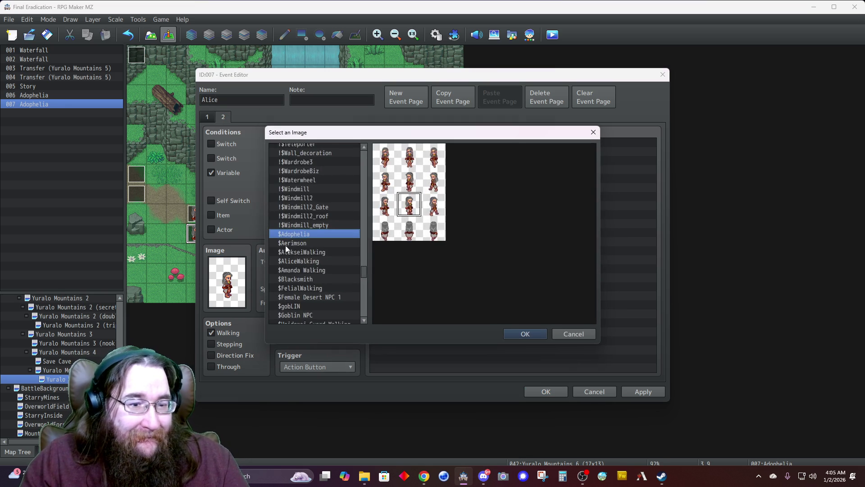
click(519, 333)
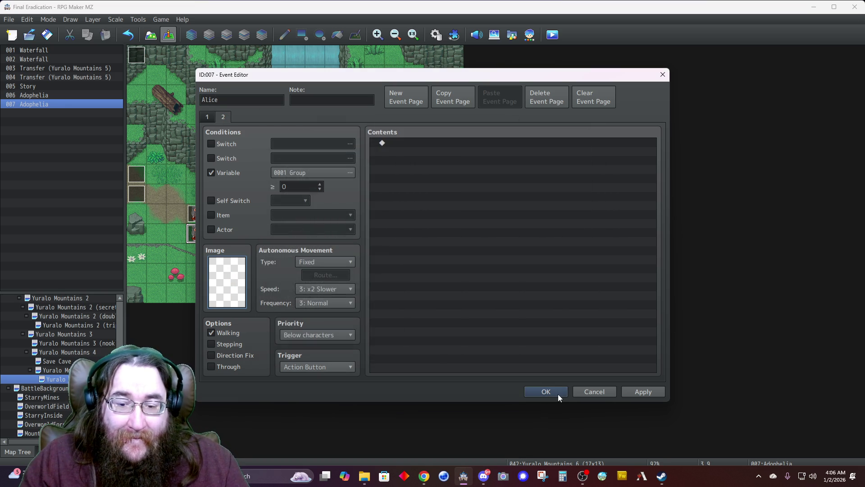
click(555, 391)
Step: Set Adophelia's second page image to (None) and save the event
double_click(196, 214)
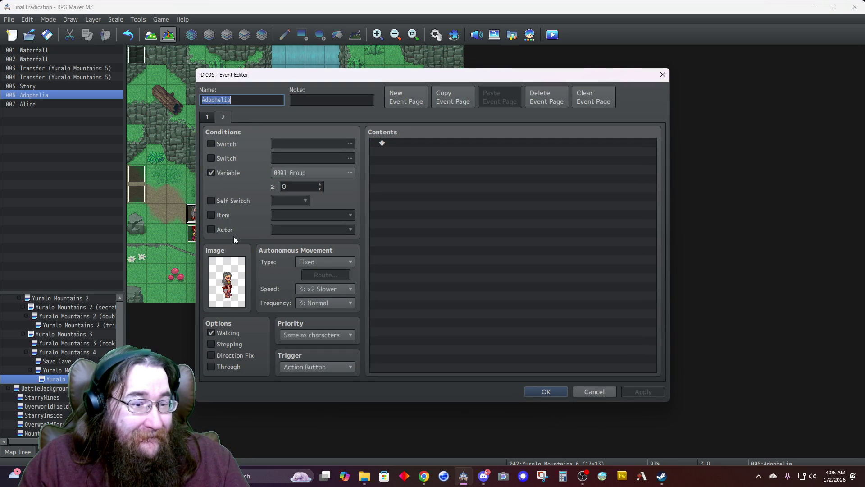
double_click(231, 282)
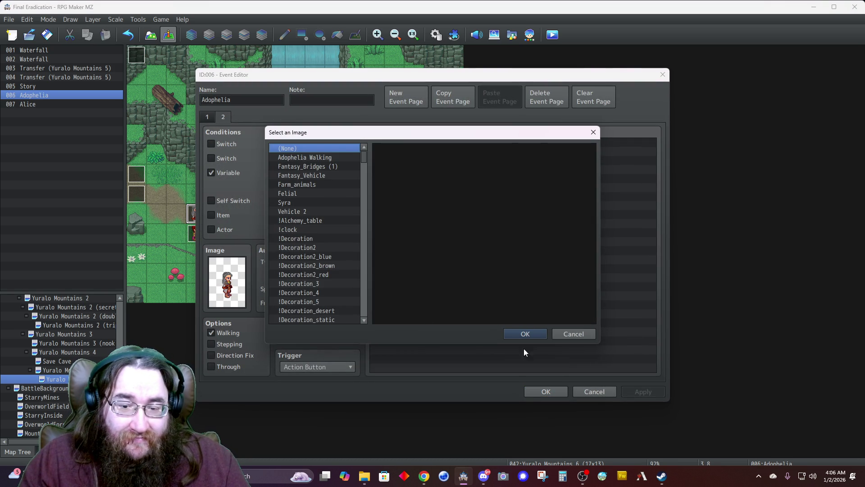
click(524, 334)
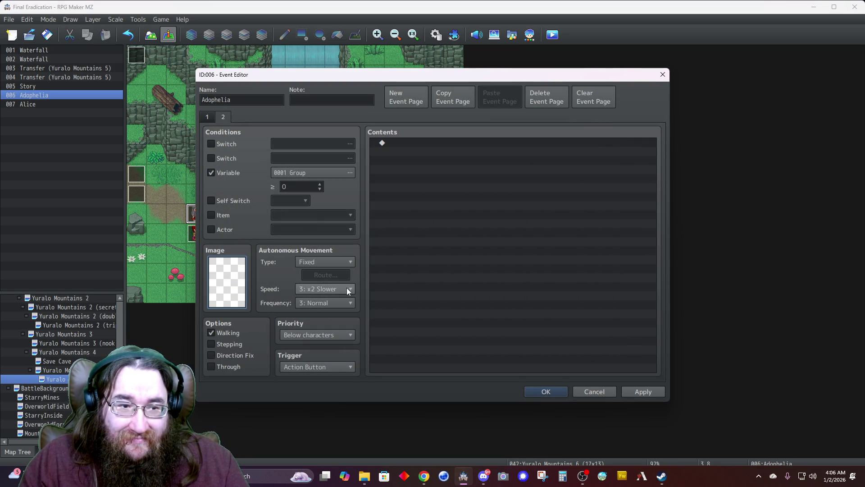
click(202, 114)
click(543, 392)
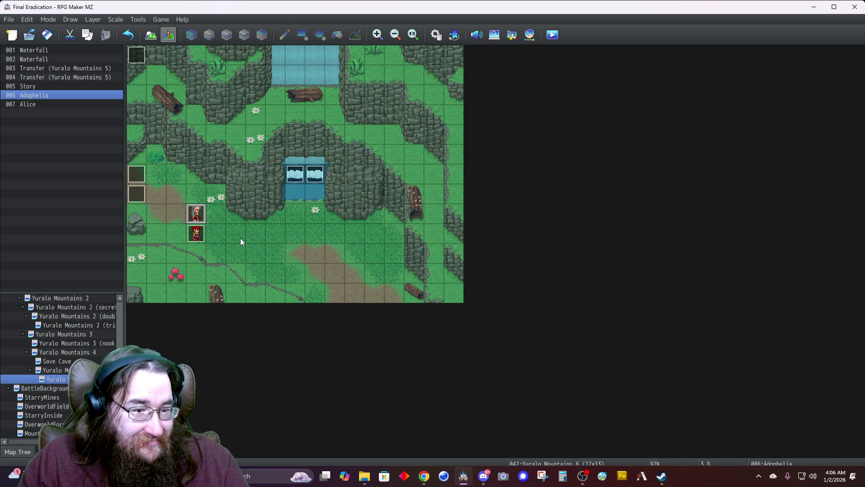
double_click(265, 237)
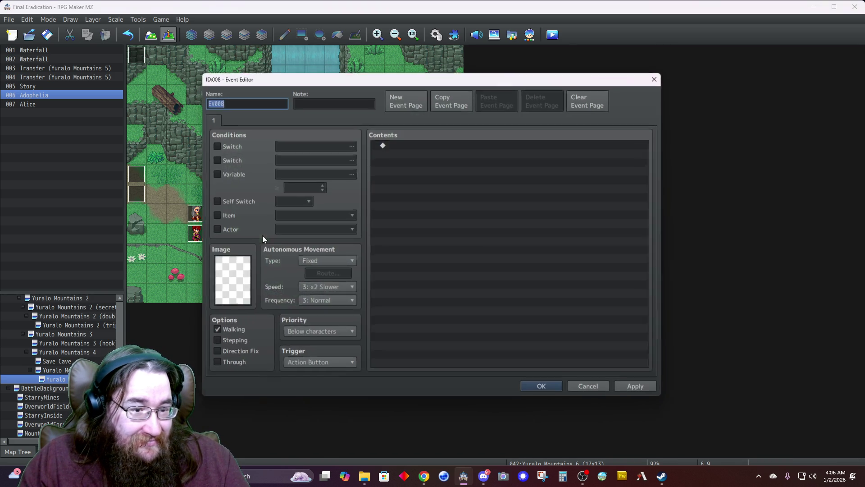
Step: Set the new event's image to the $Hamid walking sprite
double_click(233, 276)
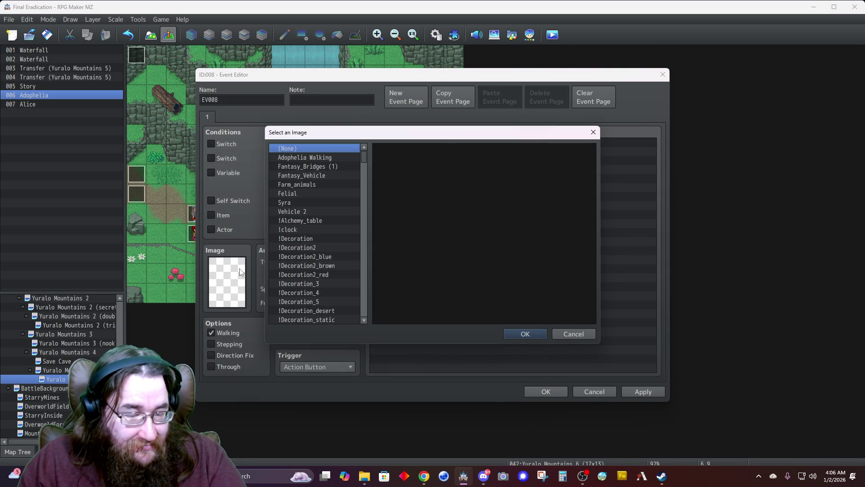
text($)
scroll(307, 290, down, 3)
scroll(307, 290, down, 1)
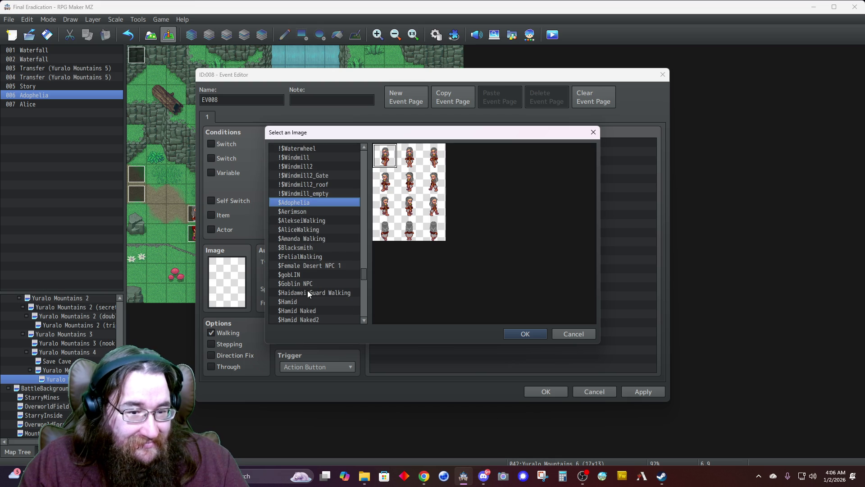
click(296, 303)
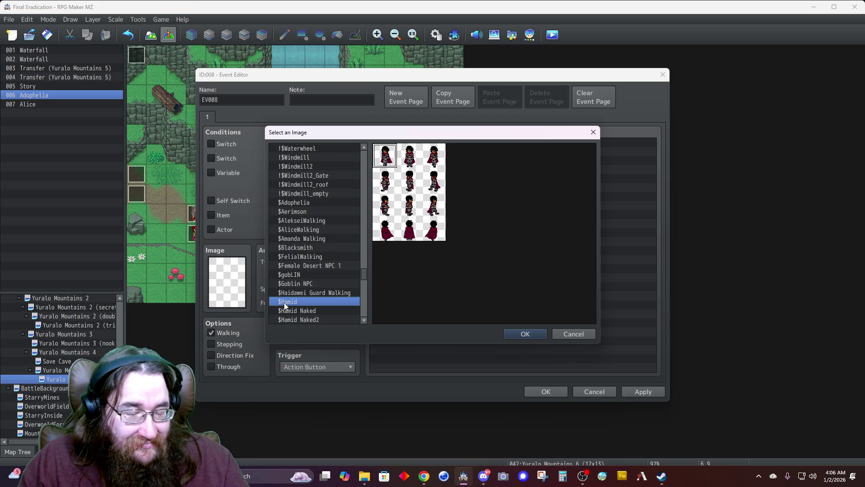
double_click(407, 210)
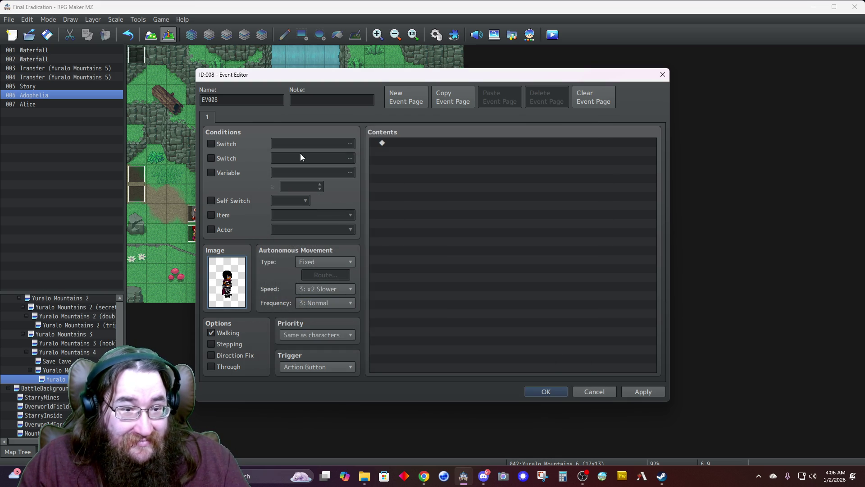
Step: Name the event Hamid, add a page conditioned on Variable 0001 Group ≥ 0, and save
double_click(260, 100)
text(Hamid)
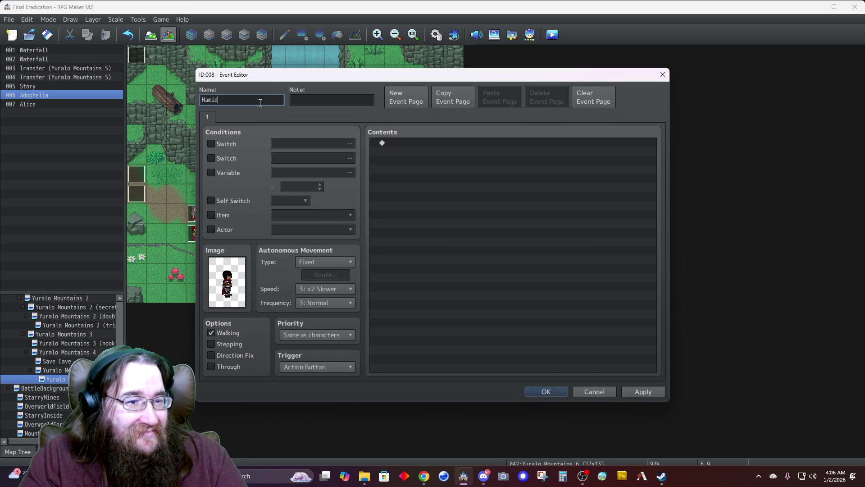
click(212, 173)
click(404, 94)
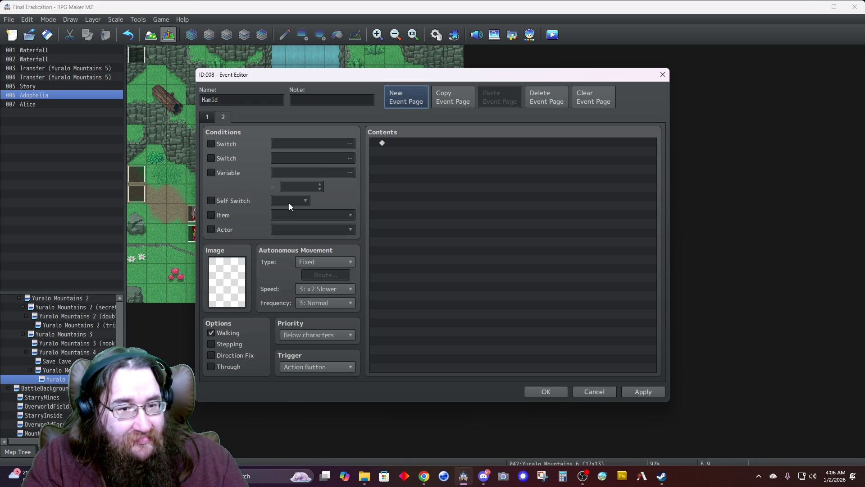
click(212, 172)
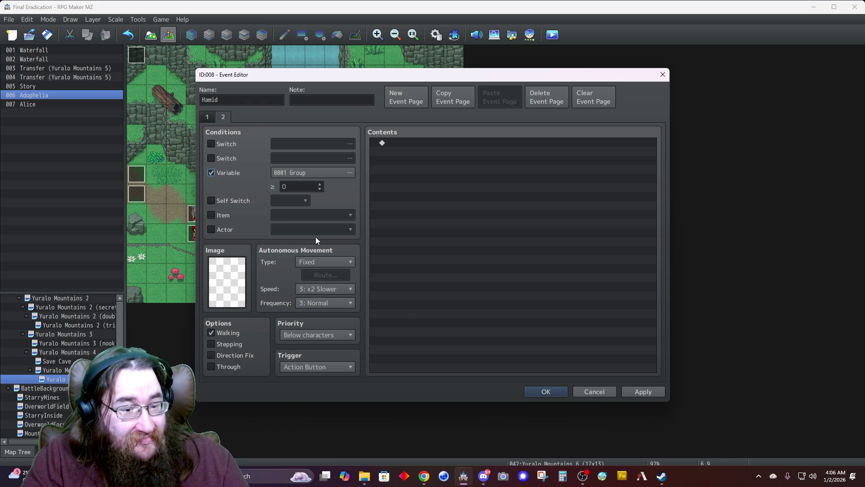
click(204, 120)
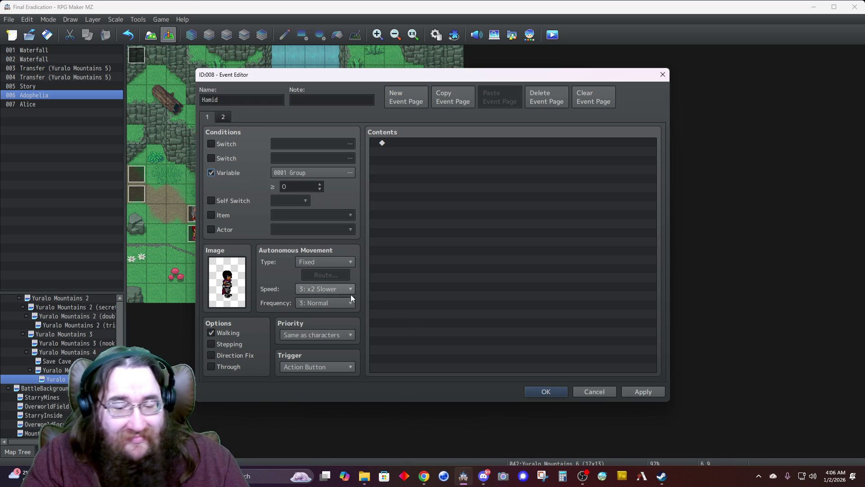
click(546, 391)
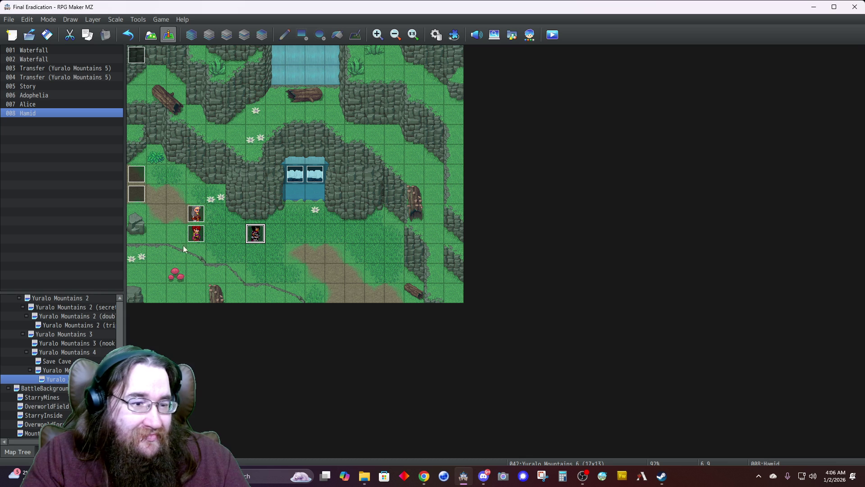
double_click(144, 61)
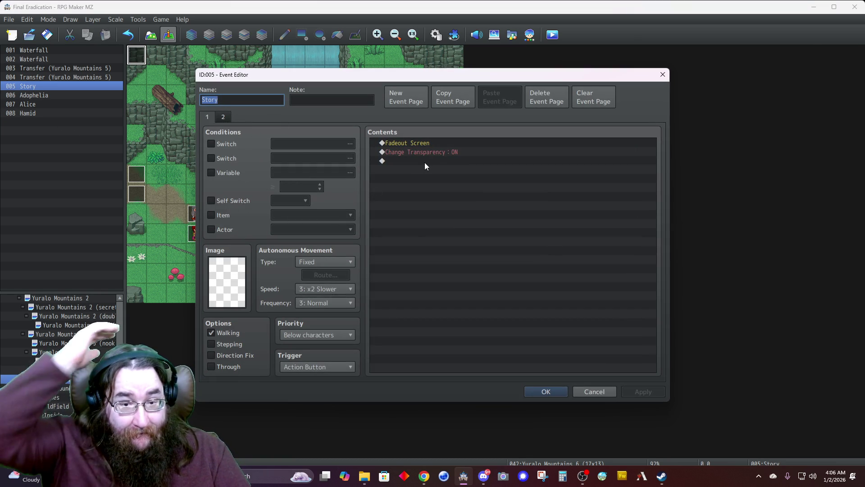
click(542, 392)
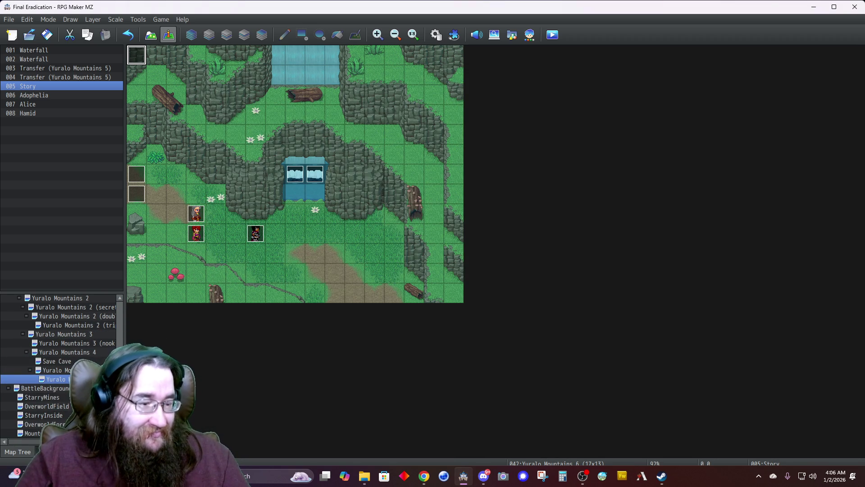
click(49, 36)
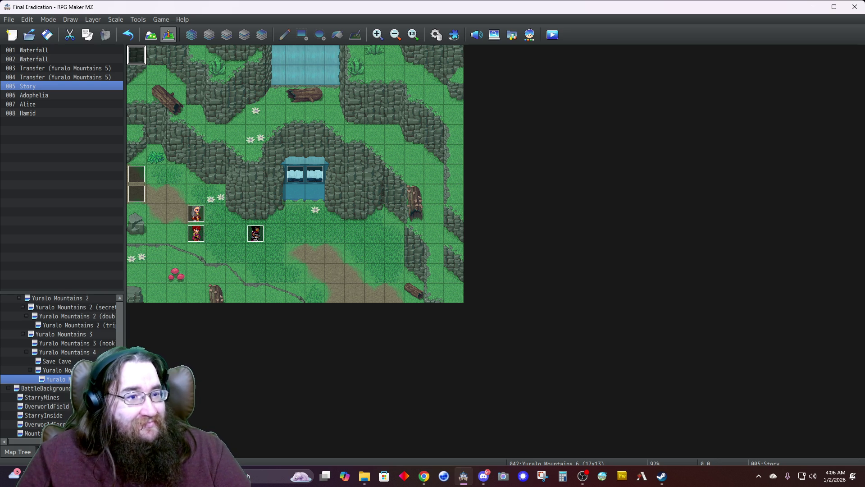
double_click(136, 58)
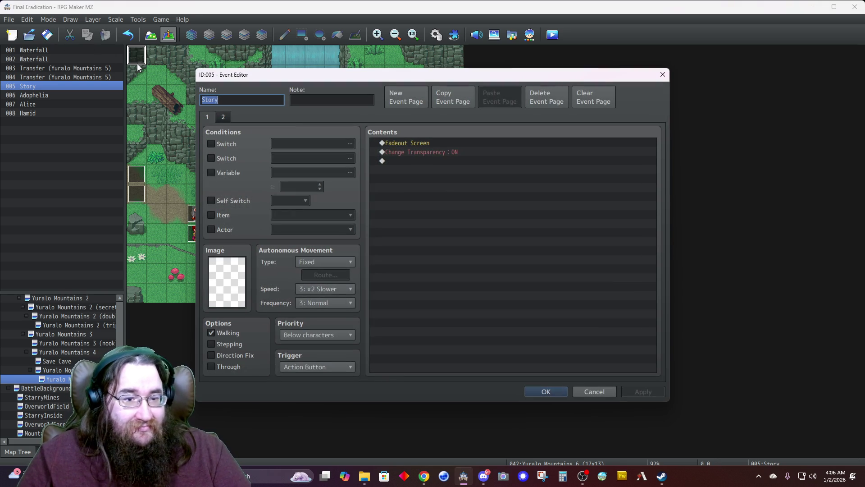
Step: Insert a Show Text before the screen fade using Alice's second face portrait
double_click(399, 143)
click(401, 118)
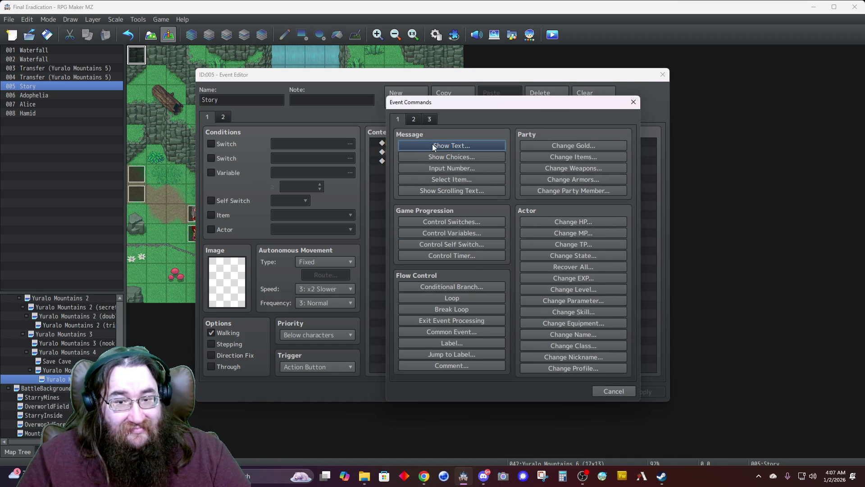
click(432, 143)
double_click(399, 215)
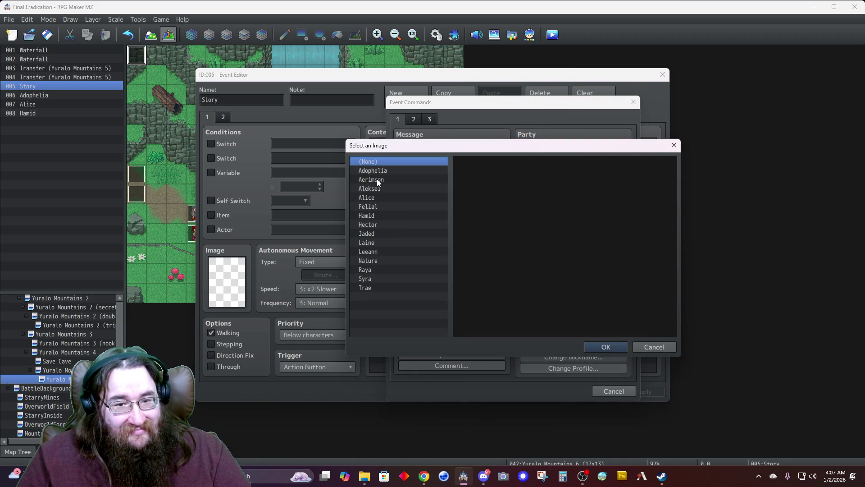
click(379, 198)
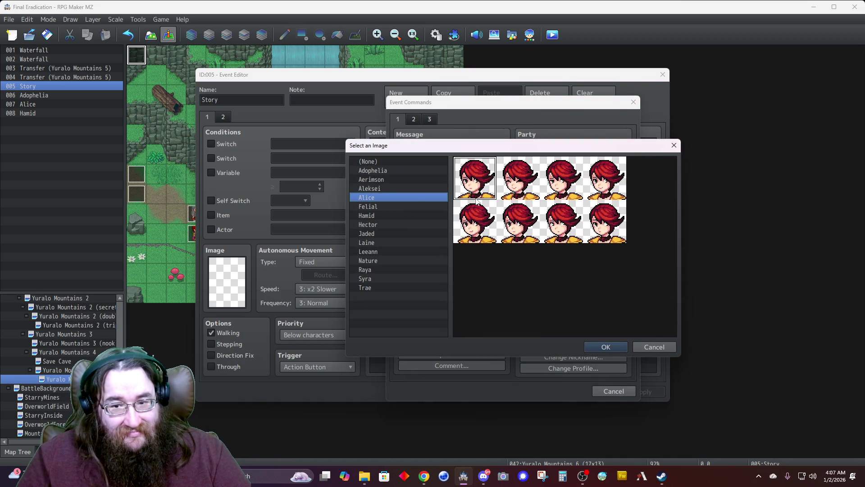
double_click(519, 188)
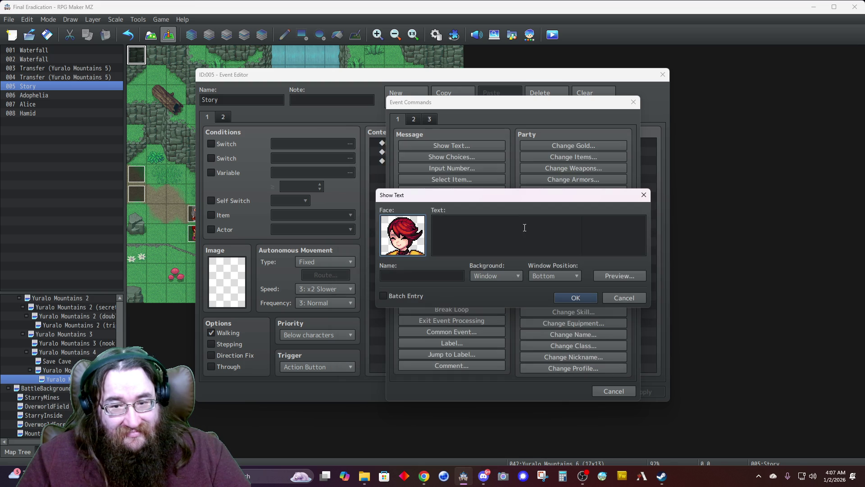
Step: Enter Alice's line "My legs feel like they're about to fall off." with Dim background at Top
text(I feel)
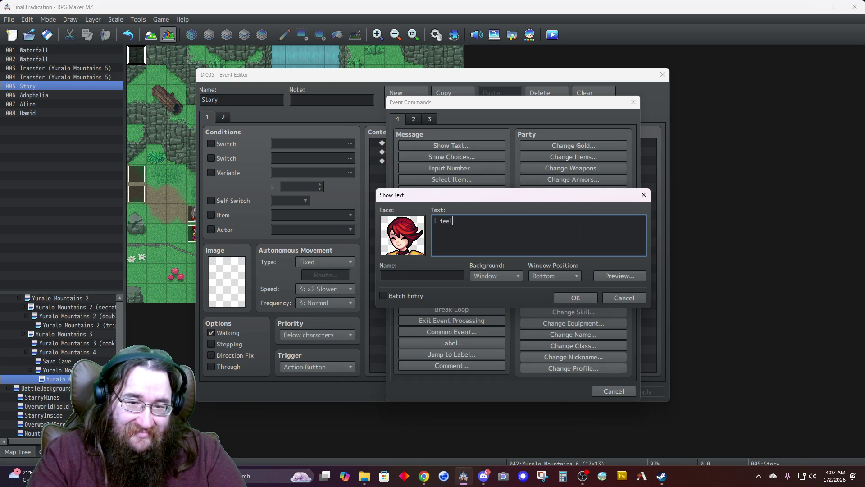
key(BackSpace)
key(BackSpace)
key(BackSpace)
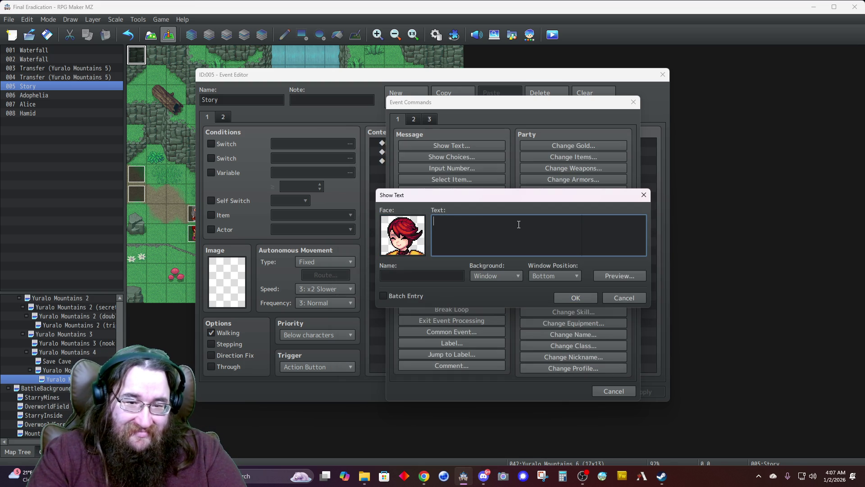
text(My legs feel)
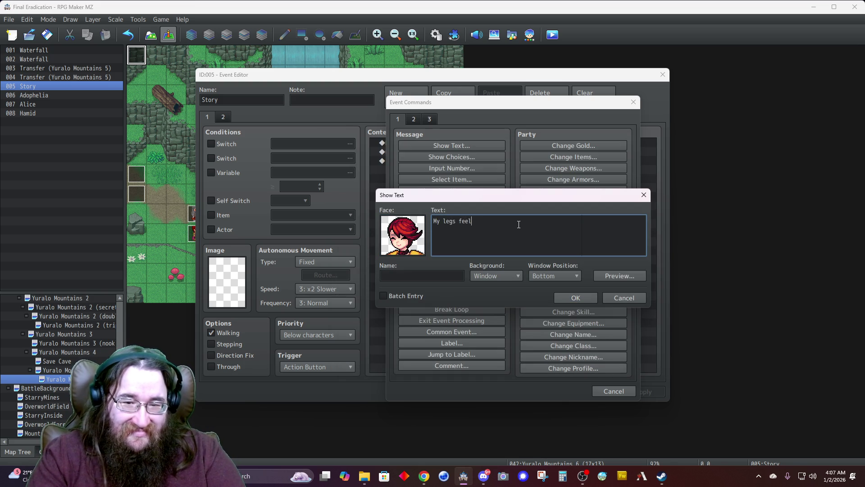
text( like they're about to fall off.)
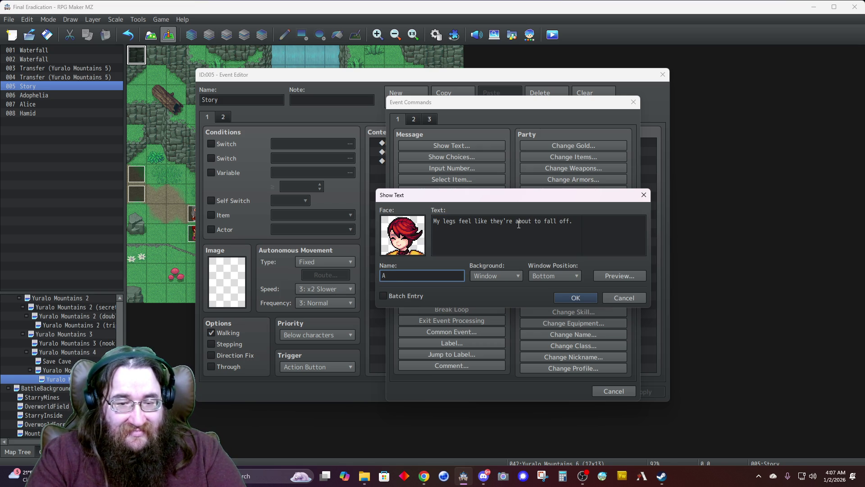
click(491, 277)
click(496, 298)
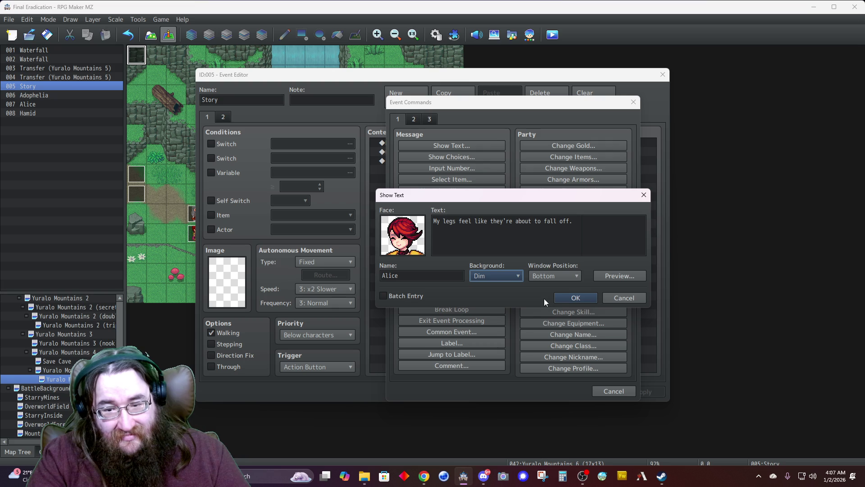
click(544, 275)
click(541, 286)
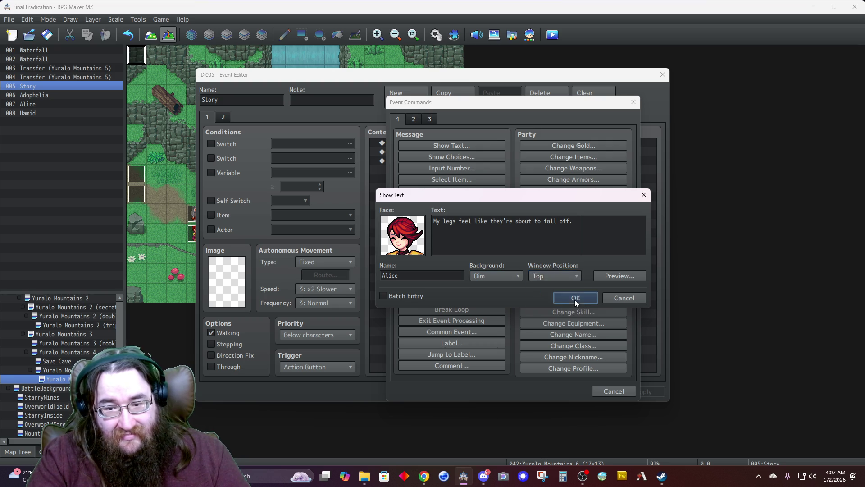
click(575, 298)
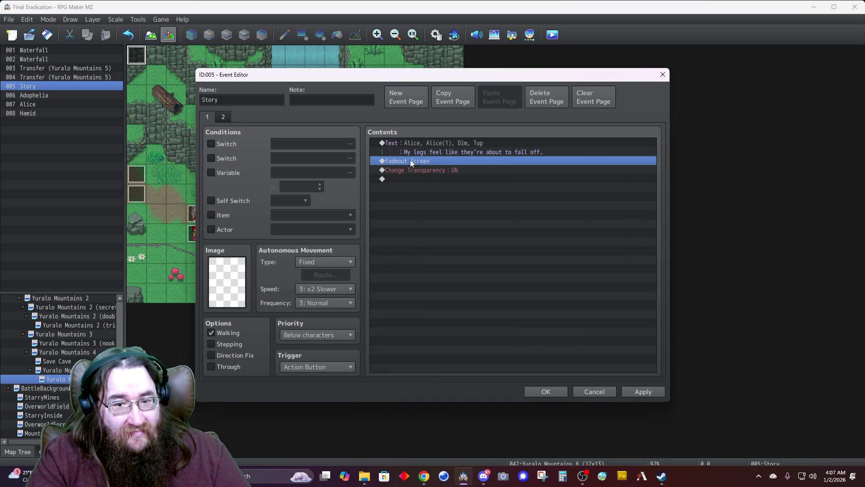
Step: Insert another Show Text using Hamid's last face portrait
double_click(410, 161)
click(423, 147)
double_click(410, 240)
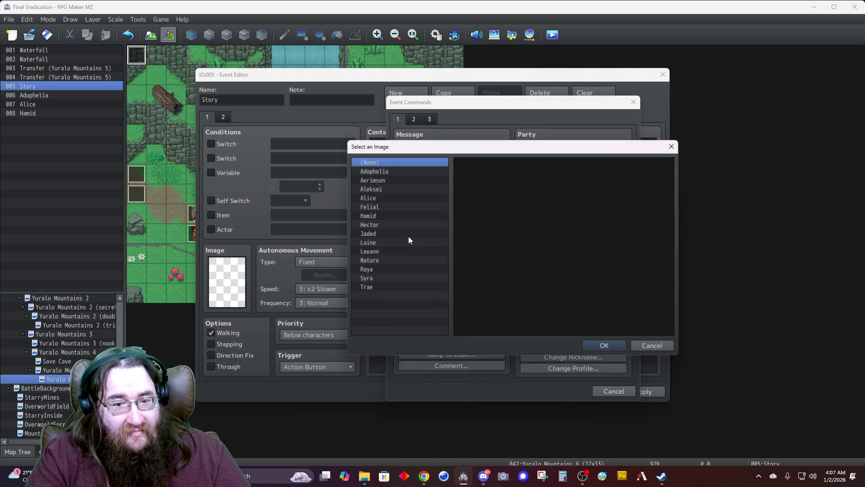
click(375, 216)
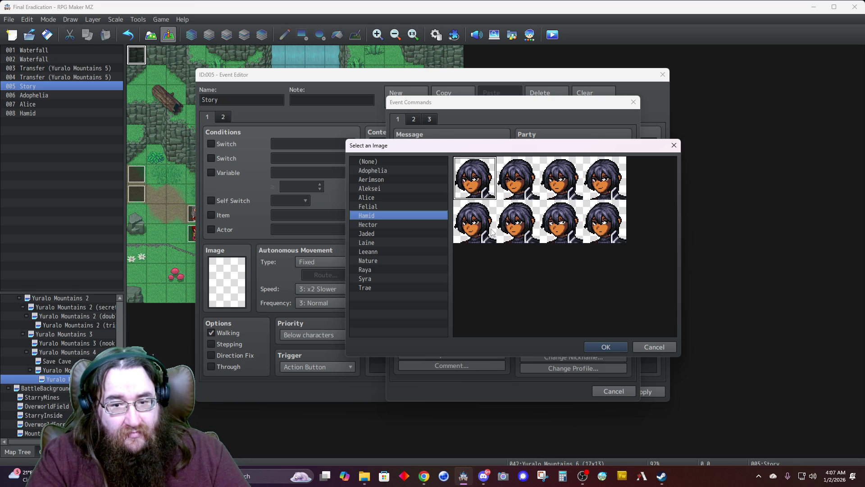
double_click(606, 238)
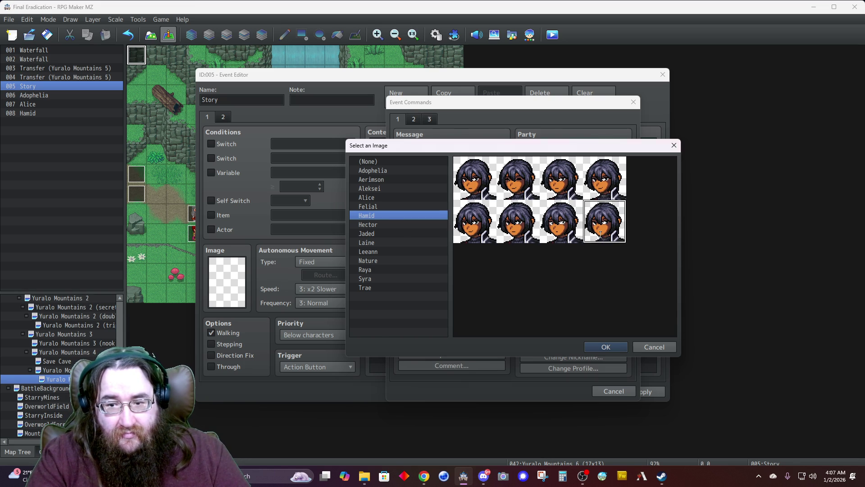
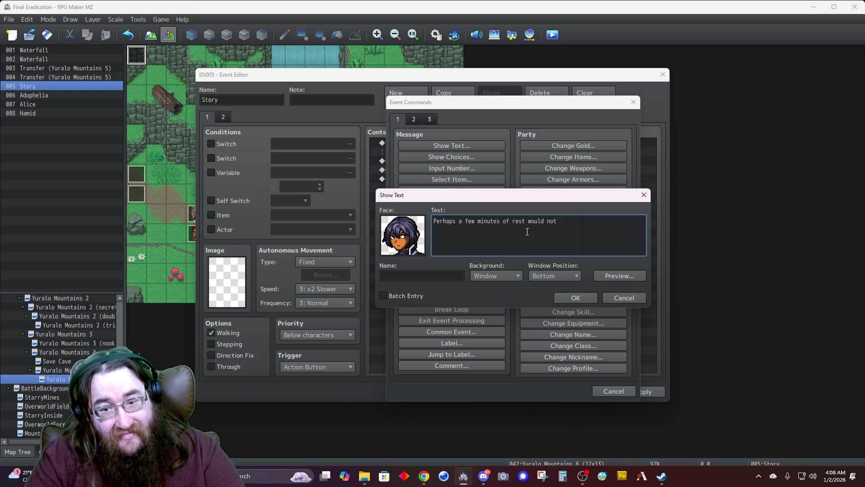
Step: Attribute the rest line to Hamid with a Dim background and Top window position, then save the Story event
key(Tab)
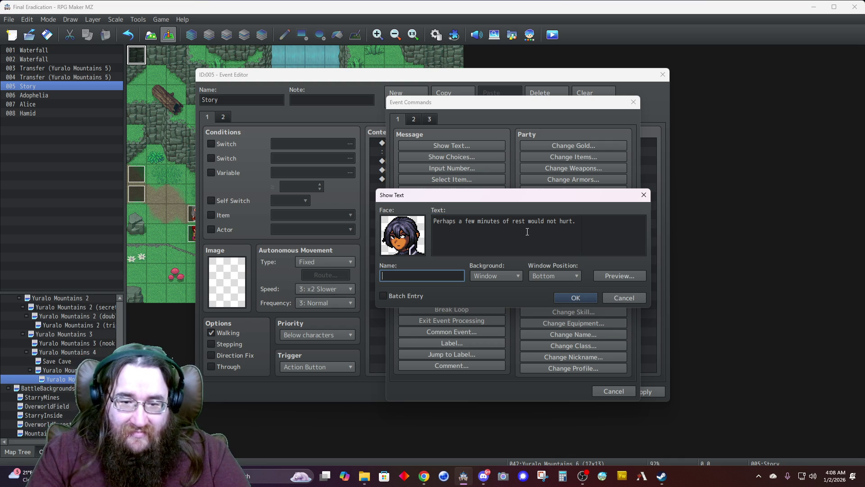
text(Hamid)
click(496, 277)
click(493, 297)
click(543, 276)
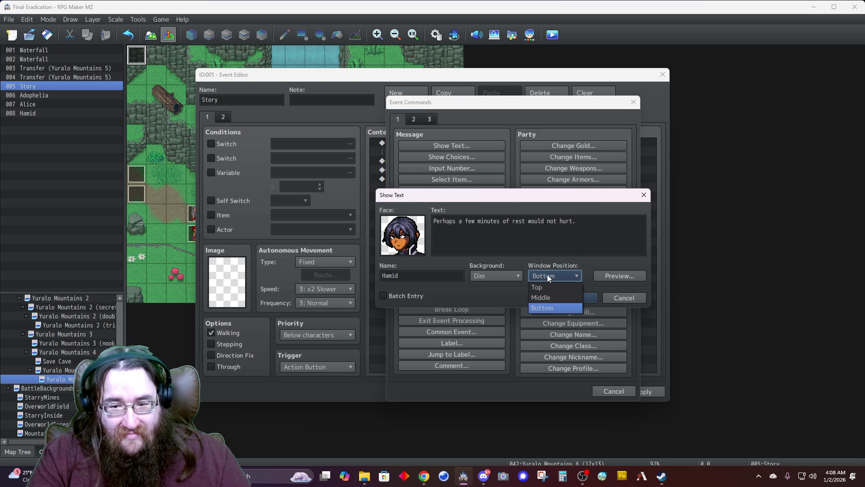
click(545, 286)
click(576, 298)
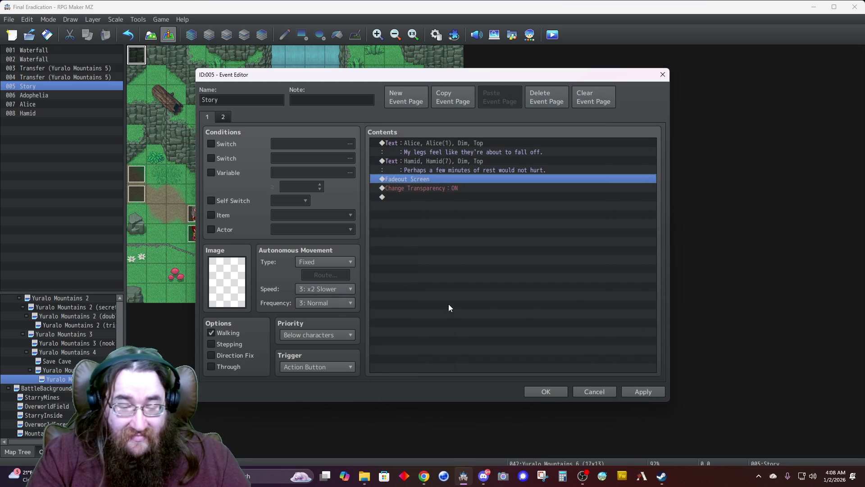
click(539, 391)
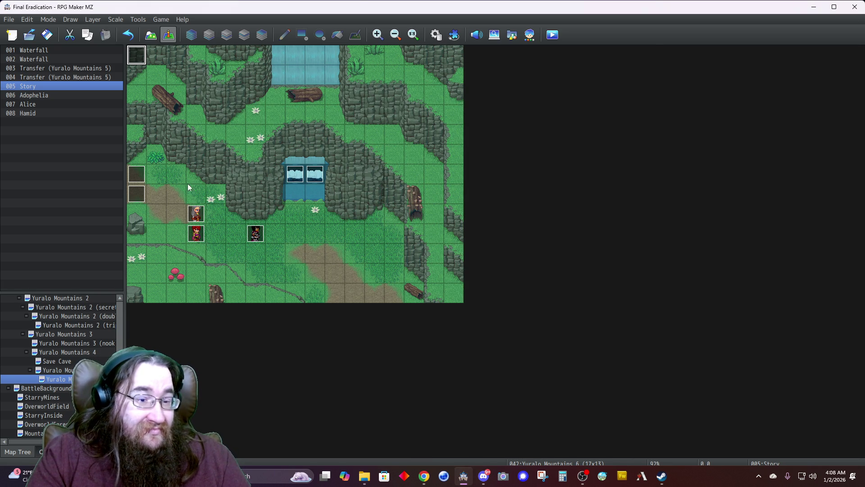
Step: Move Hamid four tiles to the right, keeping his current sprite pose
click(255, 233)
drag(321, 234, 328, 234)
double_click(332, 234)
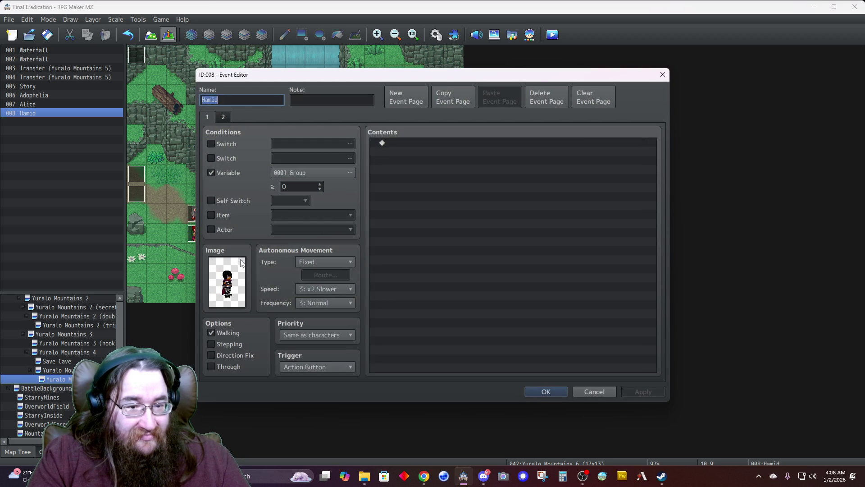
double_click(227, 282)
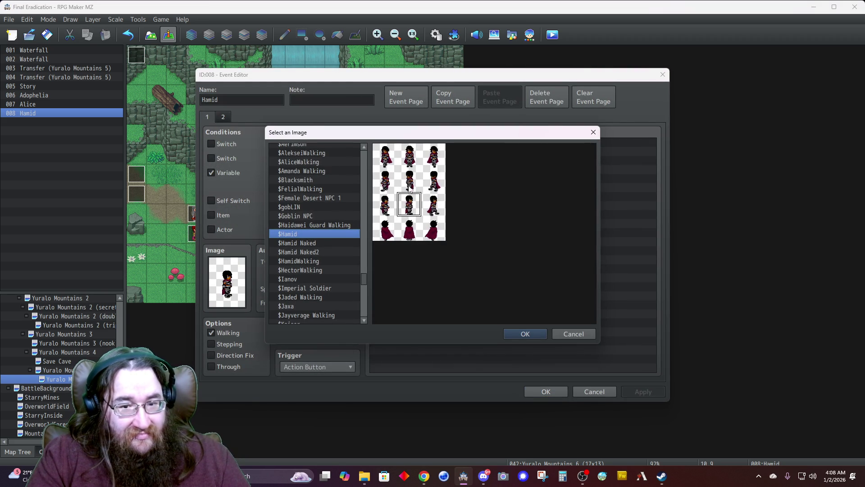
double_click(409, 196)
click(547, 391)
Step: Place Alice left of and Adophelia above the gathering tile, giving Adophelia a front-facing pose
mouse_move(196, 240)
mouse_down()
mouse_move(307, 216)
mouse_move(295, 238)
mouse_up()
drag(196, 214, 314, 217)
double_click(315, 215)
double_click(227, 282)
double_click(409, 149)
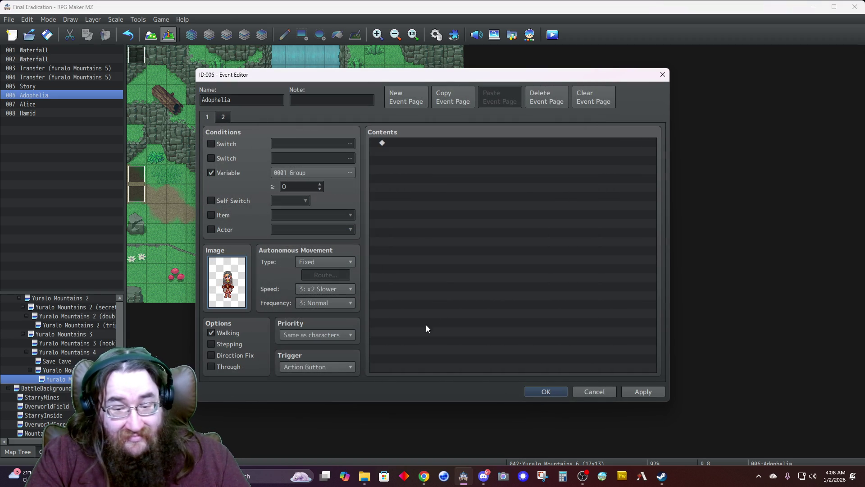
click(536, 389)
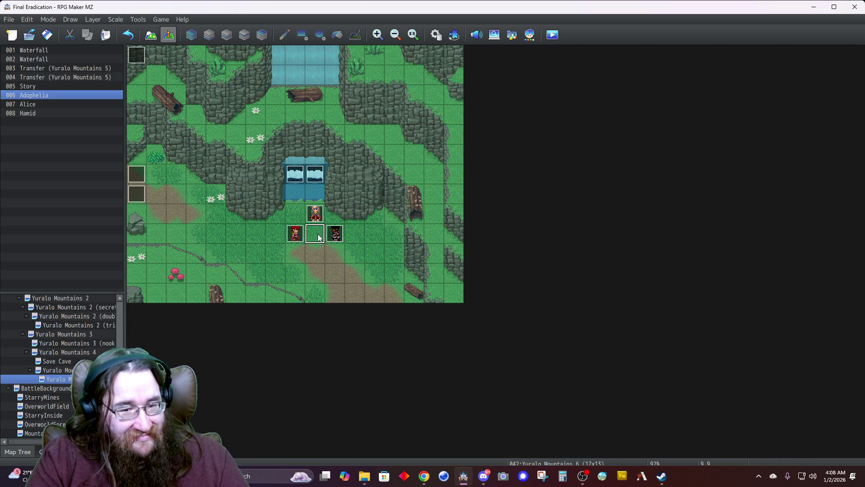
Step: Create a new event on the central tile using the stone campfire sprite from !Decoration
double_click(323, 254)
double_click(228, 267)
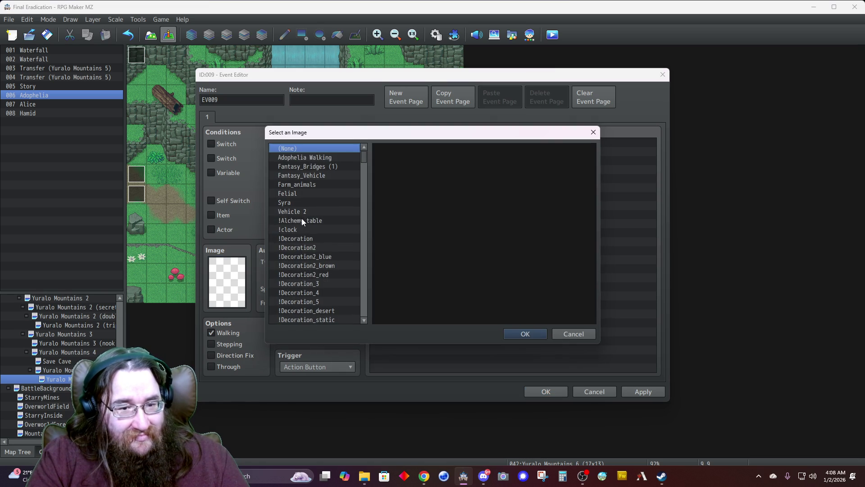
click(302, 217)
key(Down)
key(Down)
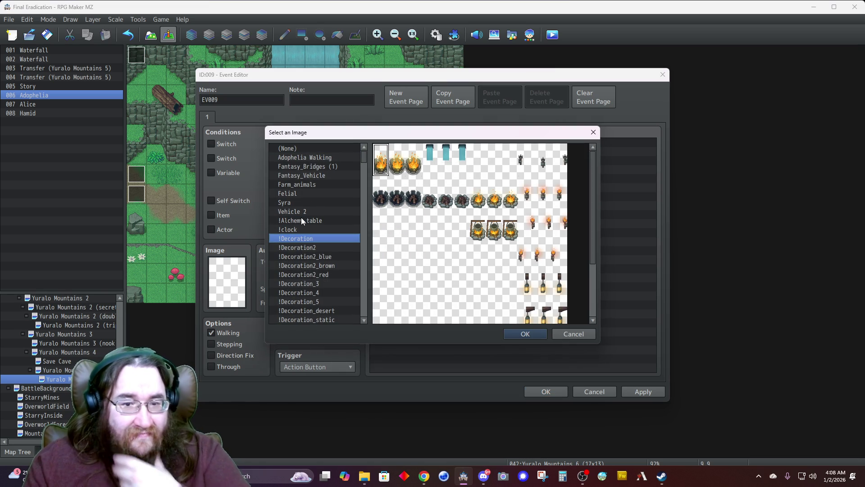
scroll(510, 216, down, 3)
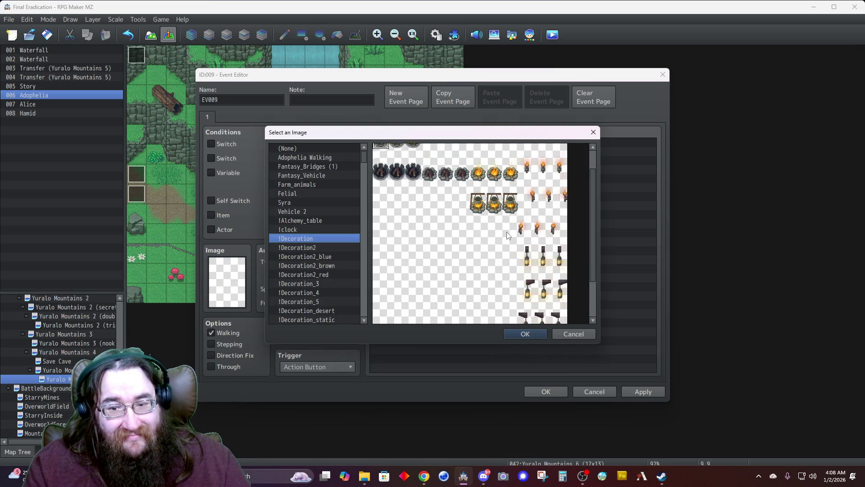
scroll(505, 225, up, 2)
scroll(477, 208, up, 1)
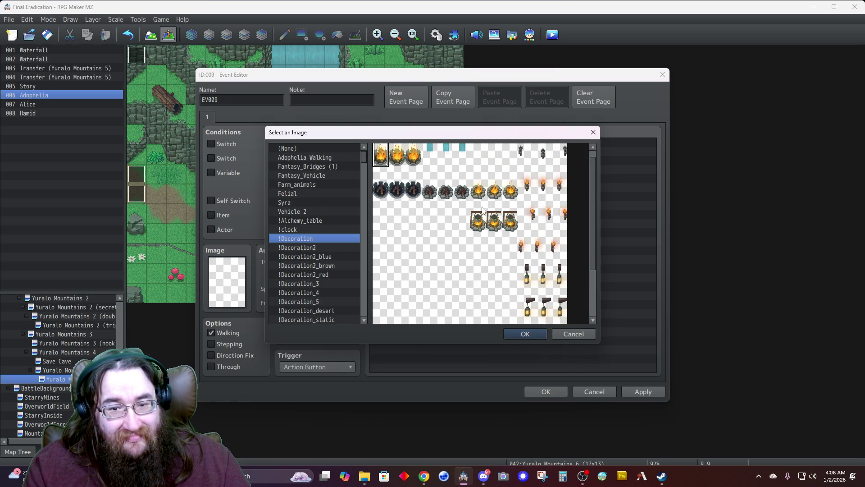
click(480, 226)
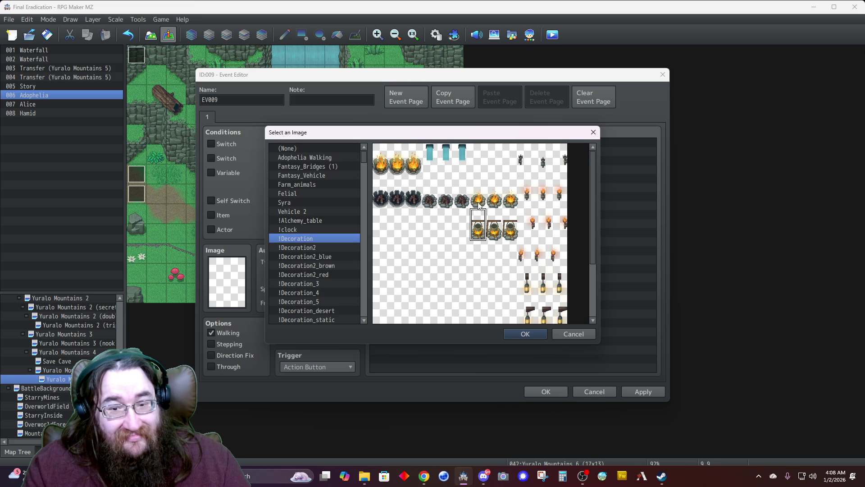
double_click(478, 191)
Step: Enable Direction Fix, require the Group variable, name the event Fire, and add a second page
click(231, 357)
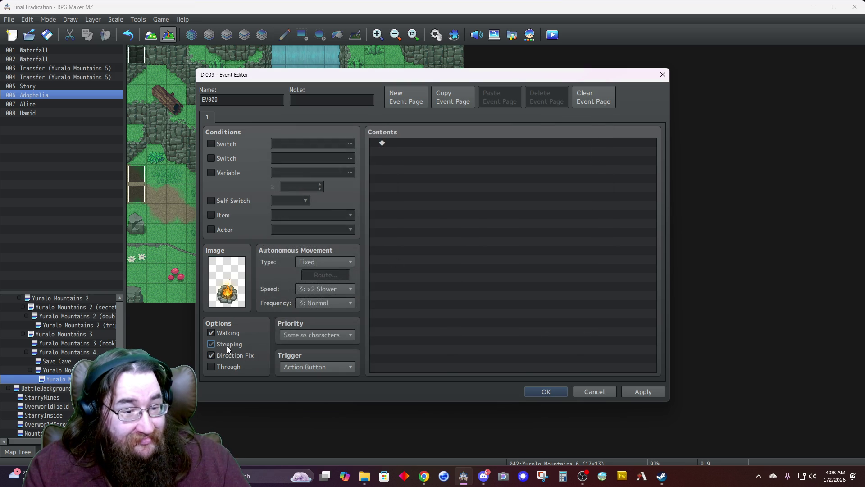
click(222, 174)
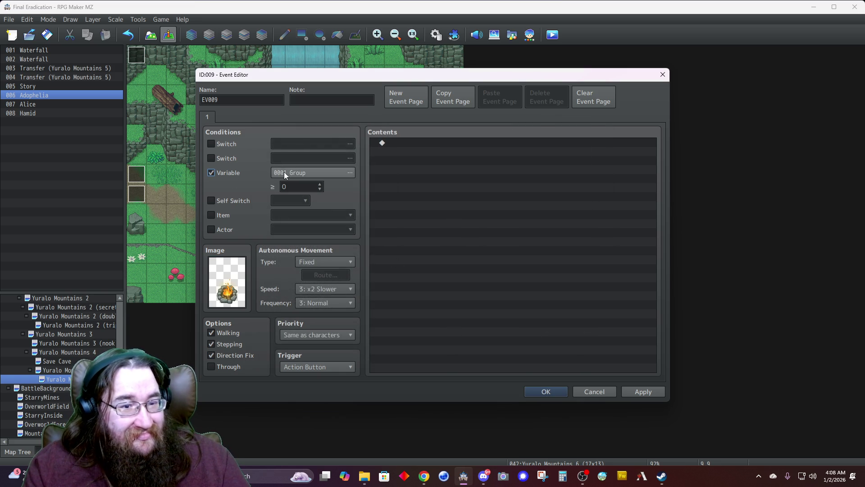
double_click(237, 97)
text(Fi)
key(BackSpace)
key(BackSpace)
text(Cook)
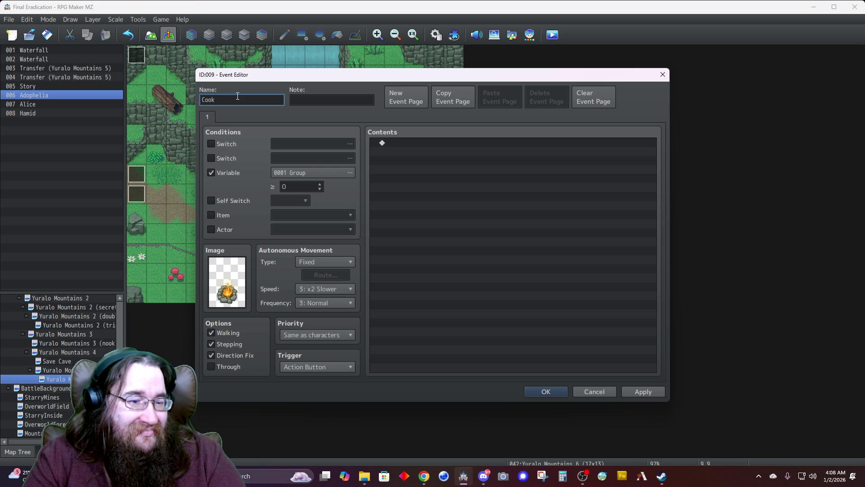
key(BackSpace)
key(BackSpace)
key(BackSpace)
text(Fire)
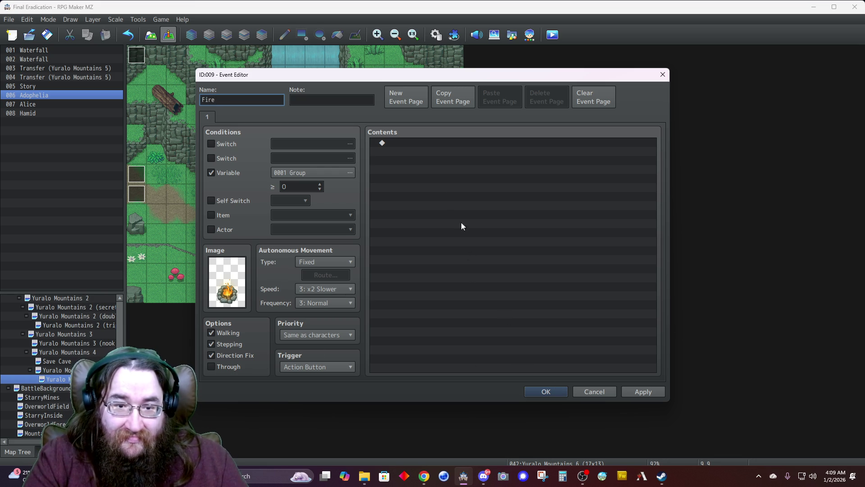
click(405, 100)
click(219, 174)
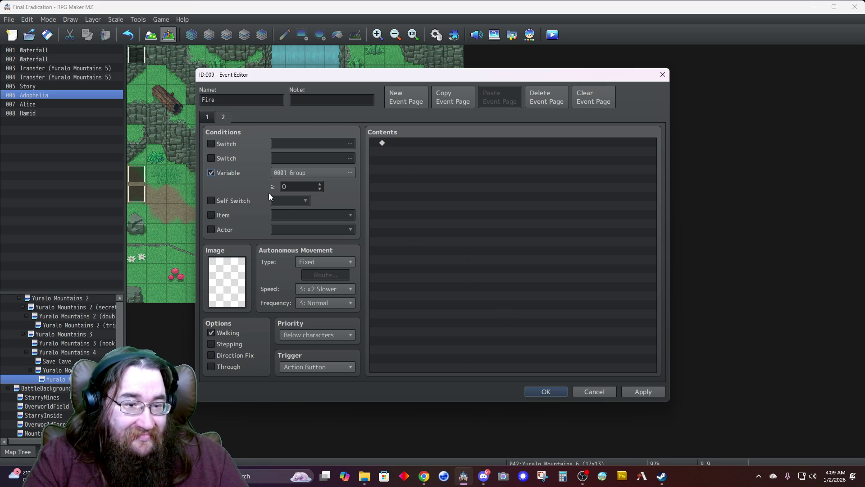
click(541, 391)
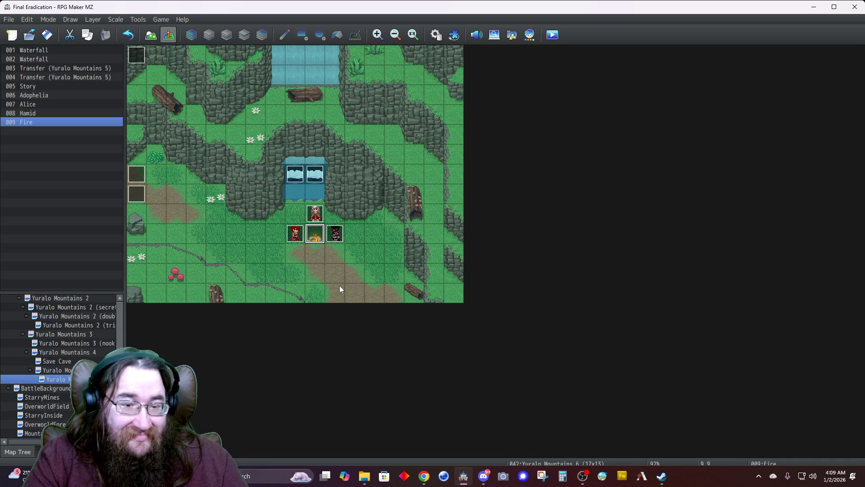
Step: Insert a 60-frame Night screen tint (-68,-68,0,68) after the fade-out in the Story event
double_click(138, 54)
double_click(421, 191)
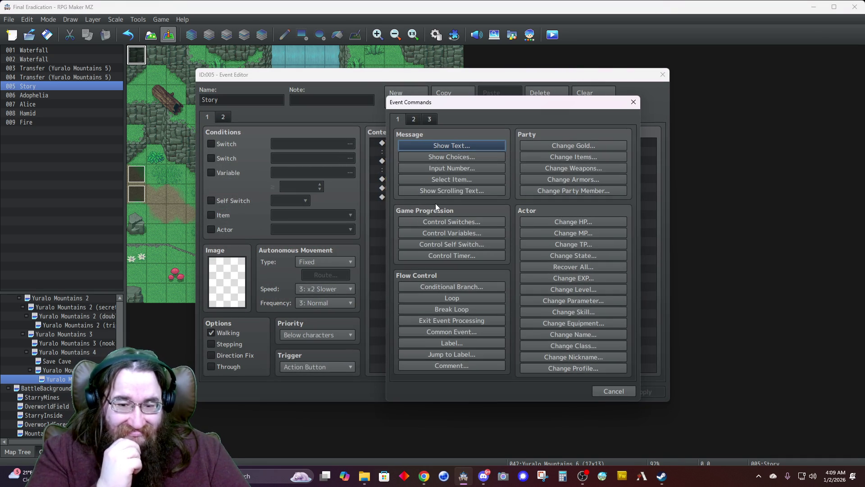
click(414, 119)
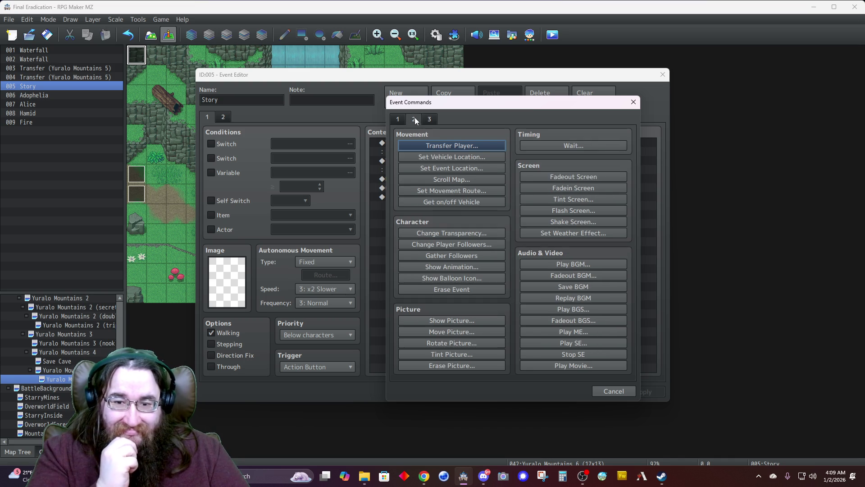
click(535, 199)
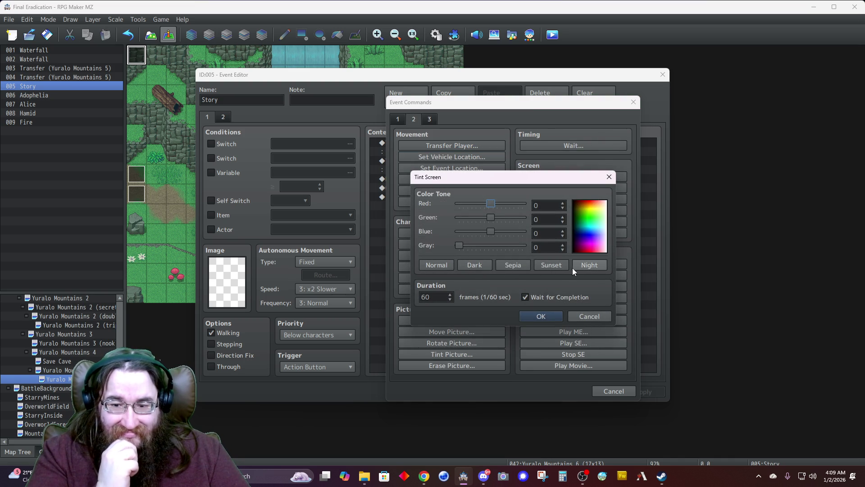
click(586, 265)
click(532, 318)
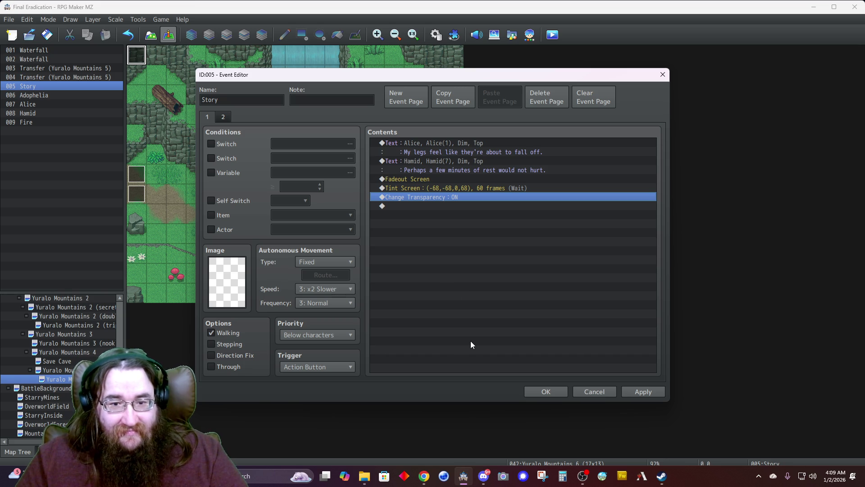
click(545, 391)
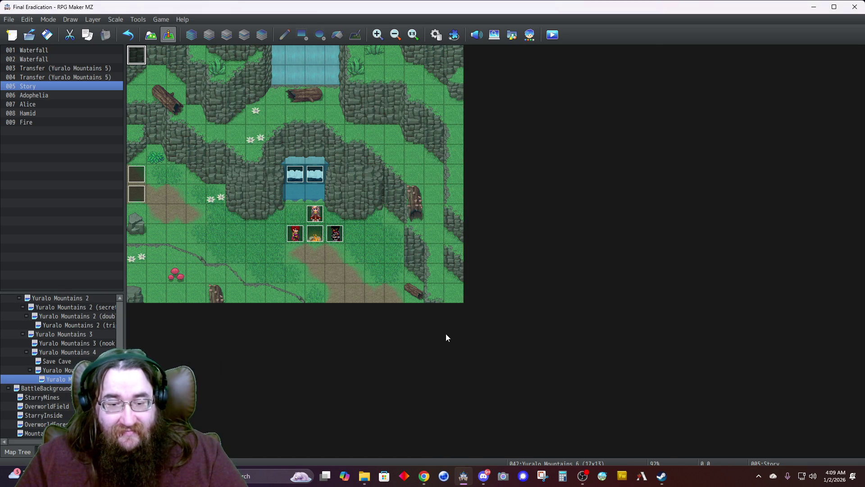
Step: Save the project and load the North of Starry map from the Map Tree
click(47, 35)
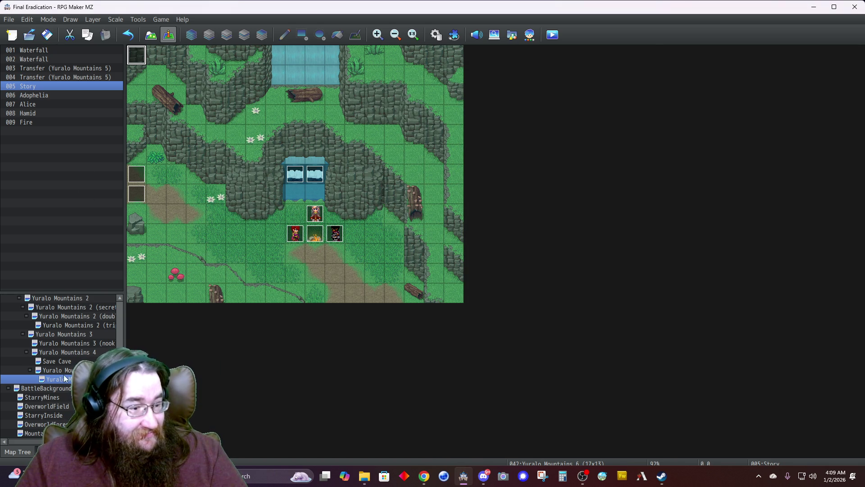
scroll(63, 374, up, 2)
scroll(63, 374, up, 3)
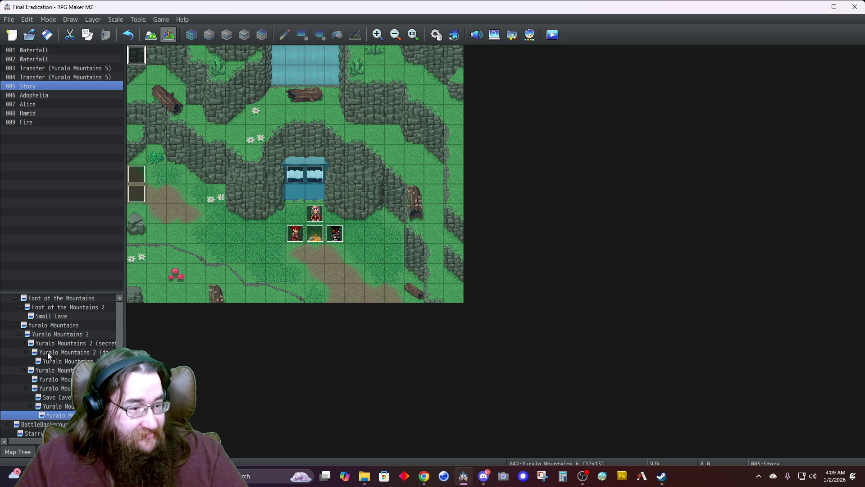
scroll(67, 358, up, 1)
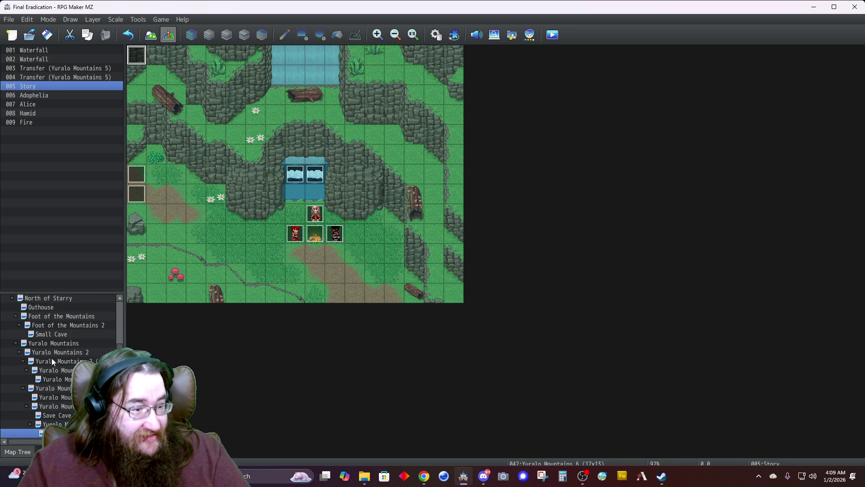
scroll(66, 367, up, 6)
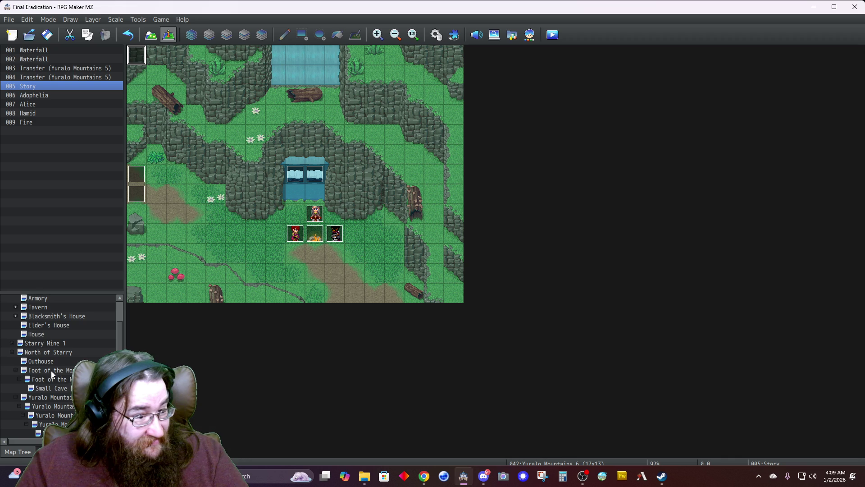
scroll(50, 370, up, 1)
scroll(51, 371, up, 4)
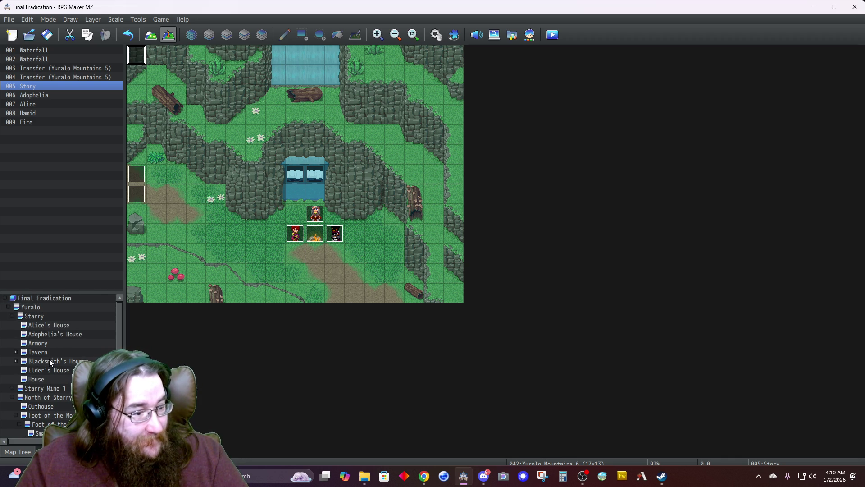
scroll(49, 359, down, 2)
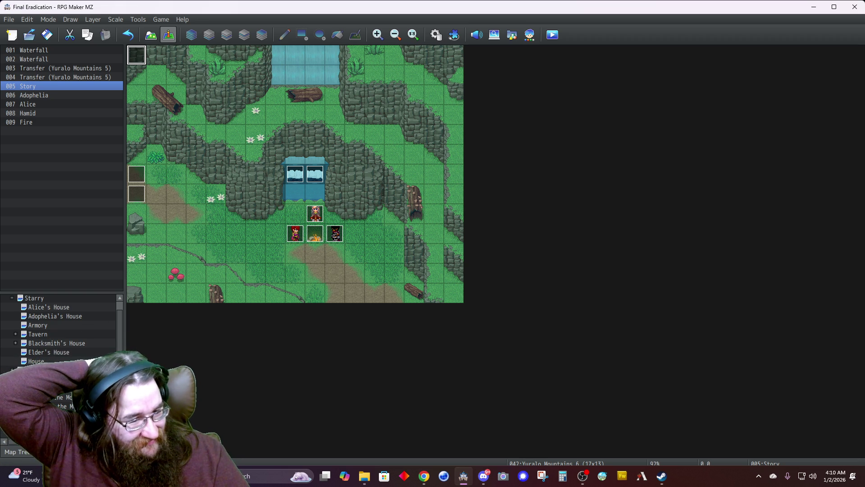
click(41, 379)
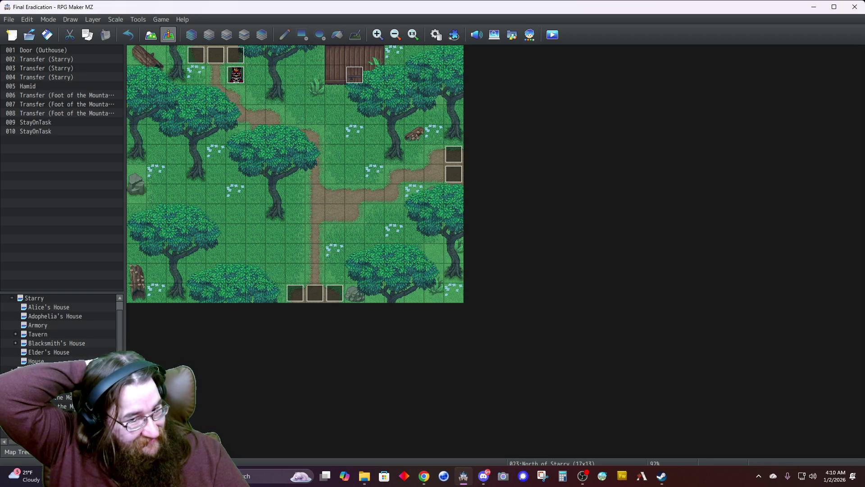
Step: Review Hamid's event, then browse through Starry Mine 1 and Starry to Alice's House
double_click(235, 74)
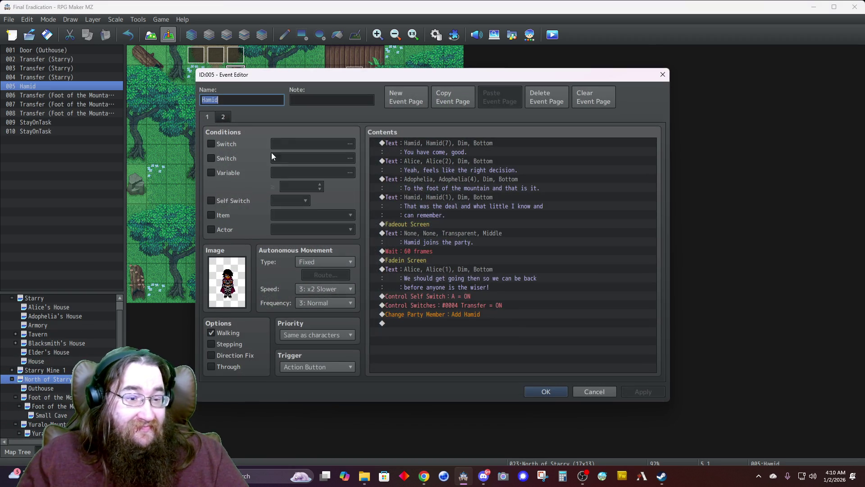
click(545, 391)
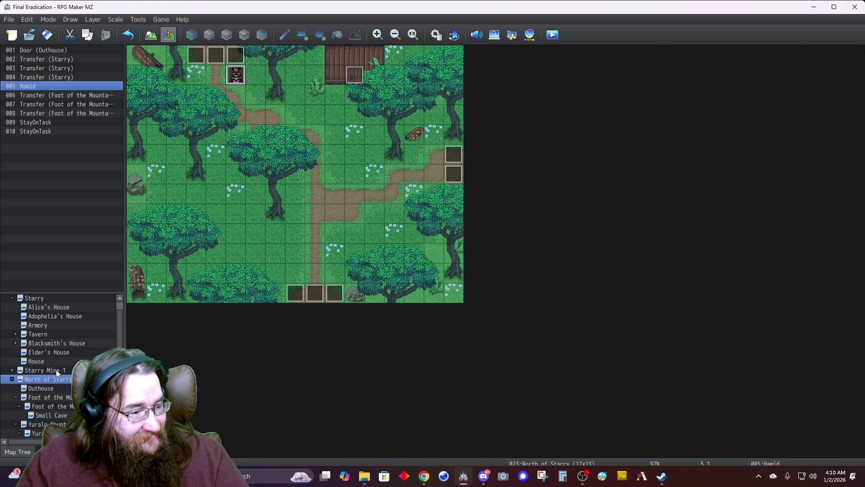
click(56, 371)
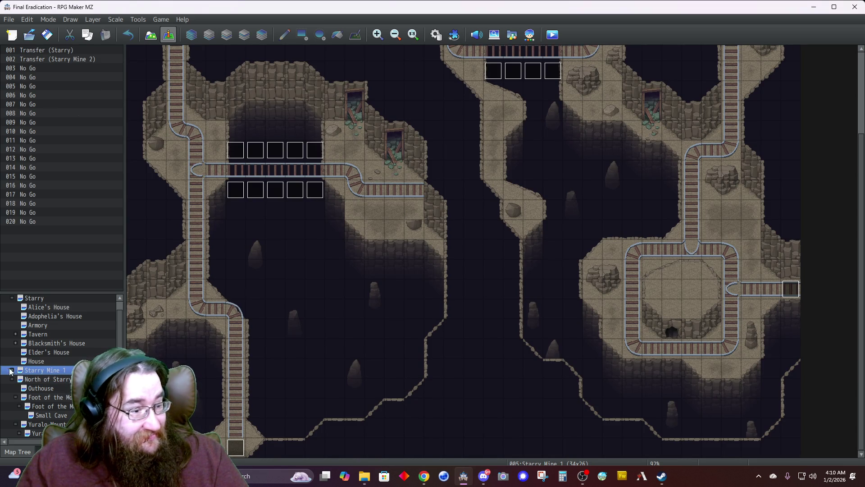
scroll(12, 355, up, 2)
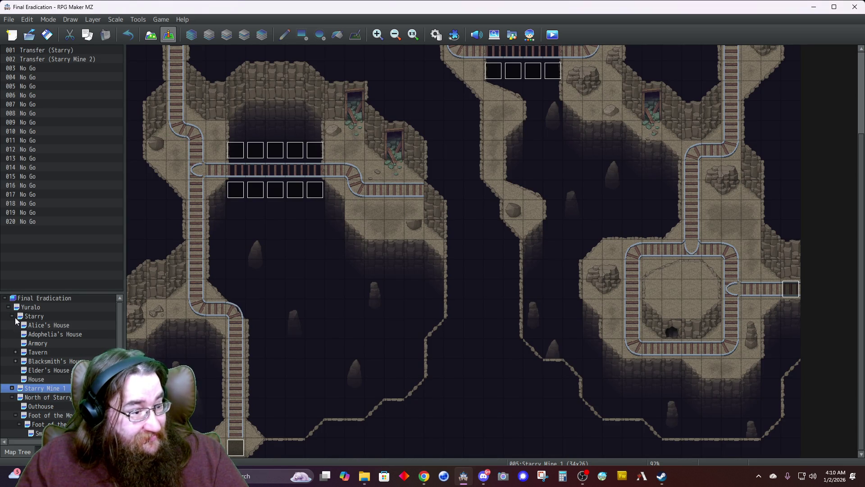
click(16, 317)
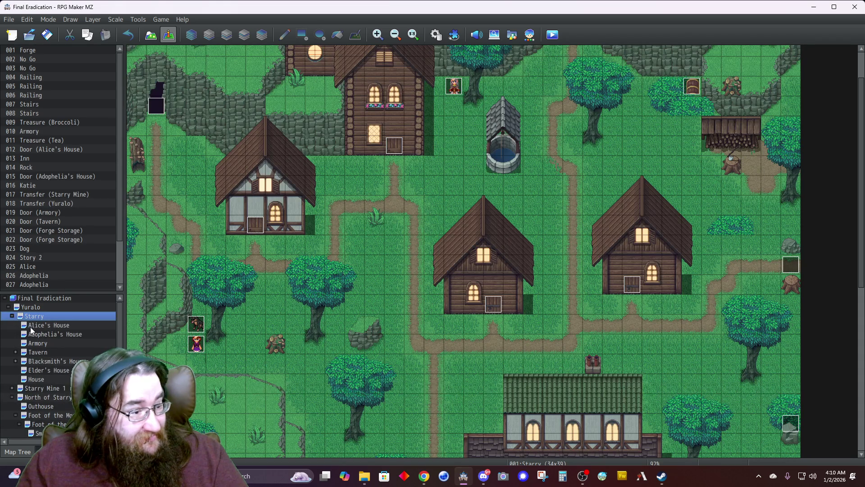
click(37, 327)
Step: Set the player's starting position on the bedroom rug, then load the Small Cave map
right_click(177, 153)
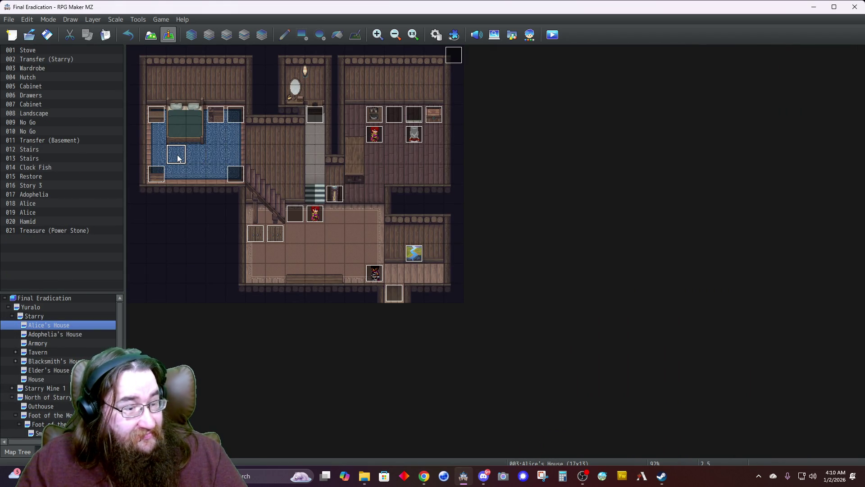
mouse_move(232, 290)
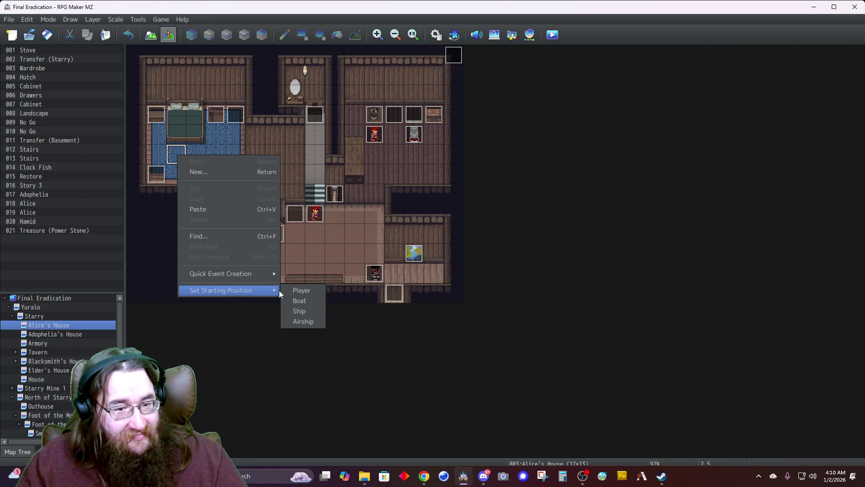
click(287, 290)
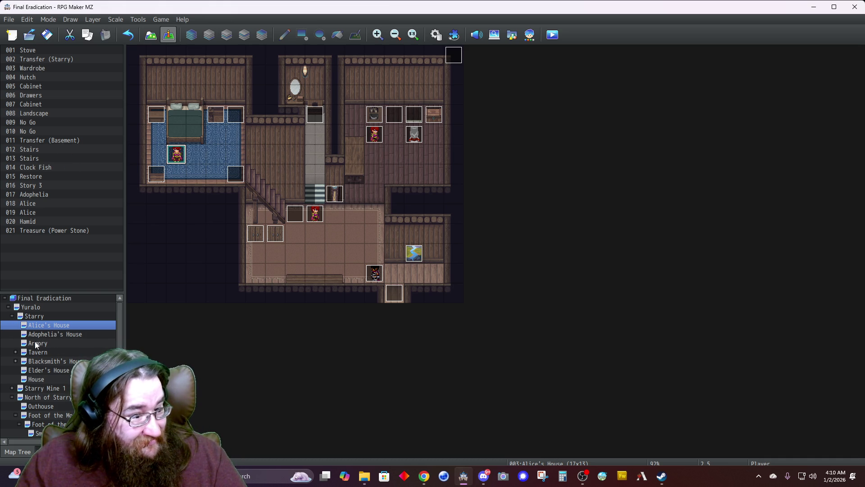
click(14, 316)
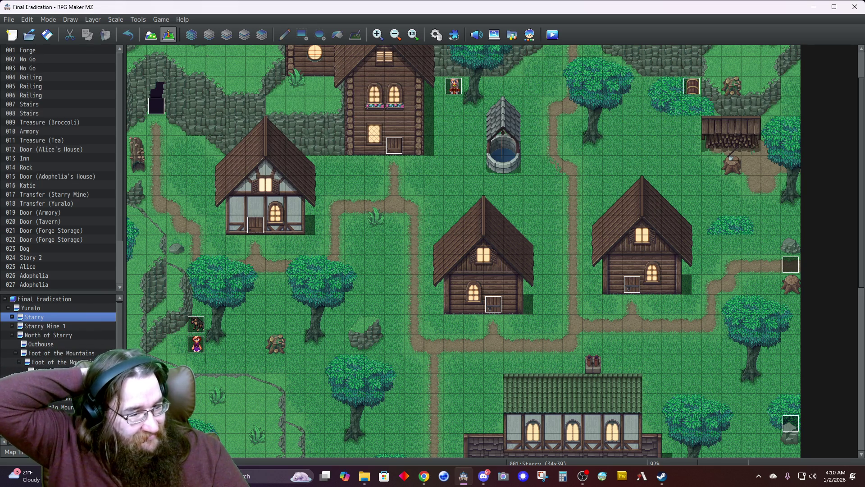
click(40, 371)
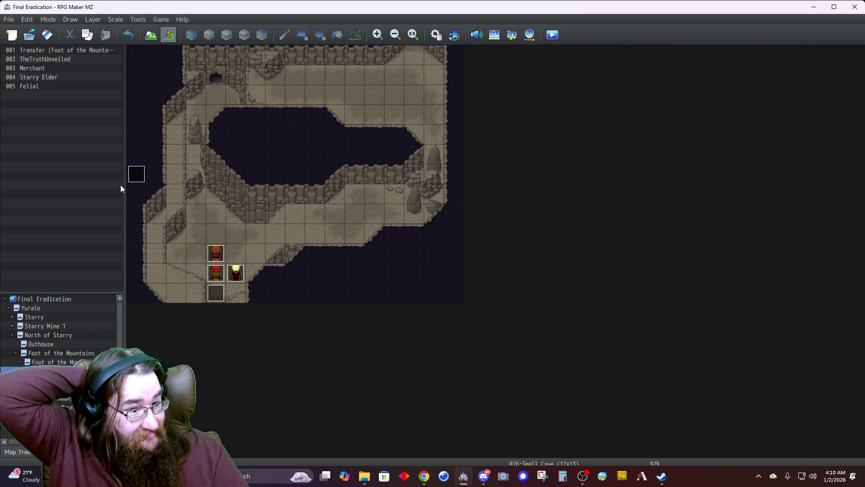
double_click(45, 59)
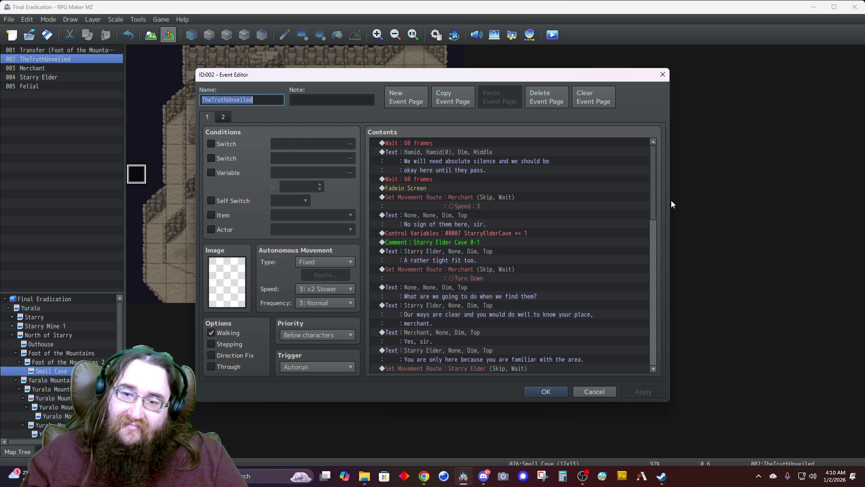
drag(653, 200, 669, 376)
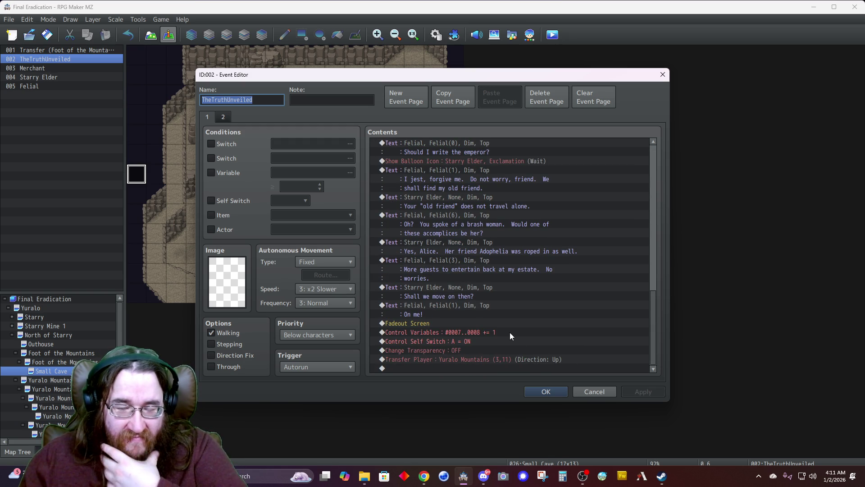
click(545, 392)
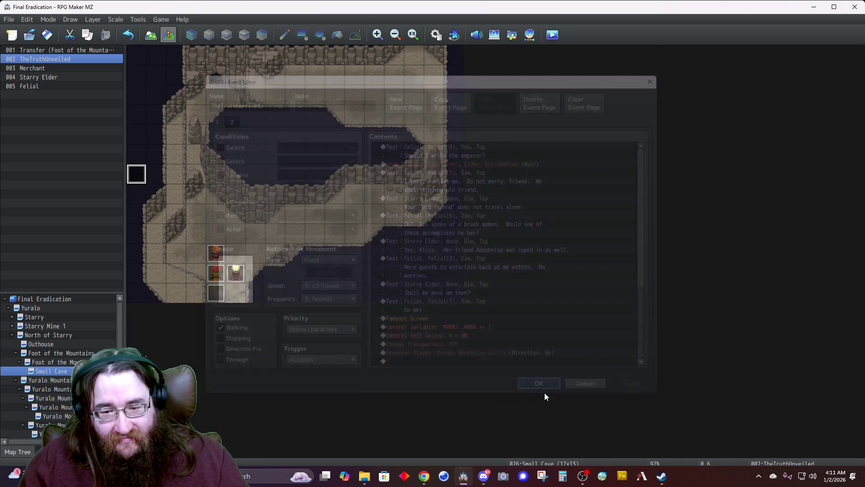
Step: Load Foot of the Mountains 2 and inspect its top-edge transfer event leading to Small Cave
click(50, 362)
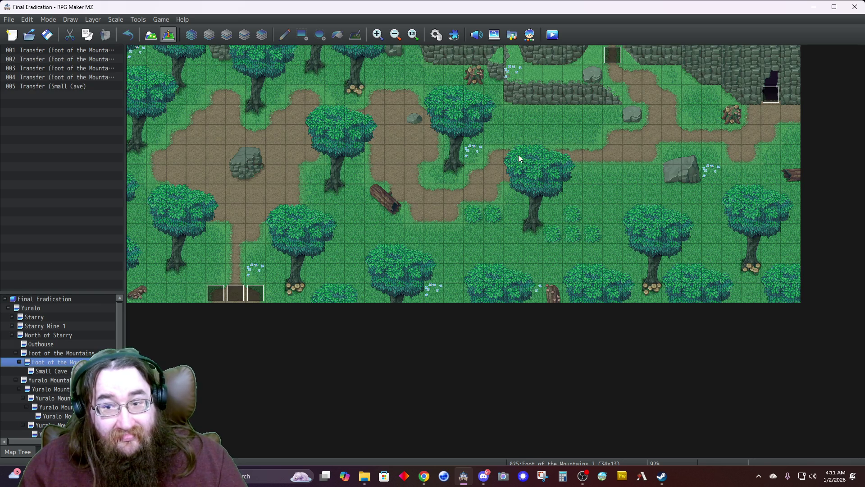
double_click(609, 57)
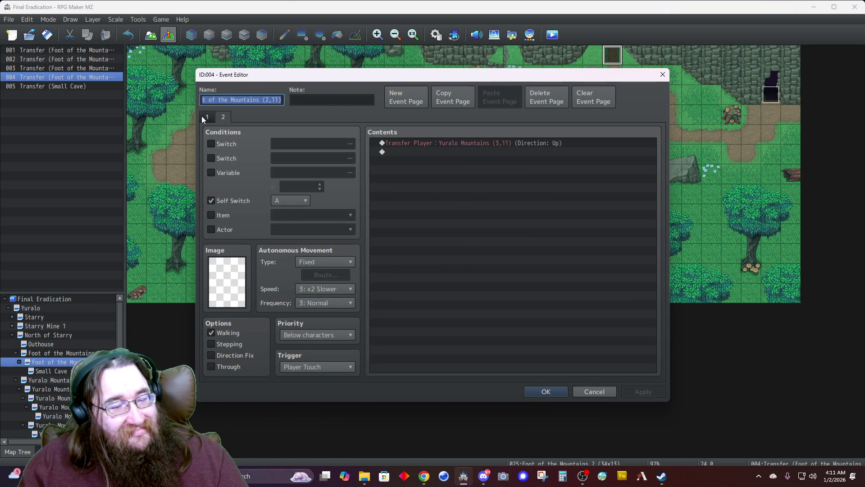
click(206, 118)
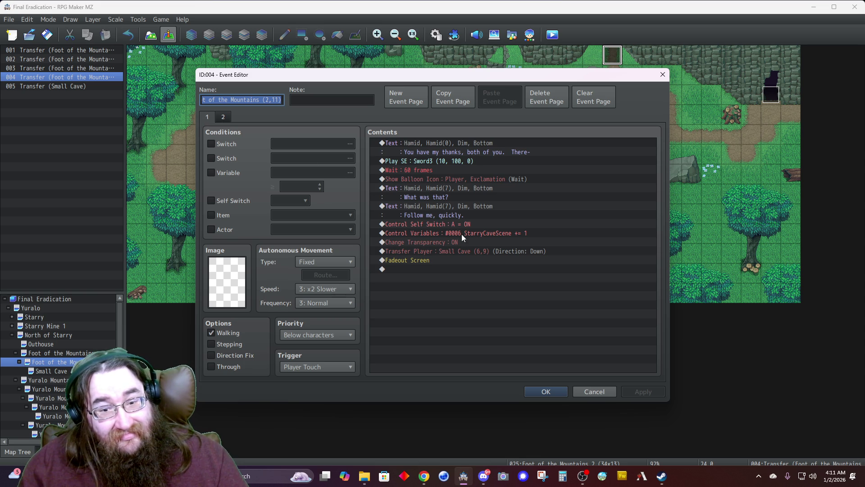
click(546, 392)
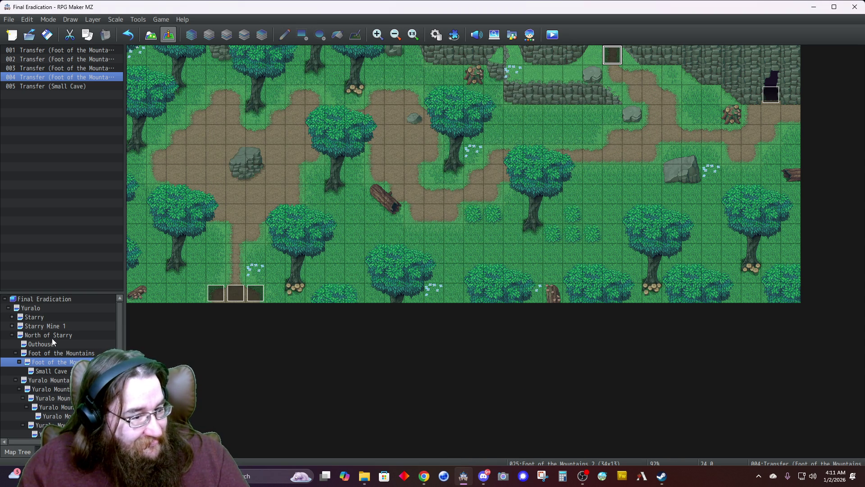
Step: In the Starry map, inspect the Story 4 event's Story 4-5 comment without saving changes
click(34, 319)
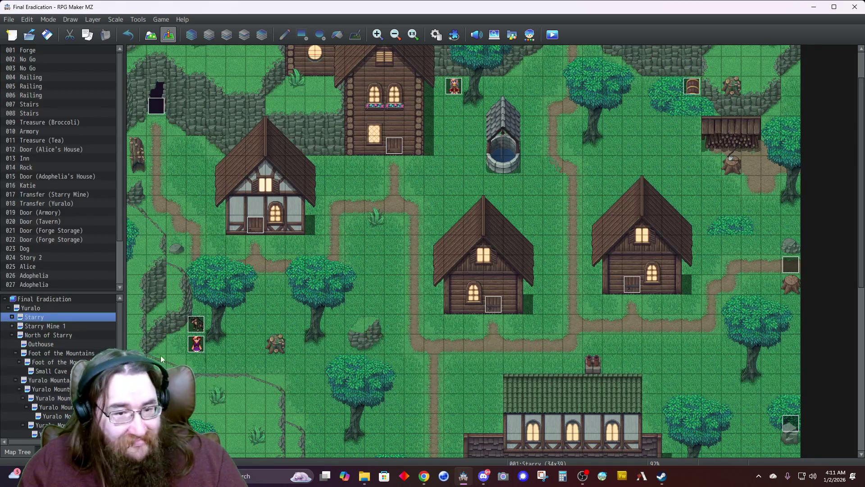
scroll(426, 109, up, 3)
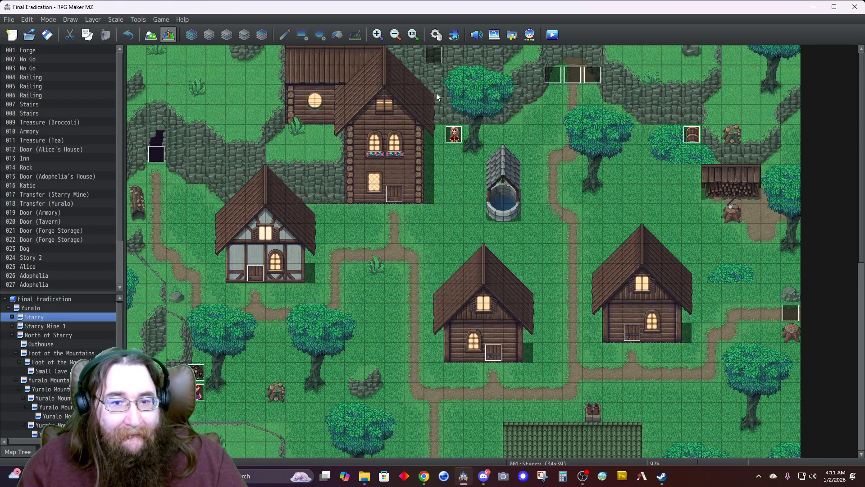
double_click(431, 61)
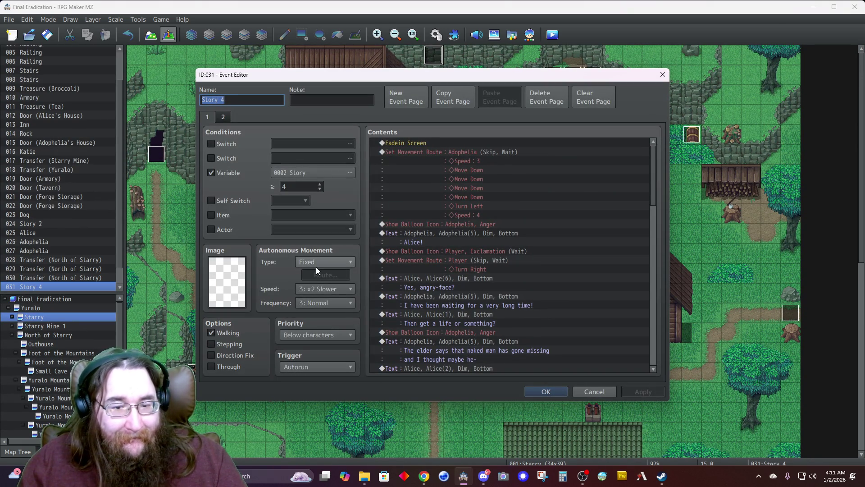
scroll(439, 306, down, 3)
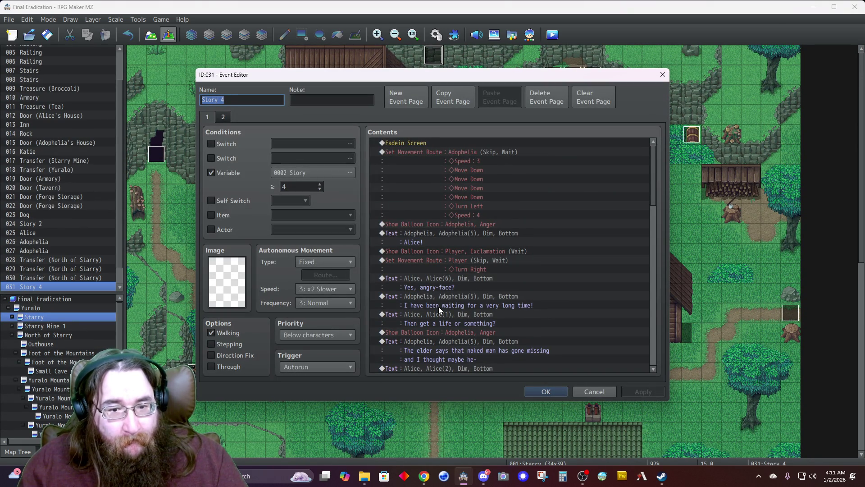
scroll(439, 304, down, 15)
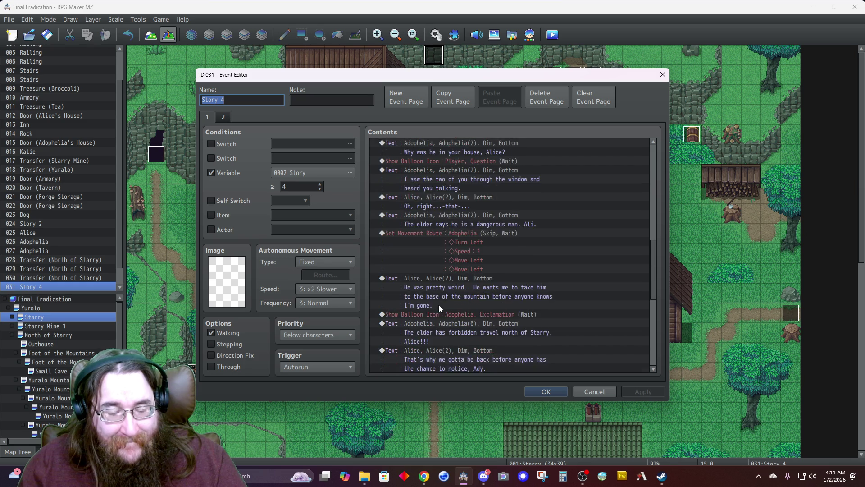
scroll(439, 307, down, 6)
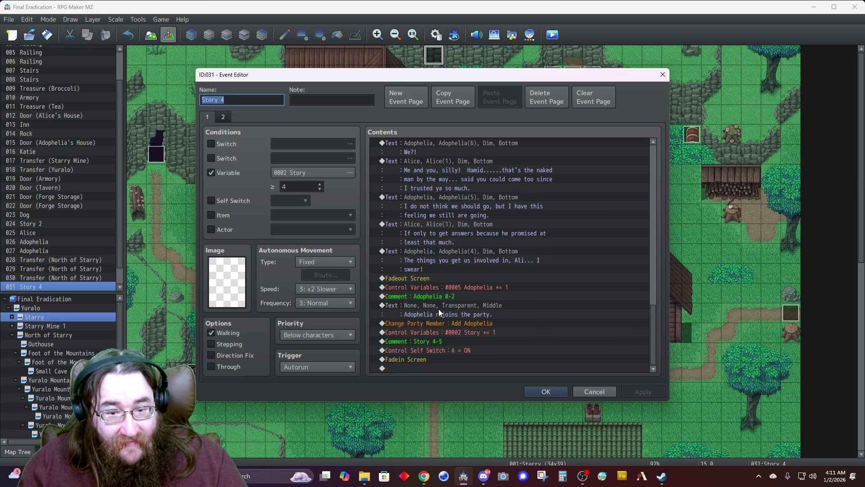
click(431, 342)
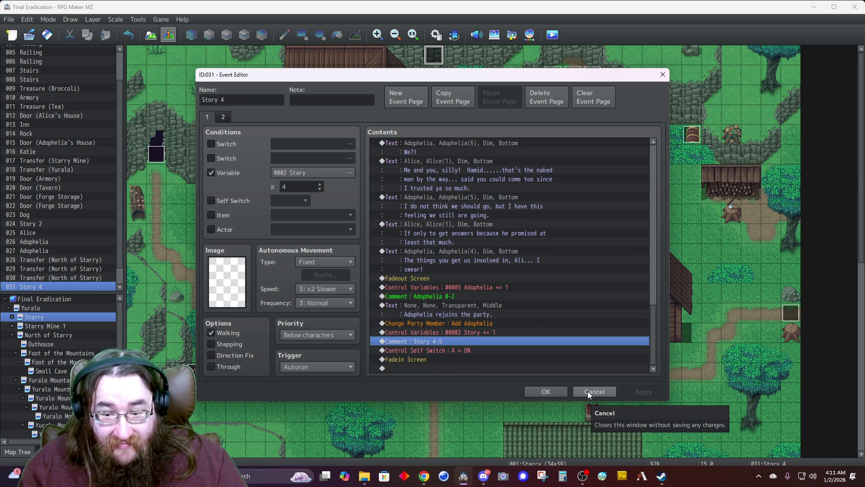
click(588, 391)
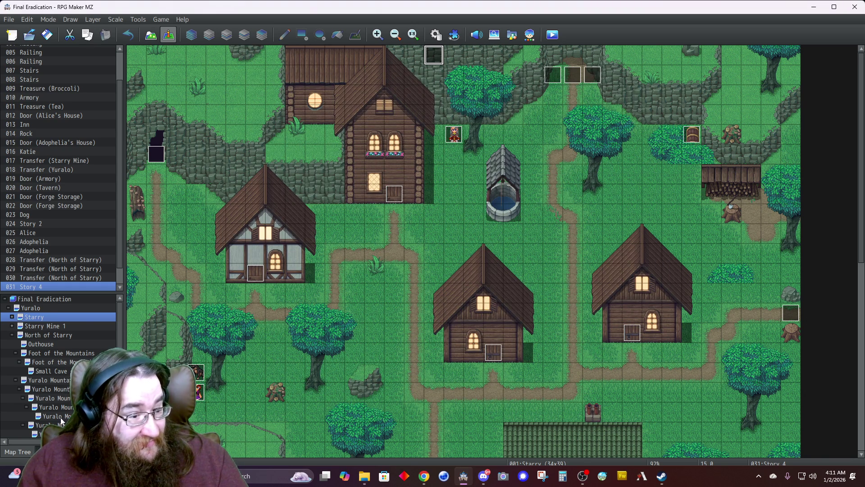
Step: Scroll the Map Tree down and load the Yuralo Mountains 6 map
scroll(61, 420, down, 1)
scroll(61, 420, down, 1)
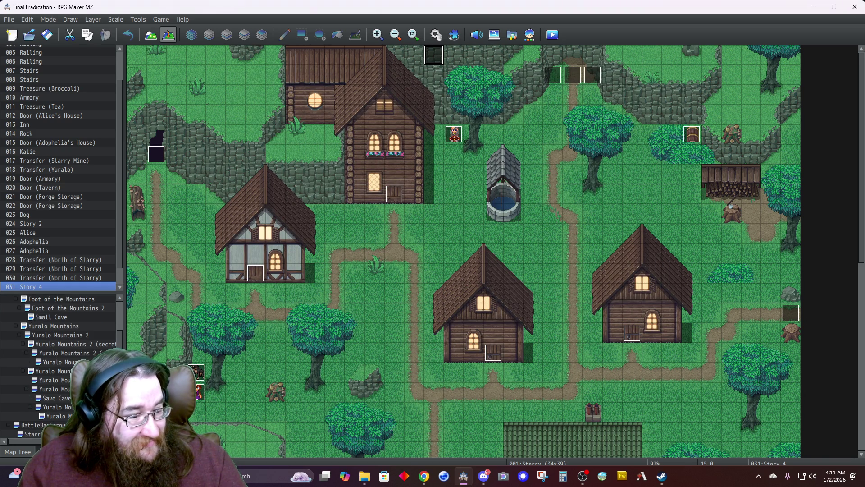
click(68, 416)
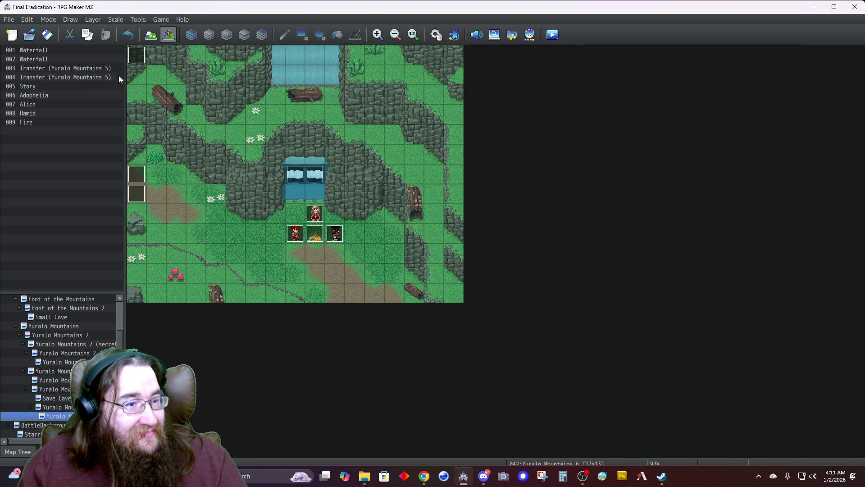
Step: Set the Story event's trigger to Autorun with the condition variable 0002 Story ≥ 5
click(139, 57)
double_click(139, 57)
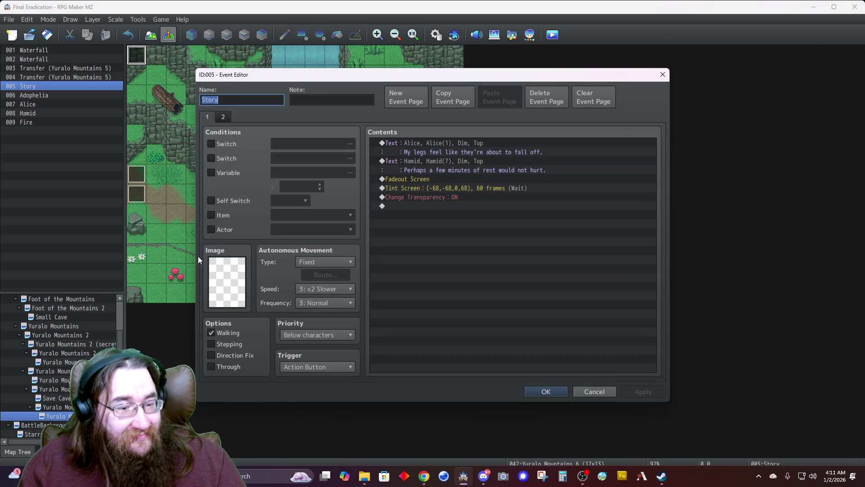
click(312, 366)
click(302, 409)
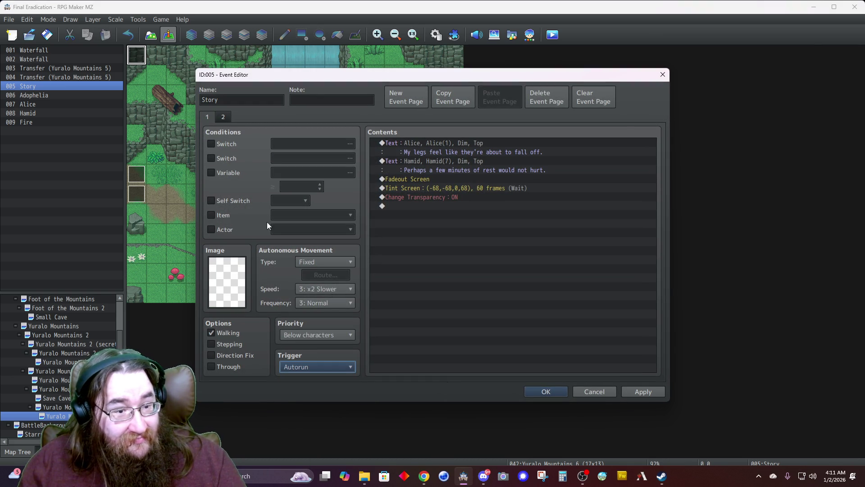
click(233, 174)
click(320, 184)
click(320, 183)
click(320, 184)
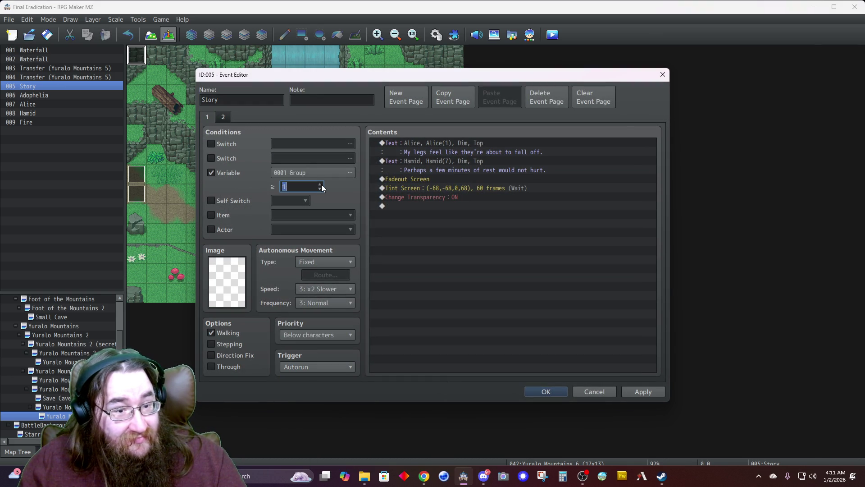
click(321, 185)
click(321, 185)
click(307, 171)
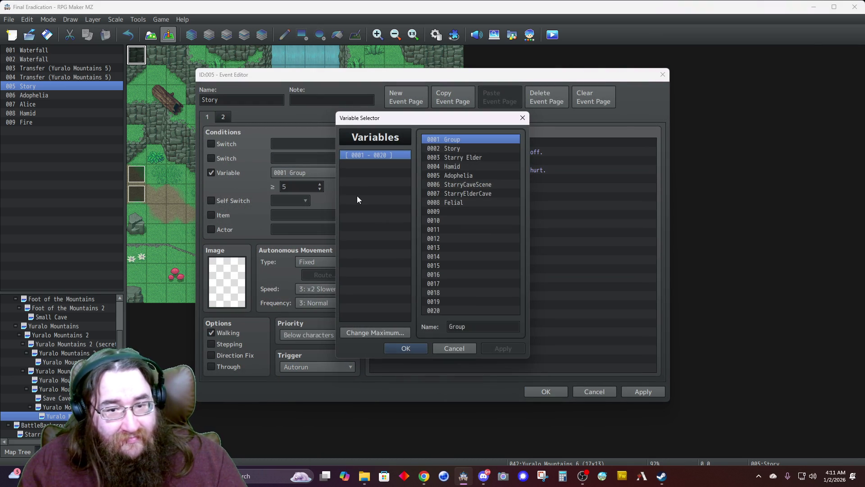
click(448, 149)
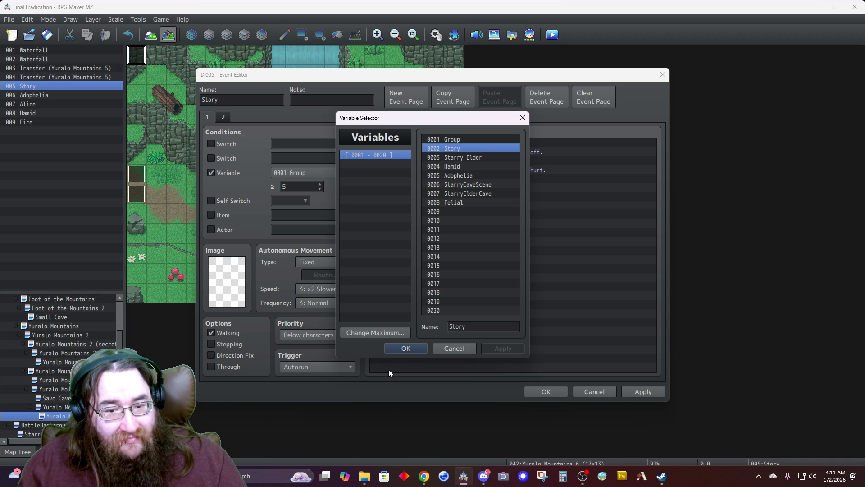
click(402, 348)
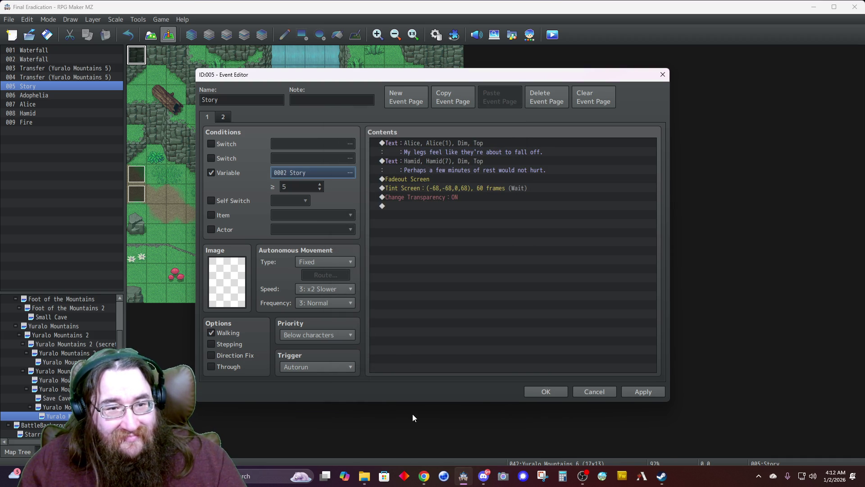
key(Return)
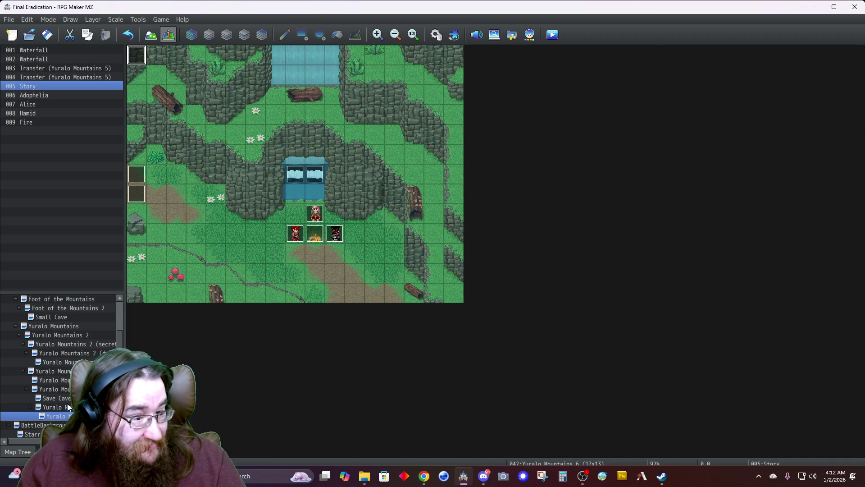
Step: Load the Alice's House map under Starry in the Map Tree
scroll(67, 396, up, 2)
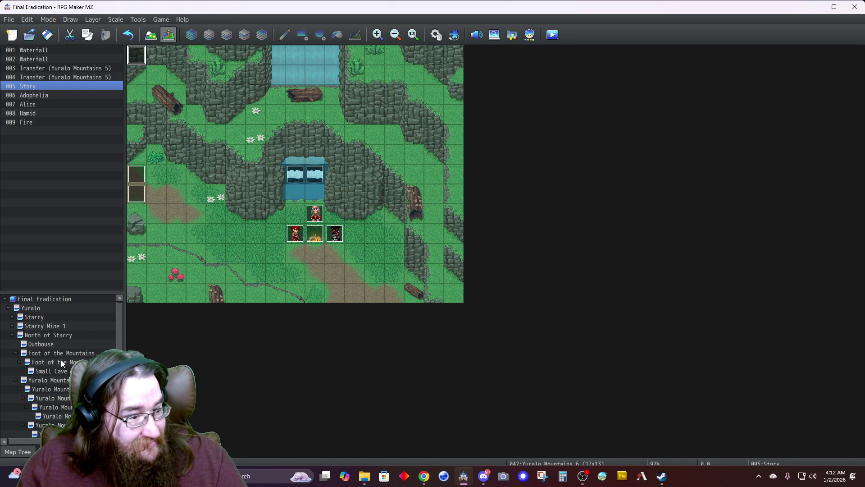
click(13, 317)
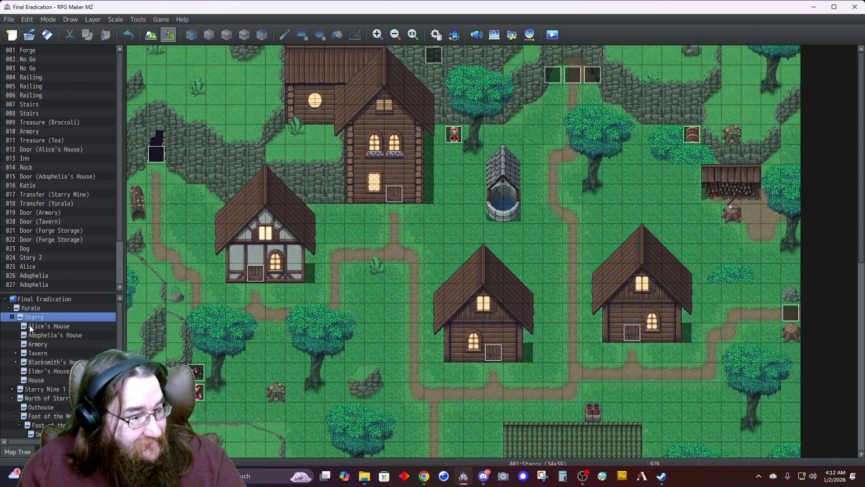
click(29, 325)
Step: Inspect both pages of the Story 3 cutscene event without saving, then view Adophelia's event
click(456, 56)
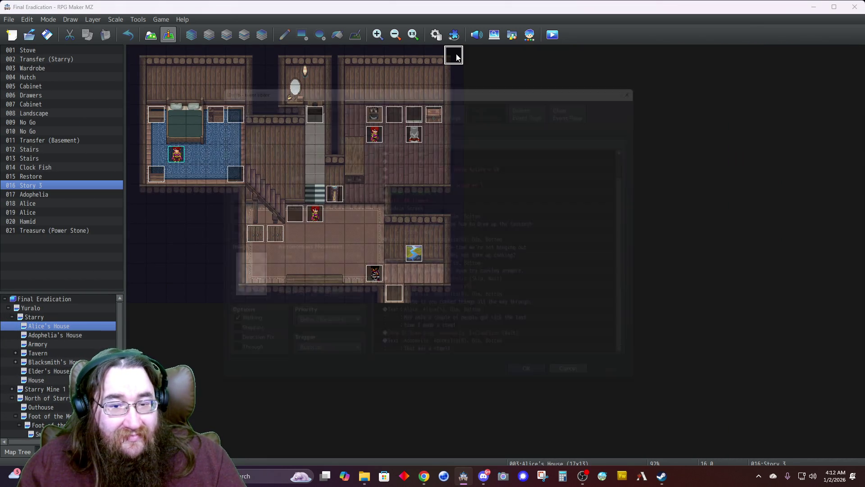
double_click(456, 56)
mouse_move(650, 165)
mouse_down()
mouse_move(669, 326)
mouse_move(646, 383)
mouse_up()
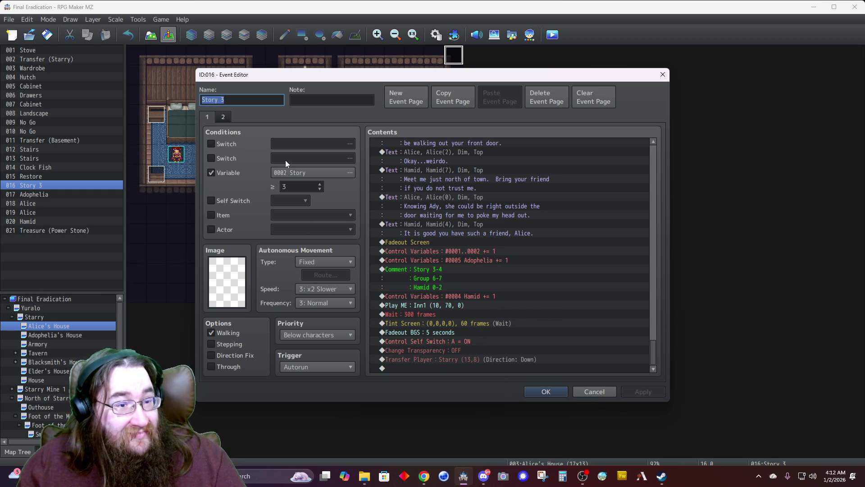
click(223, 118)
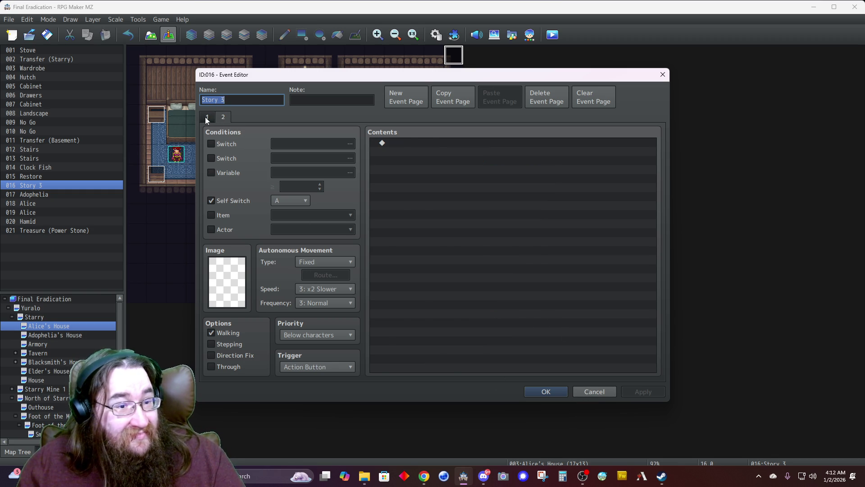
click(206, 119)
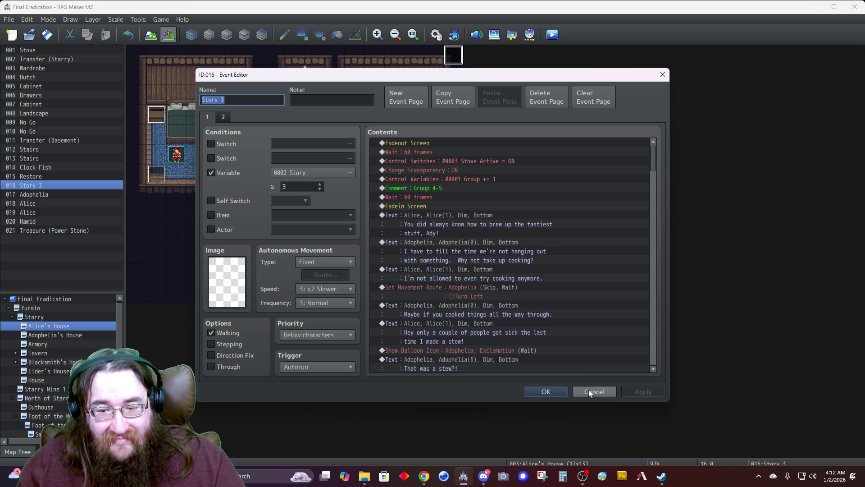
click(600, 390)
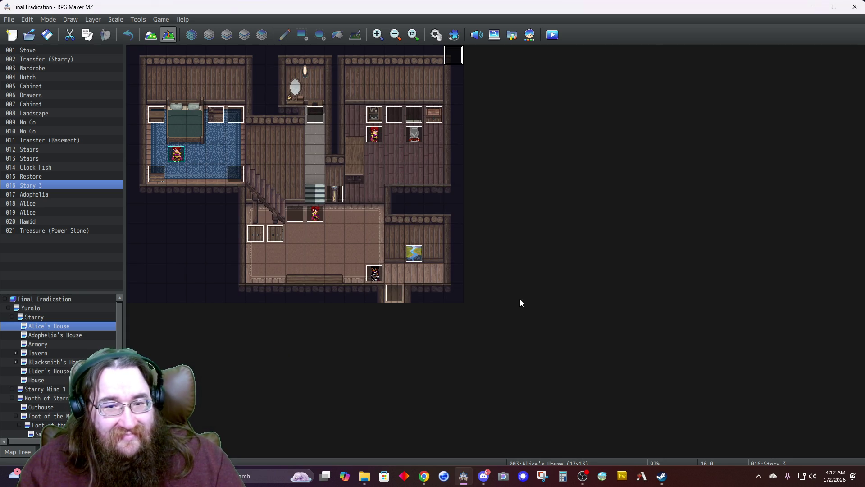
double_click(414, 135)
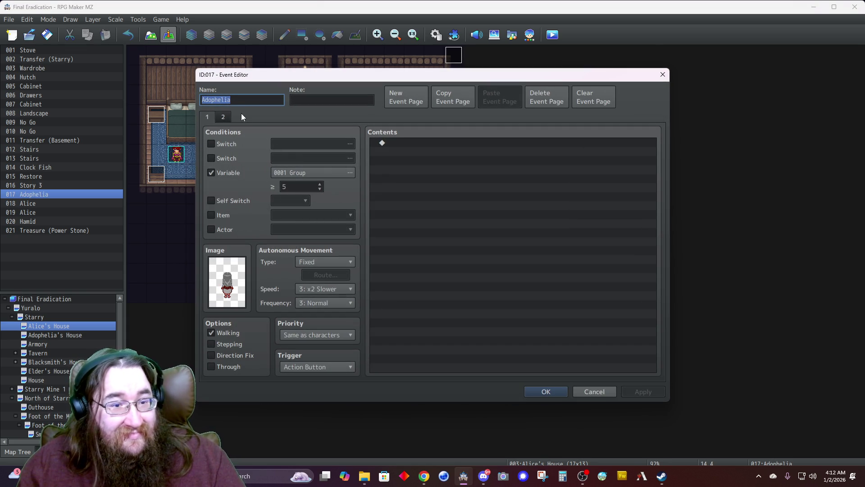
Step: Review the Adophelia, Hamid and Alice events in Alice's House and close them without changes
click(224, 118)
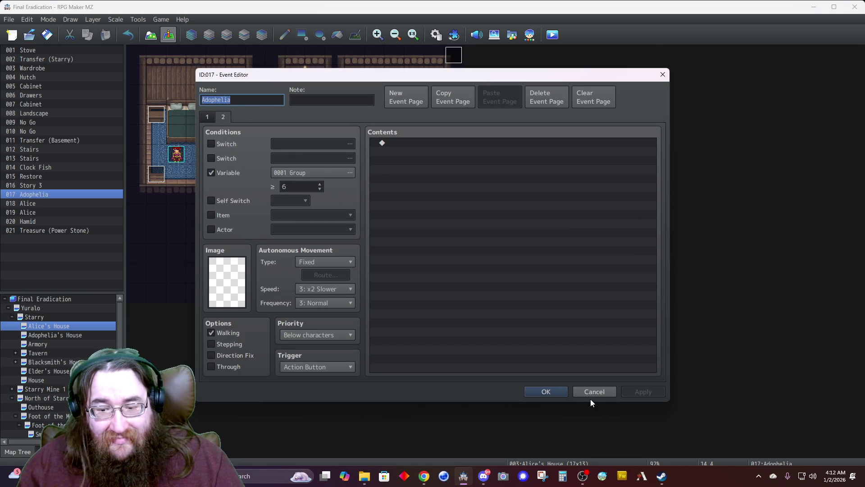
key(Return)
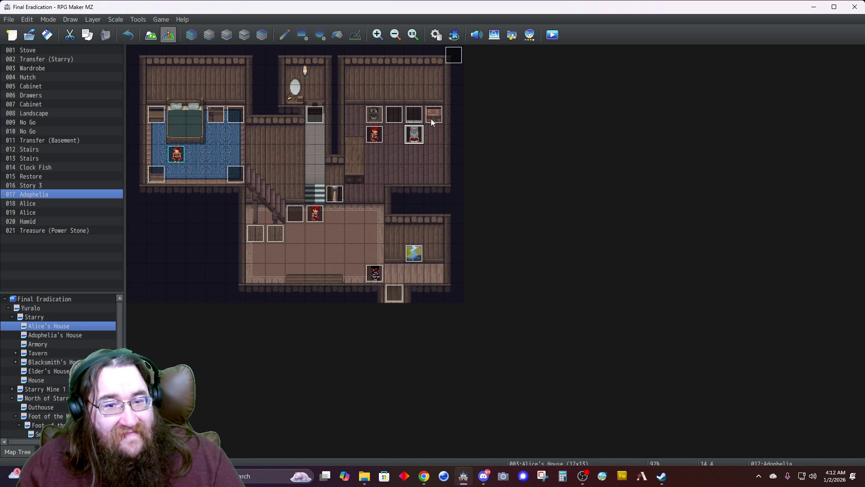
double_click(374, 275)
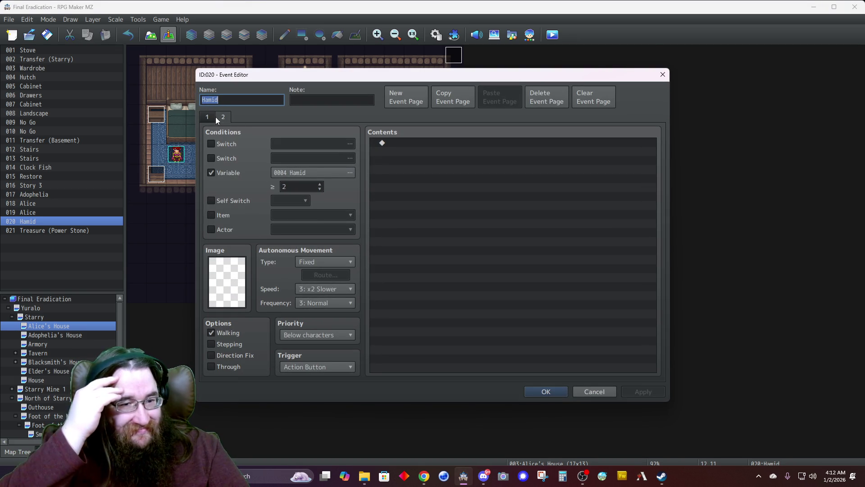
click(546, 392)
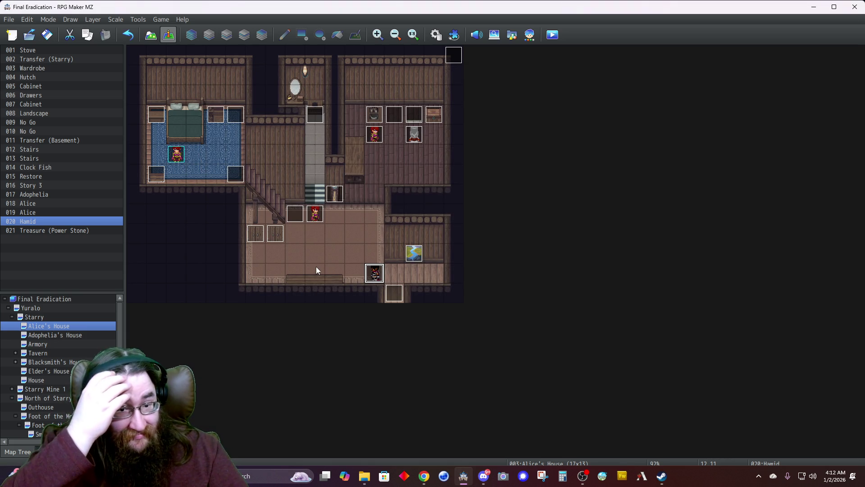
double_click(315, 213)
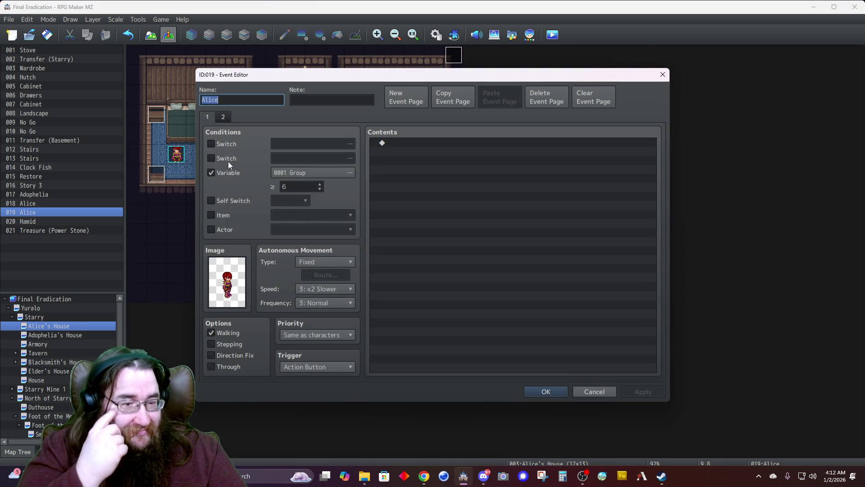
click(224, 117)
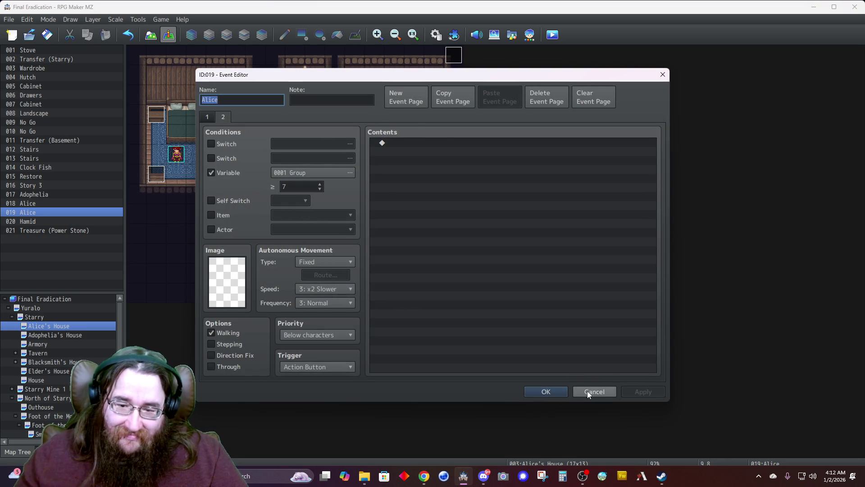
click(594, 391)
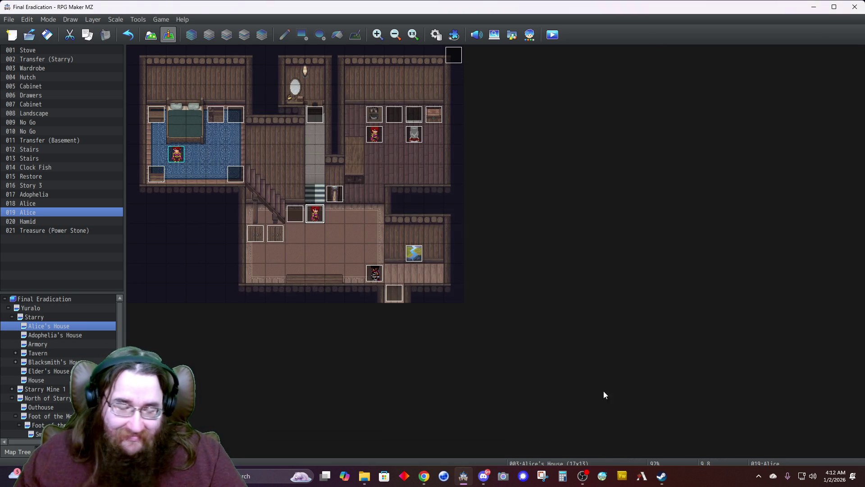
Step: Go from the House map back to Starry, then show the Foot of the Mountains 2 map
click(38, 380)
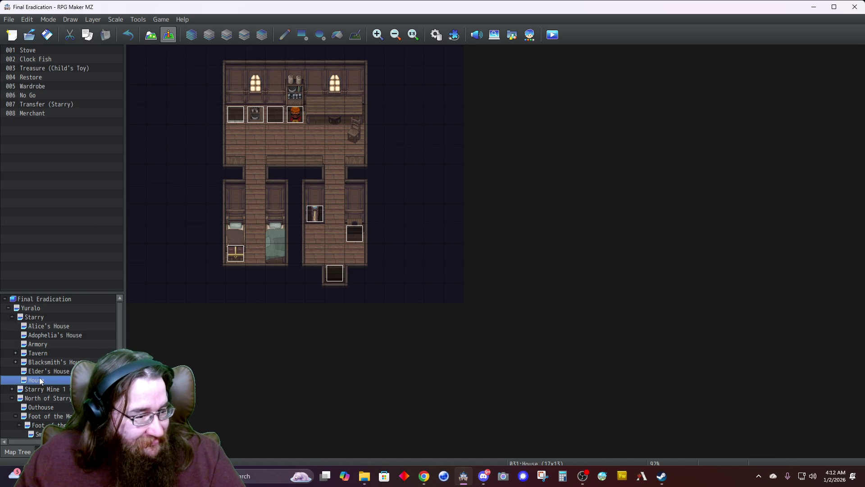
key(Left)
key(Left)
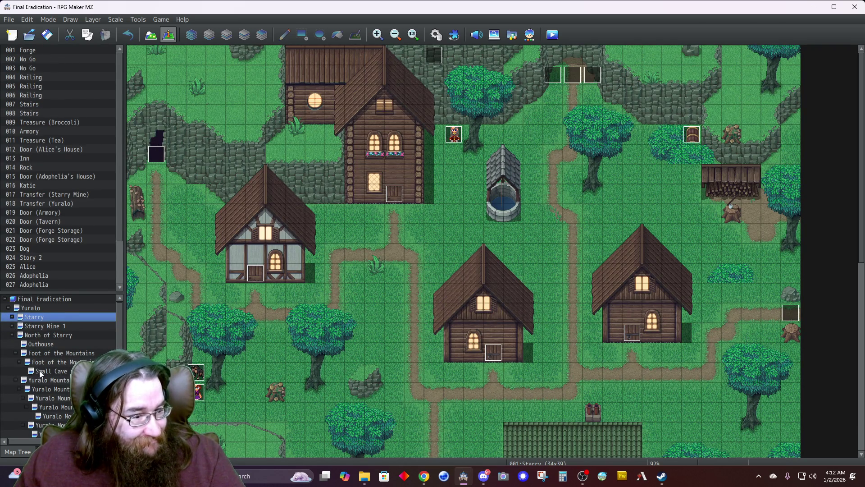
click(49, 361)
scroll(60, 402, down, 3)
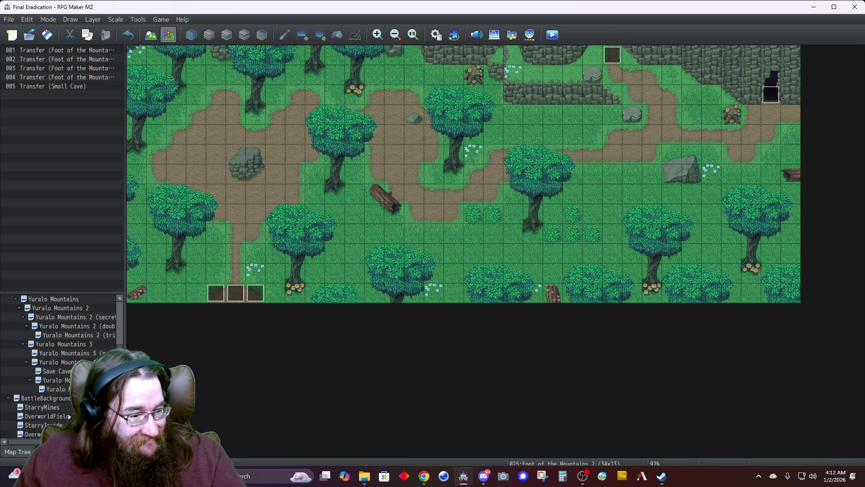
Step: On Yuralo Mountains 6, review Alice's and Hamid's campfire events and set Adophelia's Group value to 7
click(55, 389)
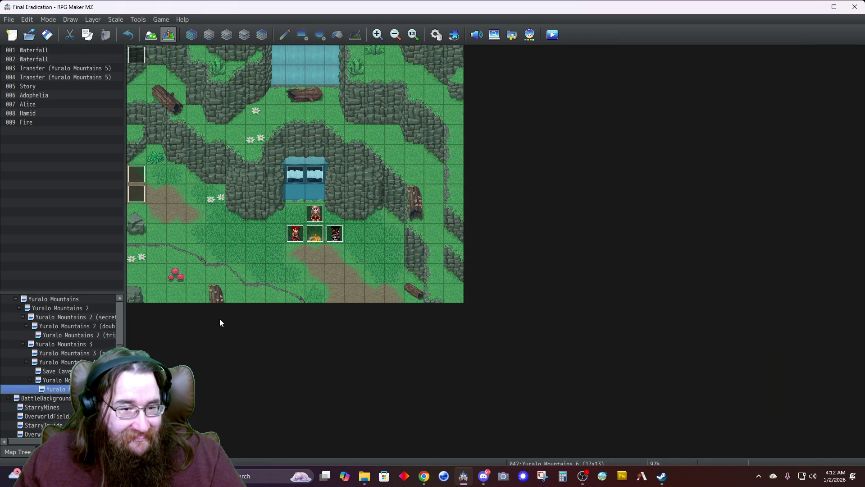
double_click(295, 233)
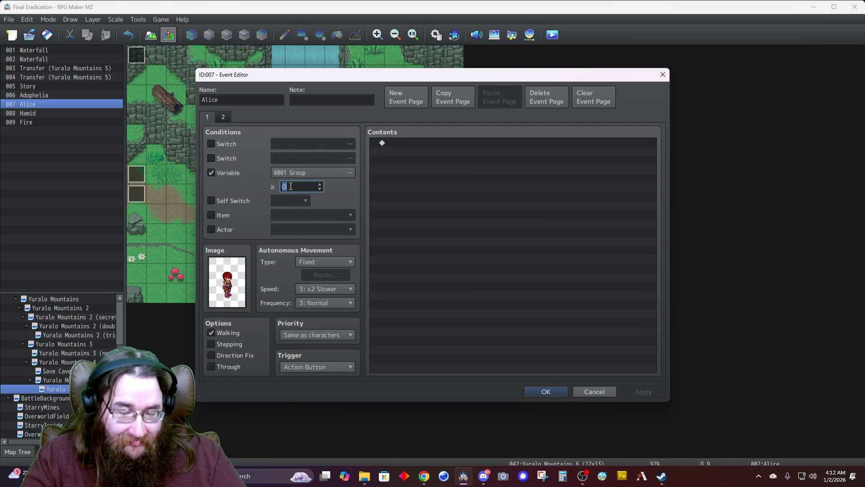
click(223, 118)
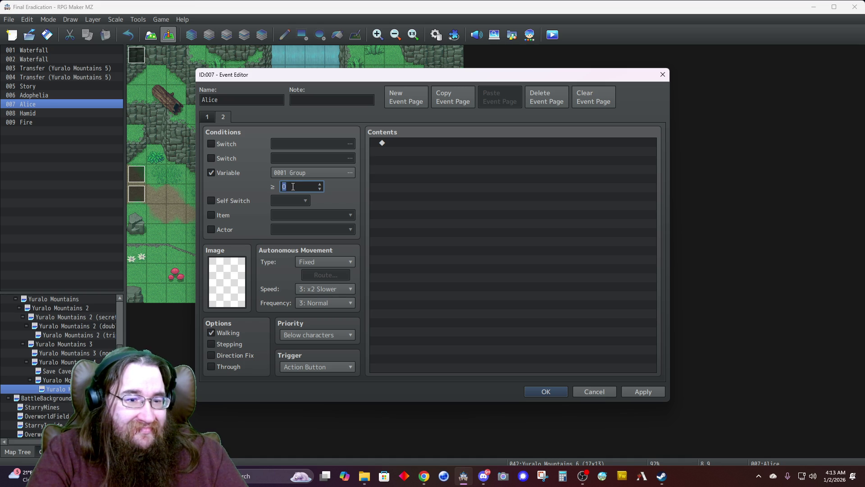
text(8)
click(537, 393)
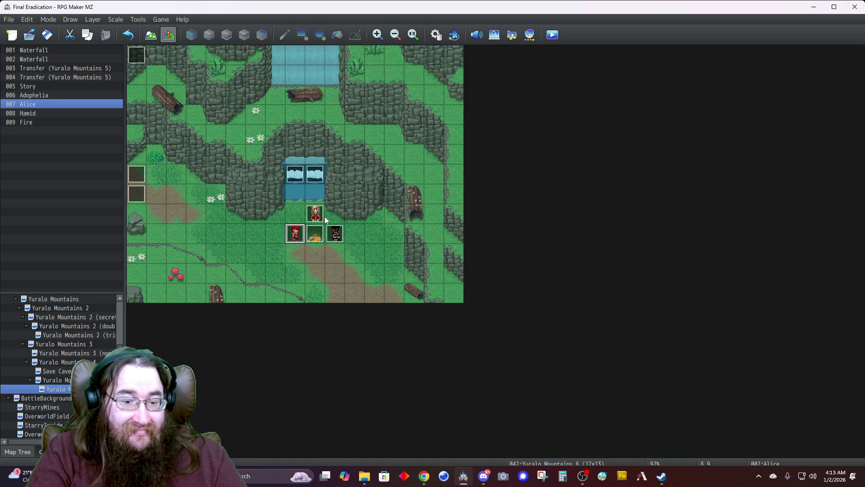
double_click(315, 214)
click(297, 187)
text(7)
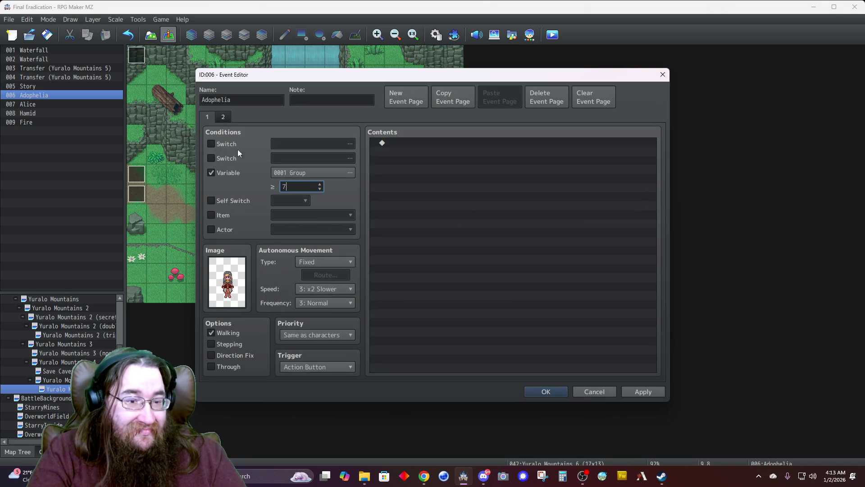
click(222, 118)
click(553, 391)
double_click(335, 233)
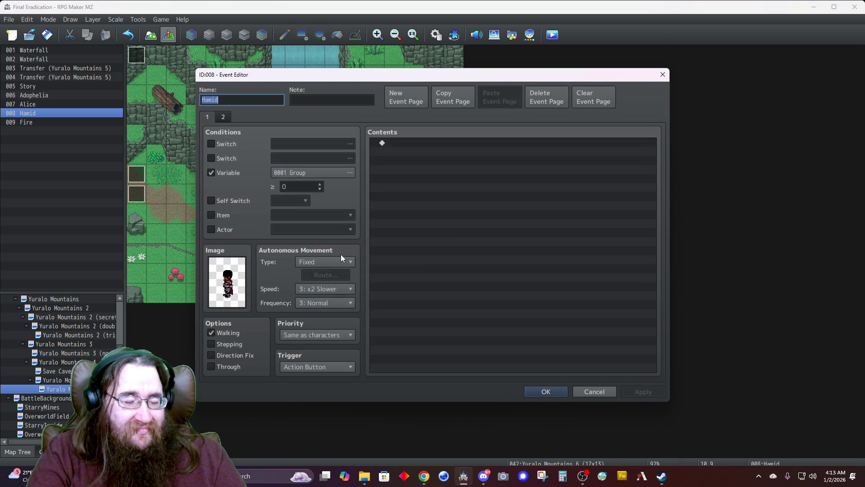
click(226, 117)
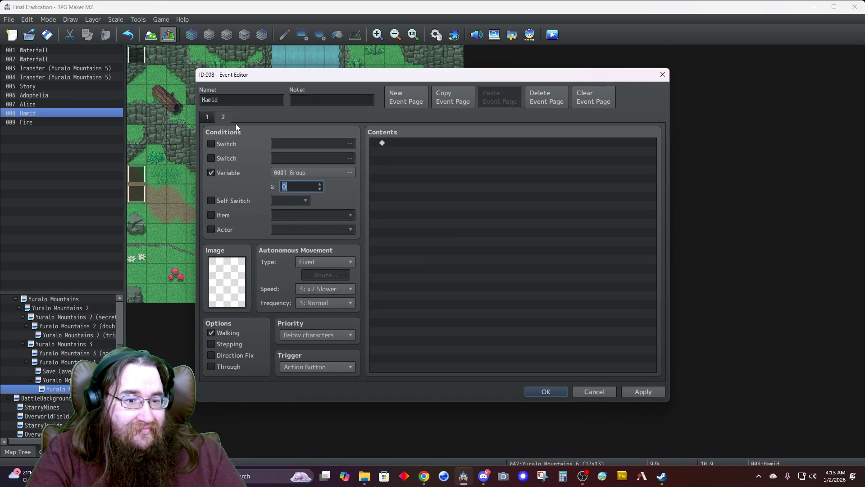
click(546, 392)
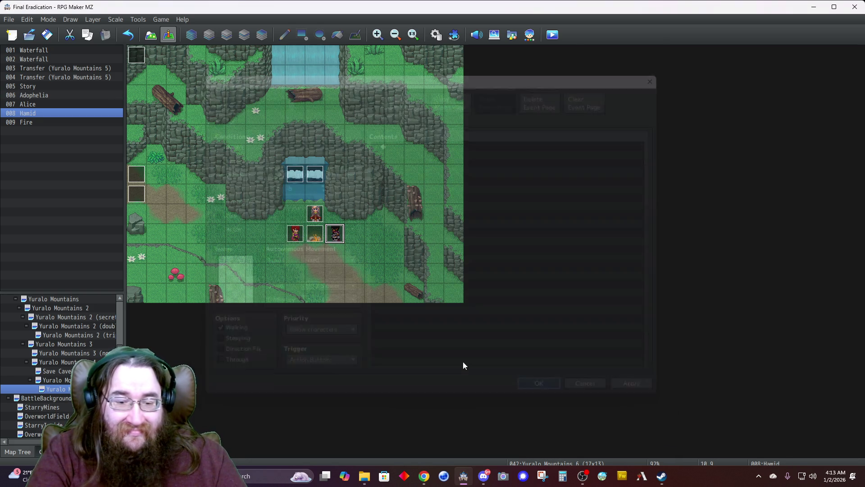
Step: Make the Fire event's second page require Group ≥ 8, then bring up the Story event
double_click(309, 235)
click(291, 185)
click(291, 185)
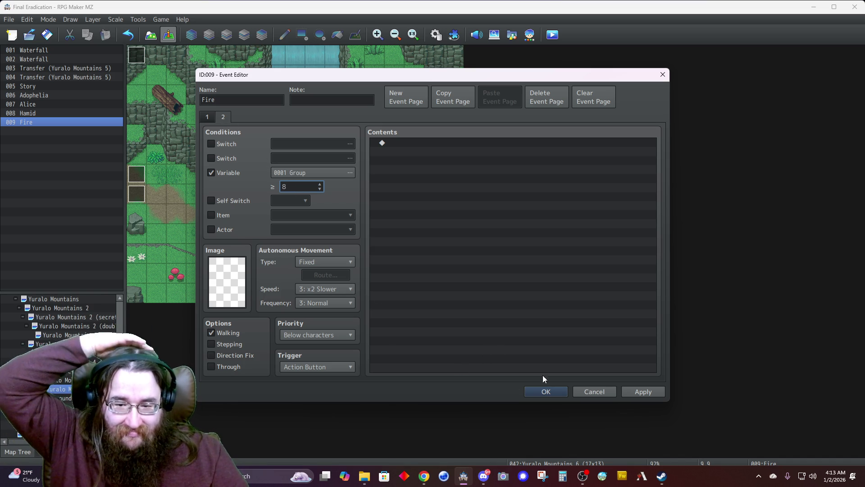
click(545, 392)
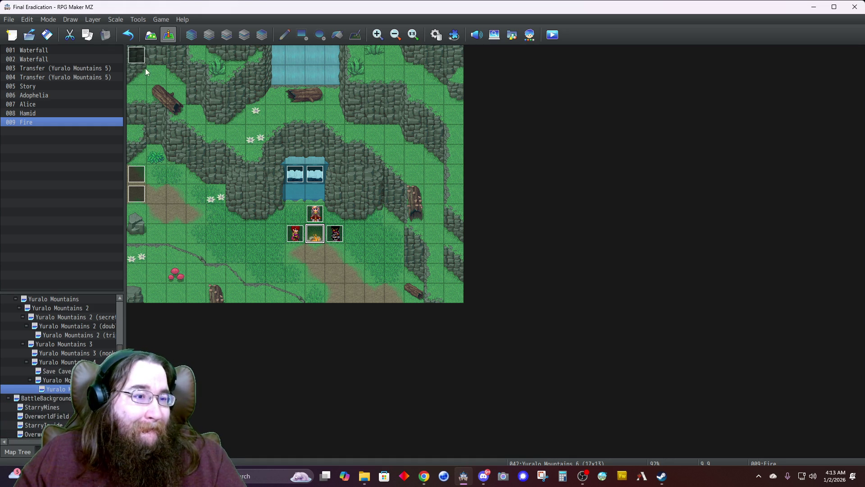
double_click(133, 55)
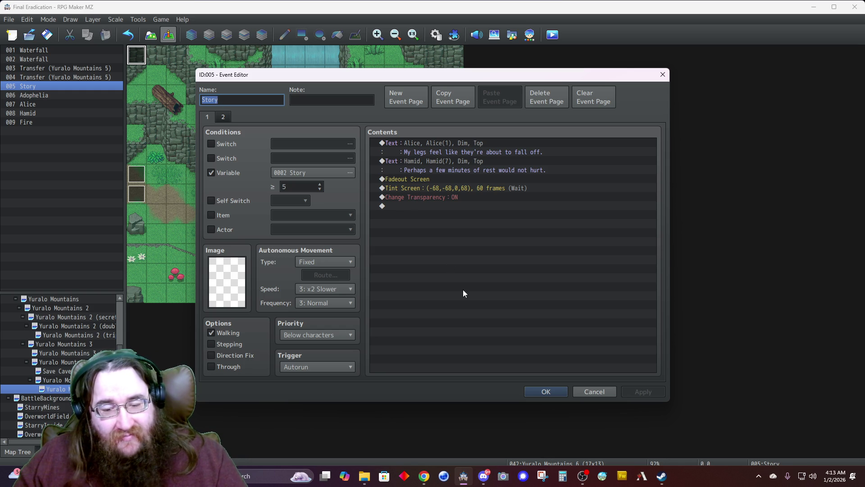
Step: Close Story and raise the Group thresholds on Alice's event pages
click(539, 390)
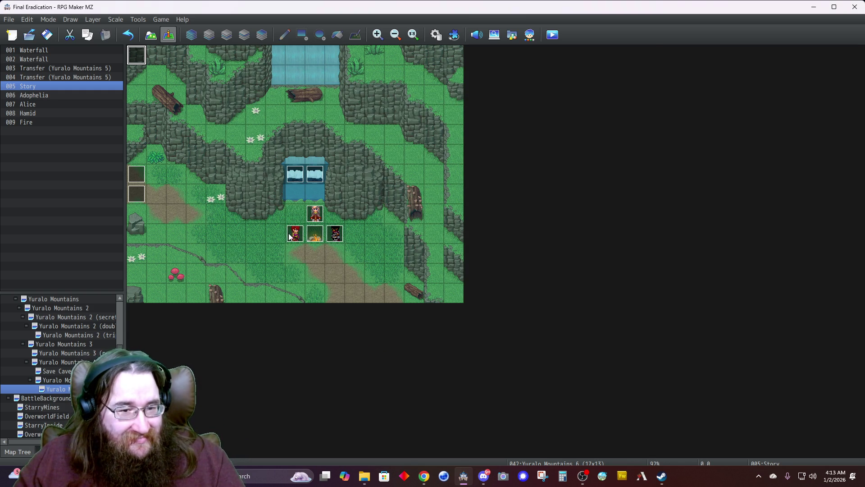
double_click(290, 234)
double_click(295, 187)
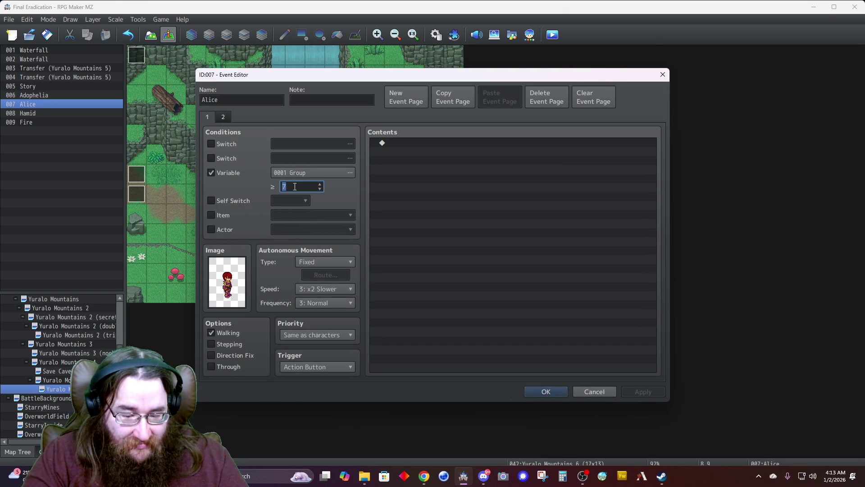
click(223, 117)
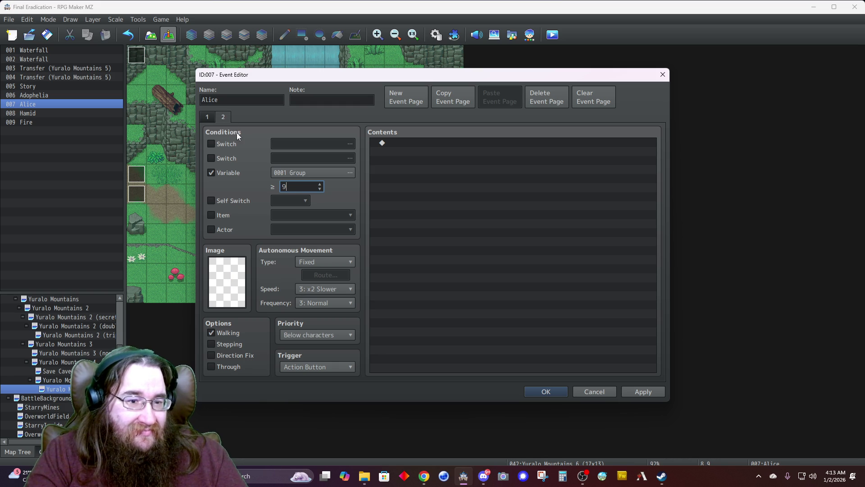
click(545, 391)
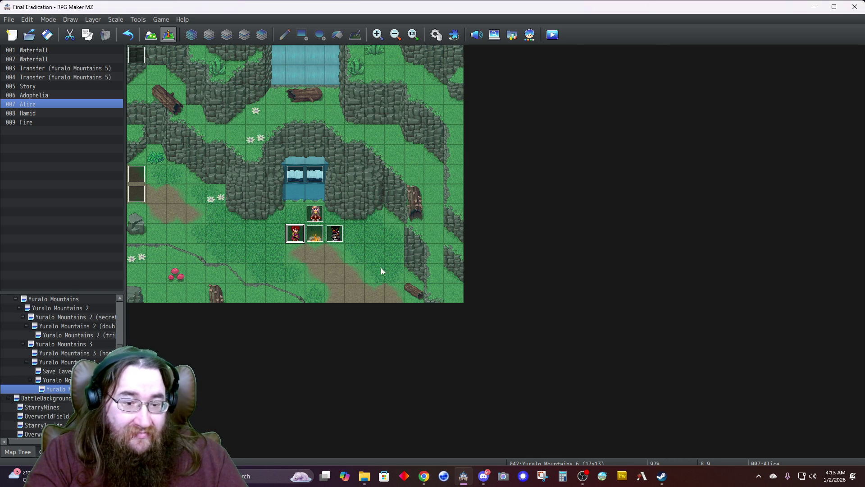
Step: Raise Adophelia's Group thresholds and restore the event name 'Adophelia'
double_click(318, 218)
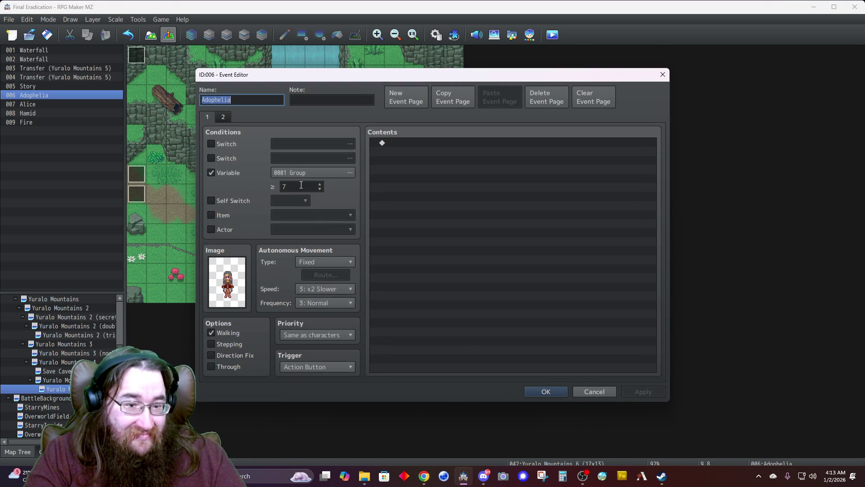
text(8)
double_click(301, 184)
text(8)
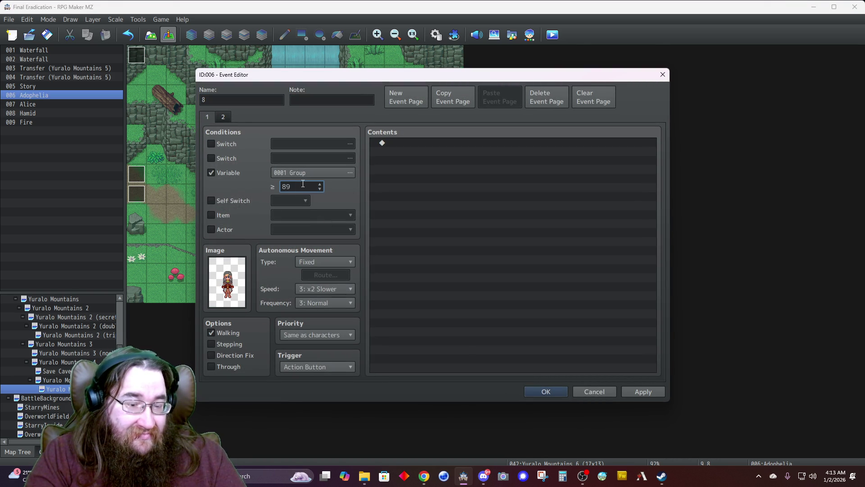
double_click(246, 100)
text(Adophelia)
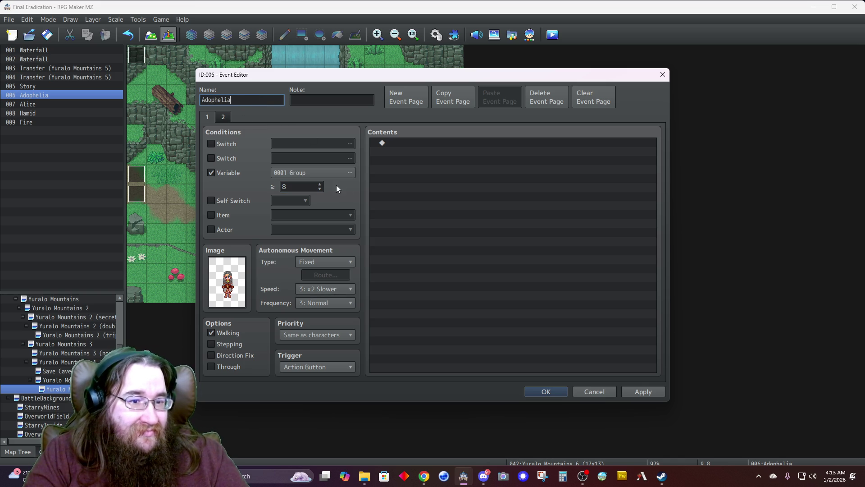
double_click(297, 182)
text(0)
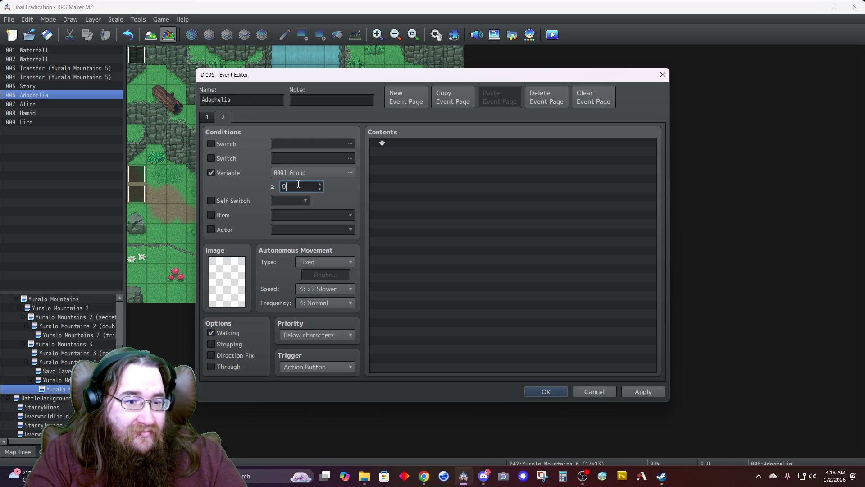
click(541, 391)
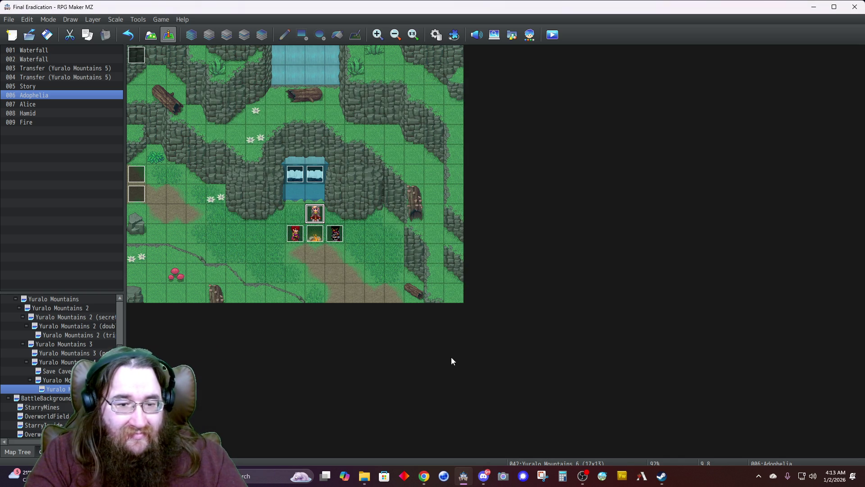
Step: Set the Fire event's Group conditions to 8 on page 1 and 9 on page 2
double_click(315, 238)
double_click(294, 187)
text(8)
click(223, 115)
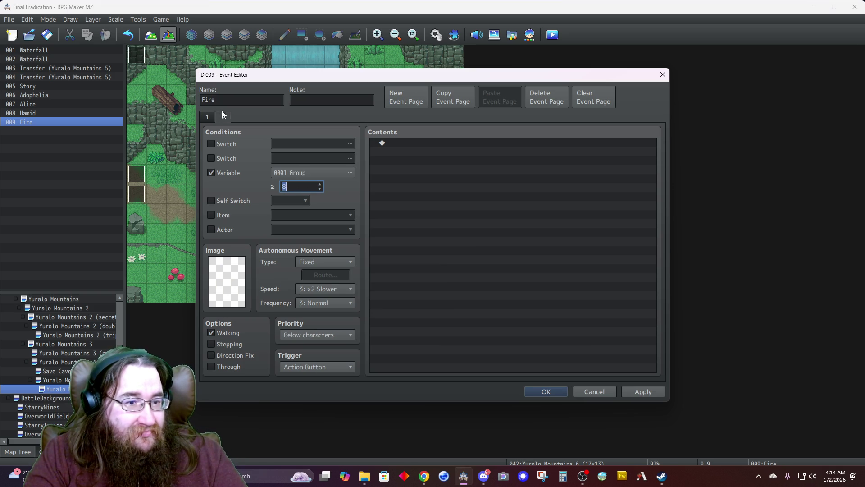
text(9)
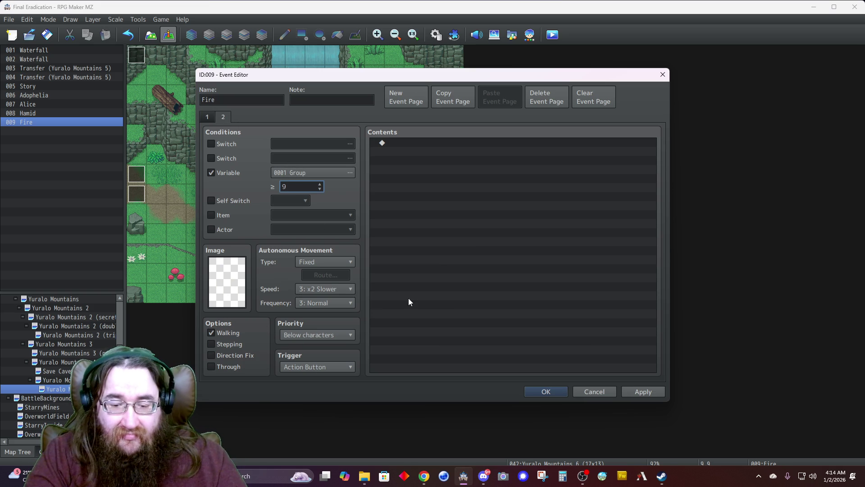
click(536, 391)
Step: Raise Hamid's Group thresholds to 8 and 9, then reopen the Story event
double_click(342, 242)
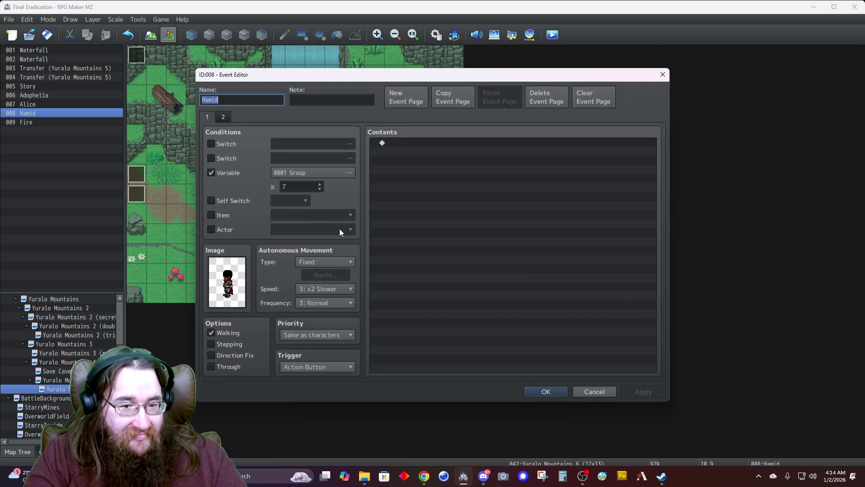
double_click(299, 188)
text(8)
click(222, 116)
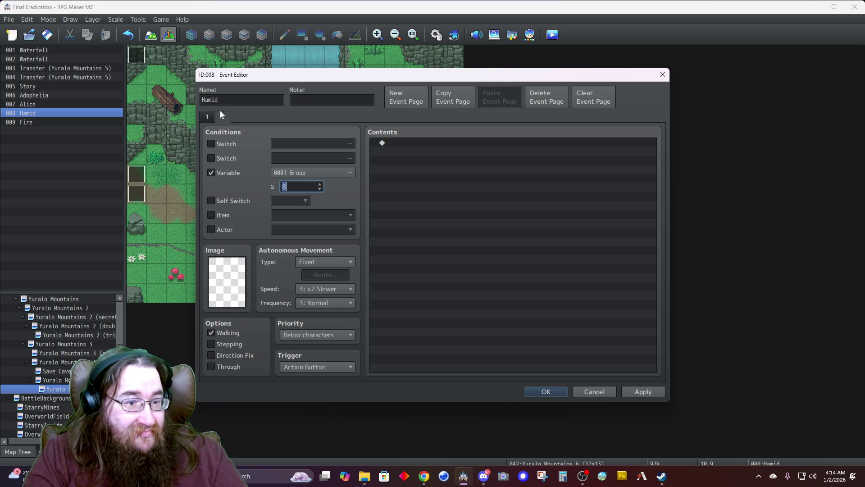
click(544, 391)
double_click(138, 55)
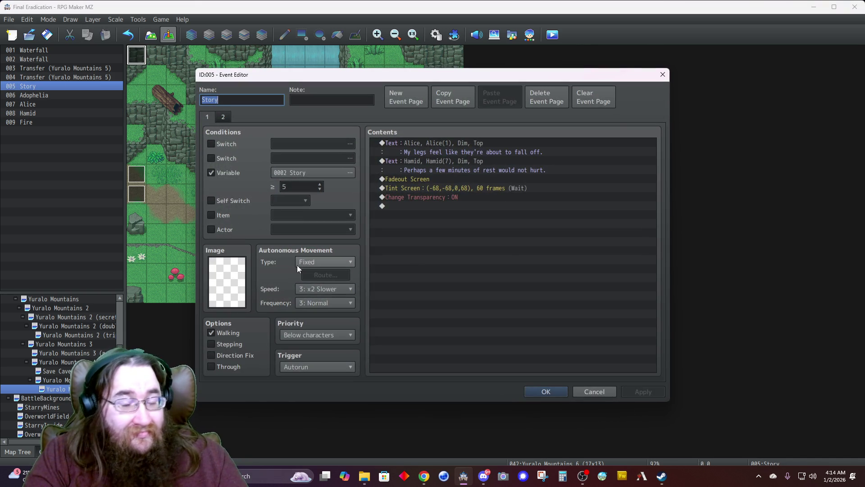
Step: Add a Control Variables command: #0001 Group Add 1
double_click(439, 205)
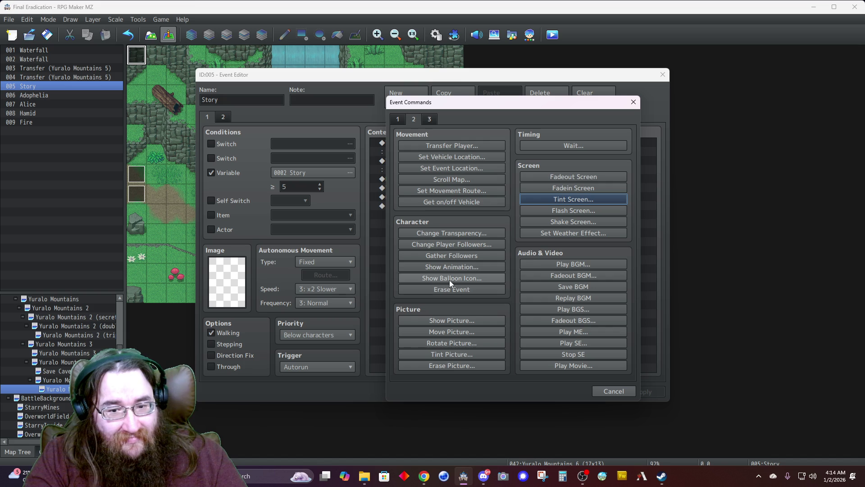
click(399, 118)
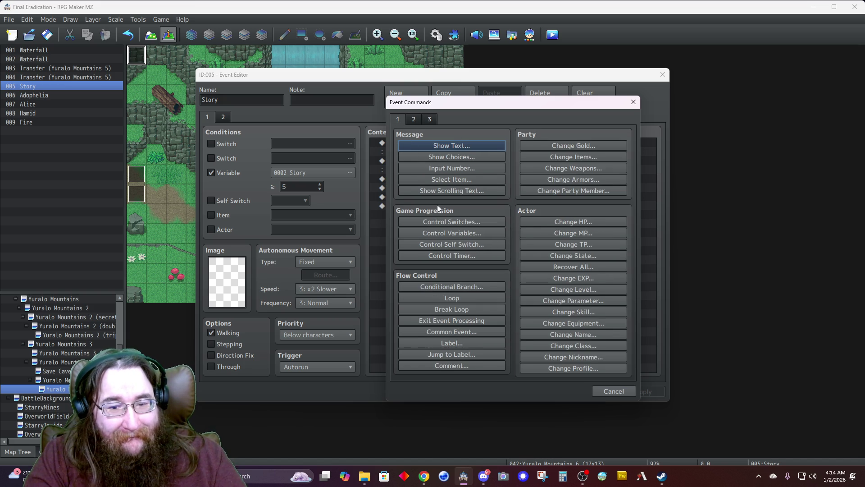
click(449, 233)
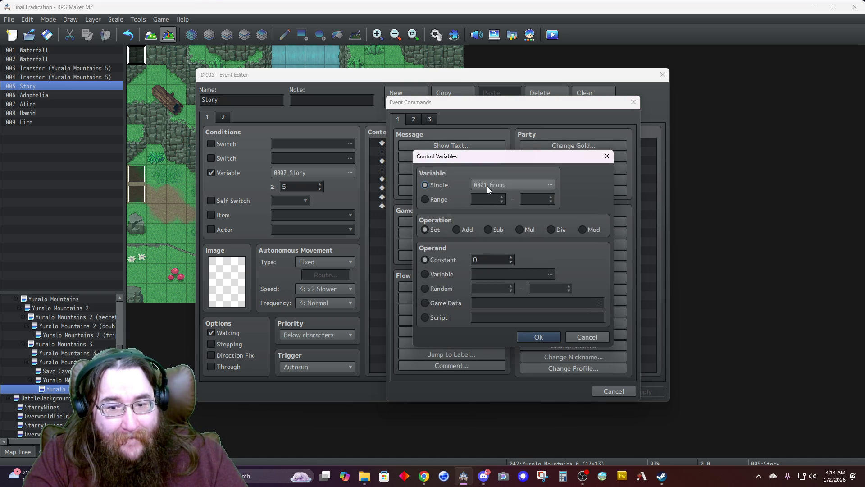
click(457, 229)
click(504, 259)
click(511, 259)
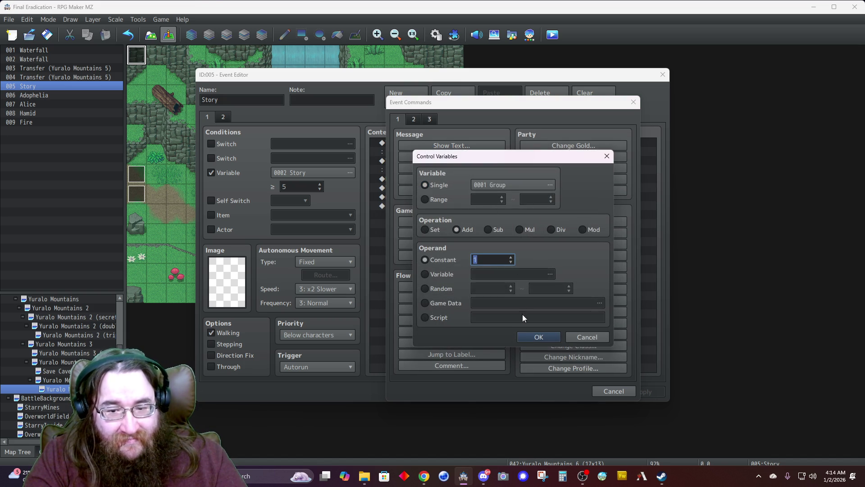
click(529, 339)
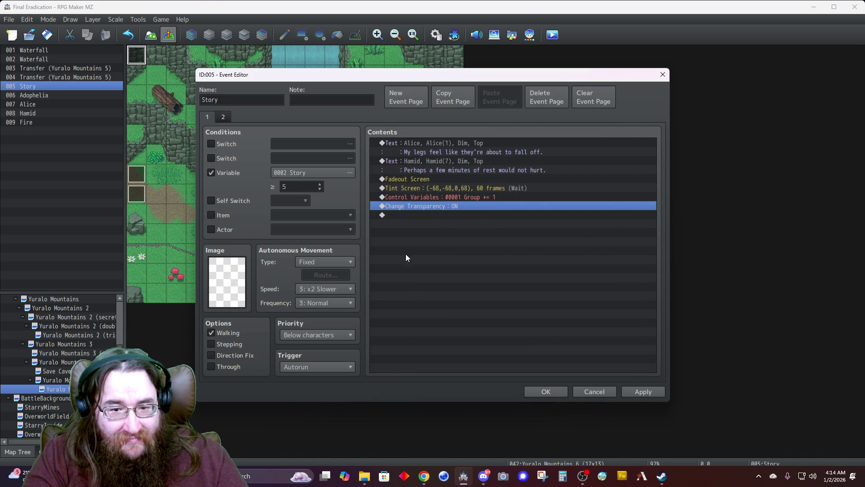
Step: Add a Comment reading 'Group 7-8' to the Story event
double_click(419, 206)
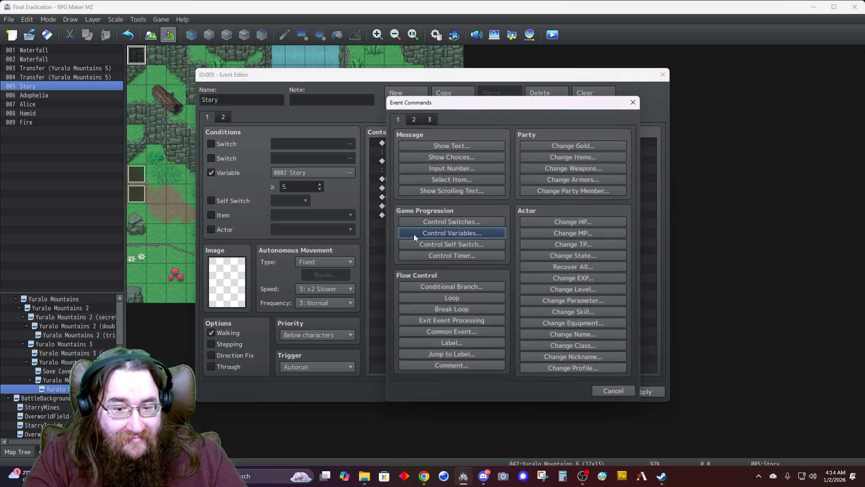
click(452, 365)
text(Story)
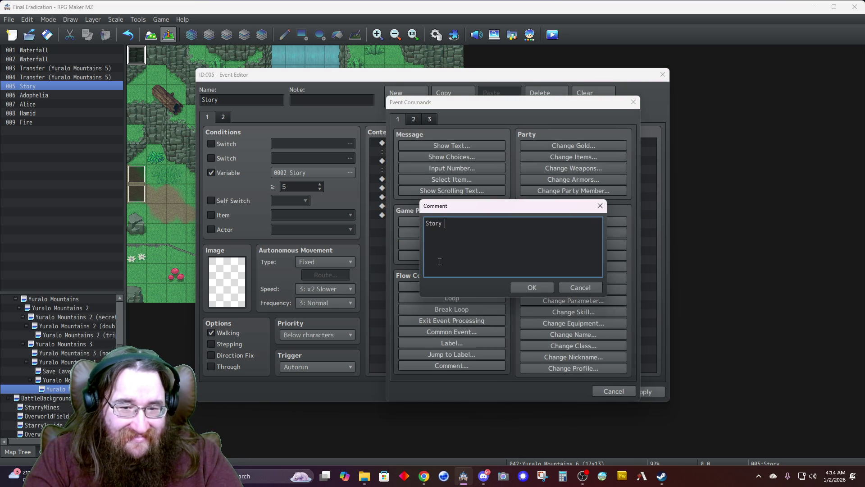
key(BackSpace)
key(BackSpace)
key(BackSpace)
text(Gro)
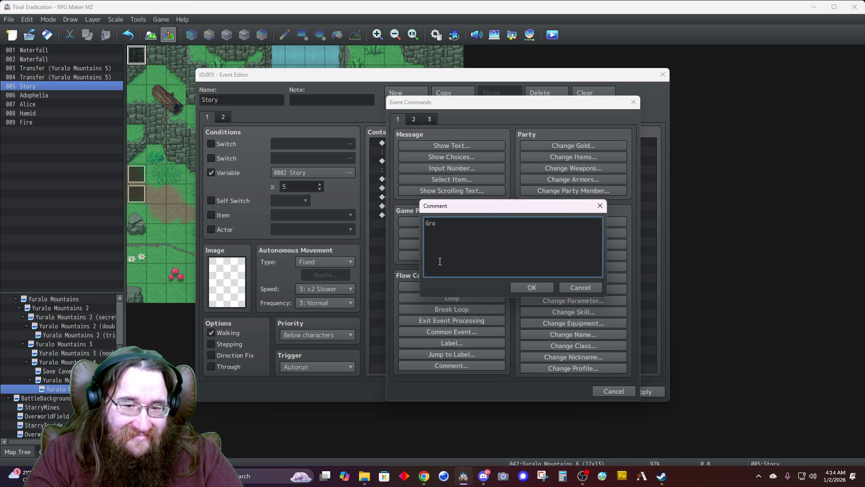
text(up 70)
key(BackSpace)
text(-8)
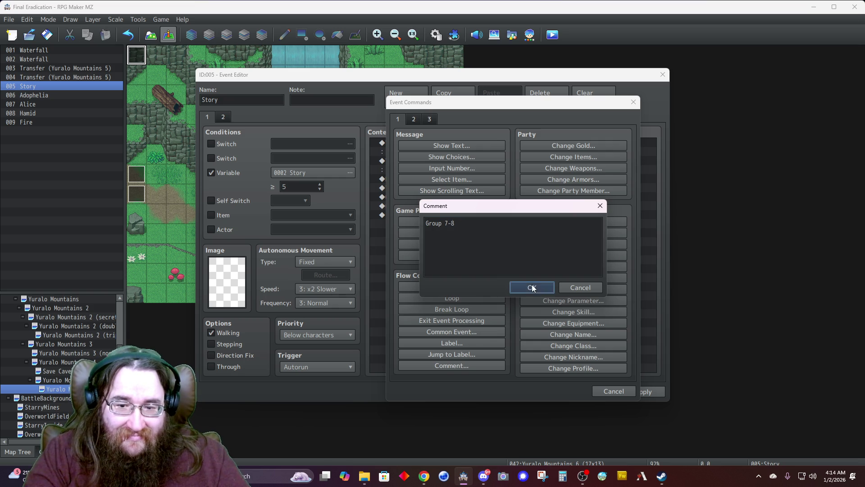
click(532, 285)
Step: Append a Wait command of 60 frames
double_click(415, 223)
click(414, 119)
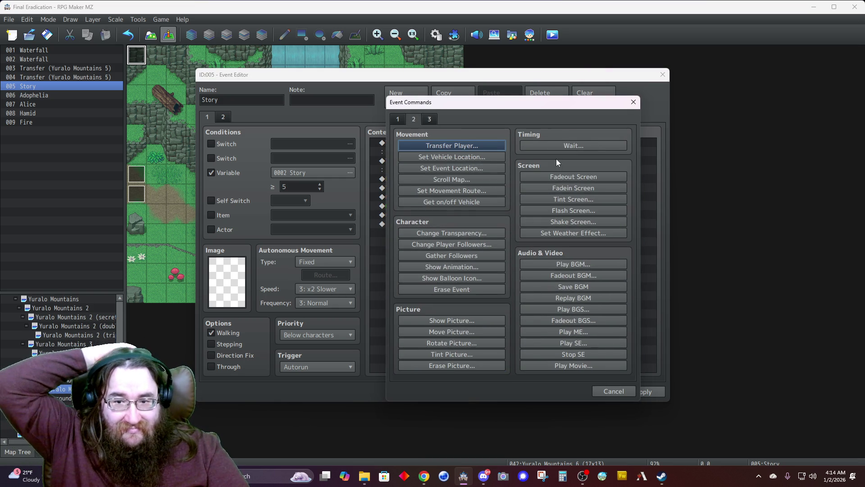
click(570, 145)
click(491, 266)
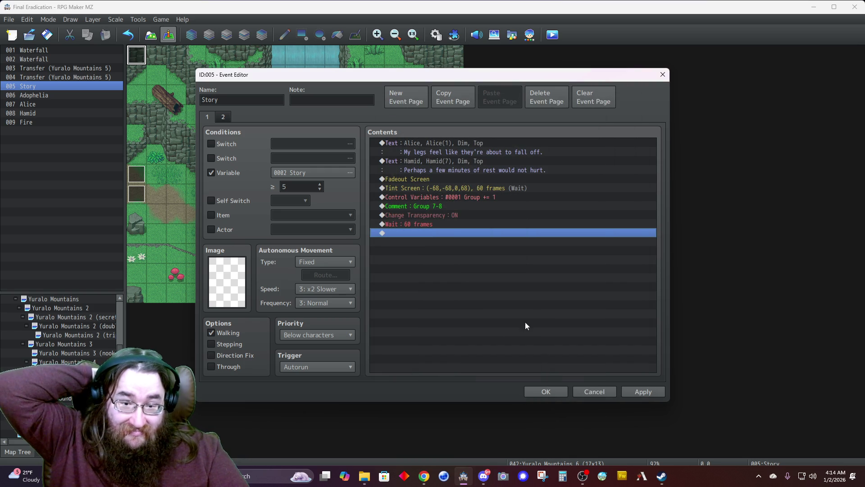
Step: Add a Fadein Screen command, then start a Play BGS command using the Night sound
double_click(402, 232)
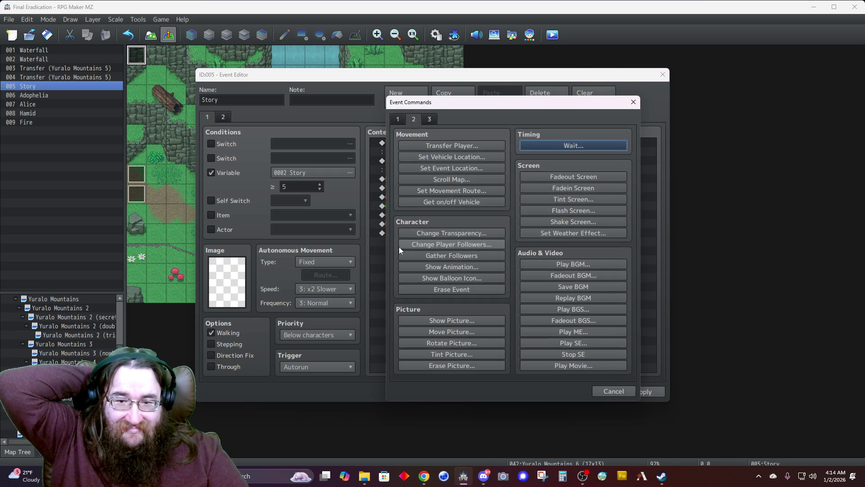
click(542, 188)
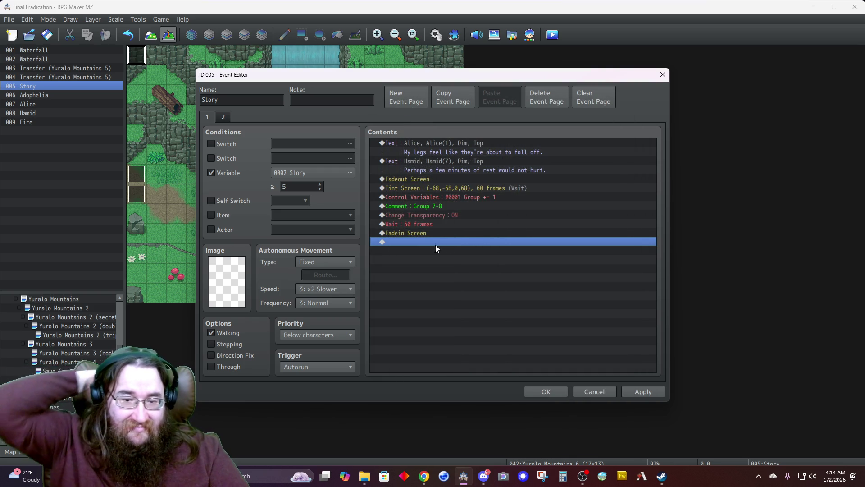
double_click(408, 233)
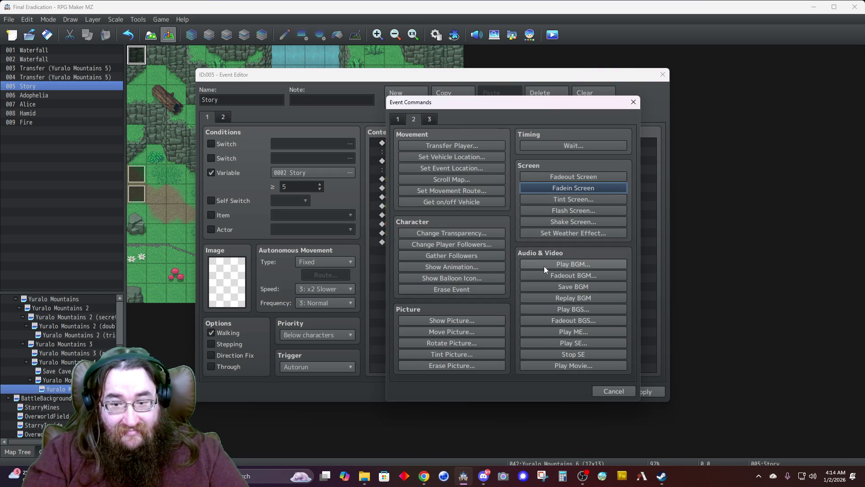
click(573, 308)
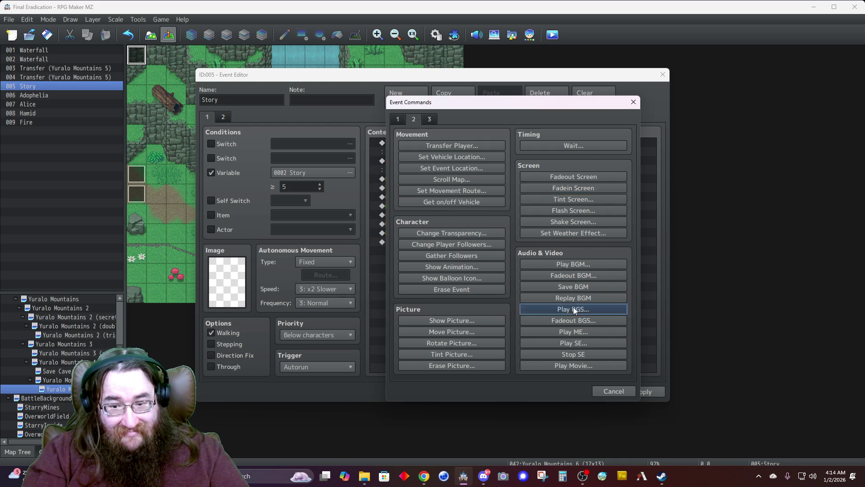
click(461, 263)
click(459, 228)
click(465, 234)
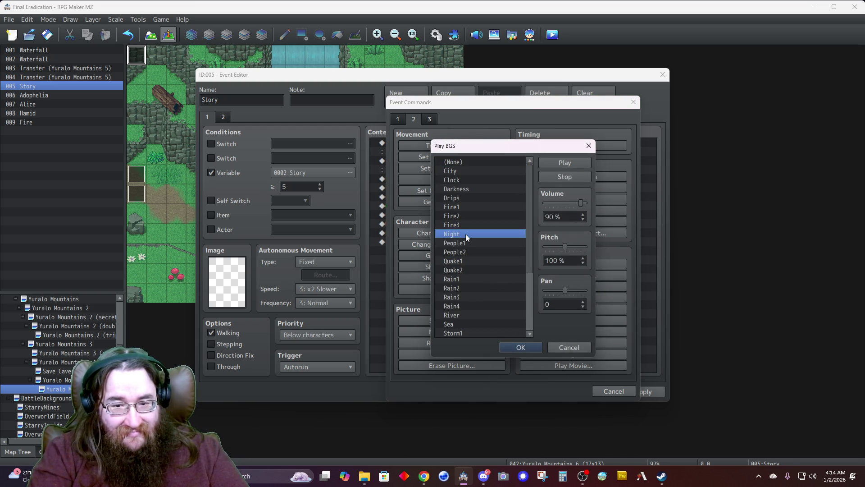
Step: Set the Night background sound to volume 5 and pitch 70, preview it, and confirm
double_click(572, 218)
text(10)
double_click(571, 260)
text(70)
click(560, 165)
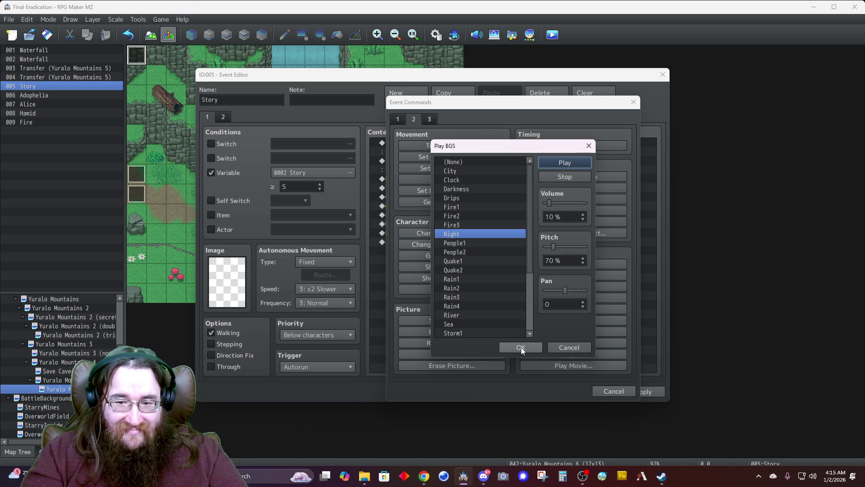
double_click(556, 216)
text(5)
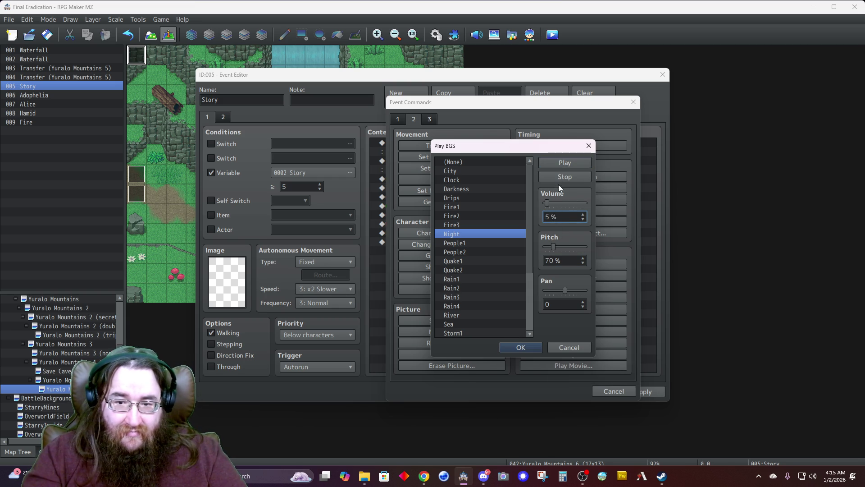
click(555, 178)
click(518, 347)
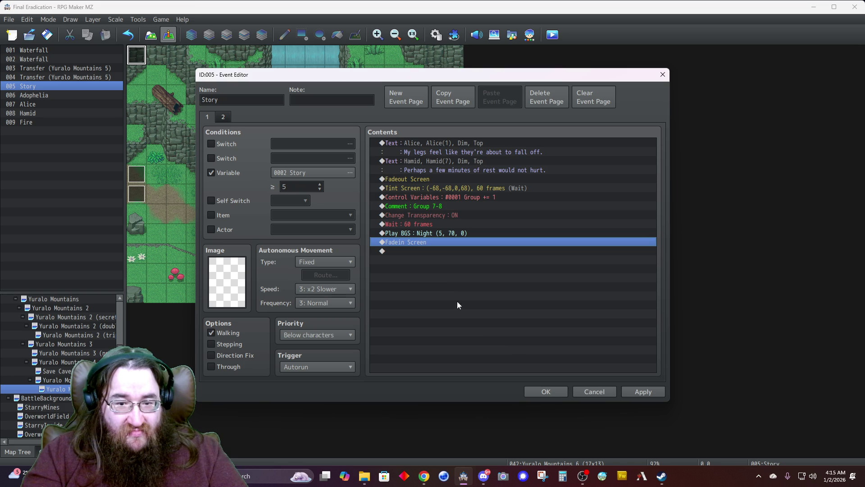
click(416, 250)
double_click(415, 250)
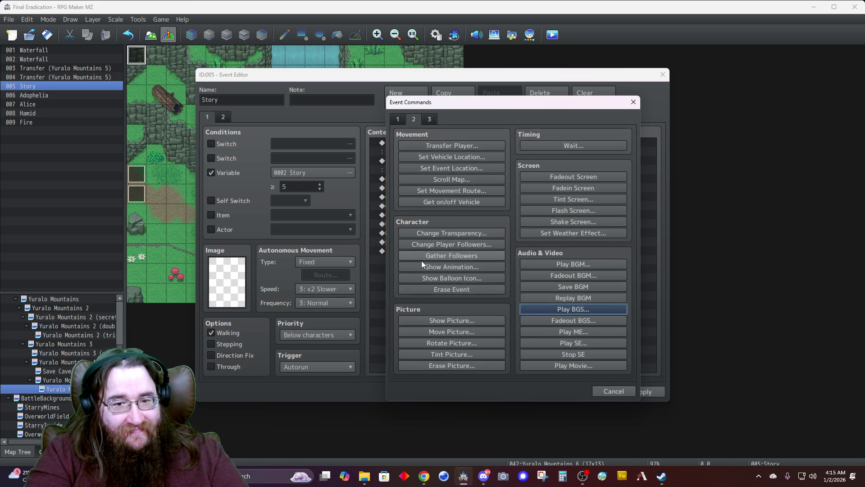
Step: Add a Show Text message with Alice's second face and try drafting its opening line
click(398, 119)
click(418, 148)
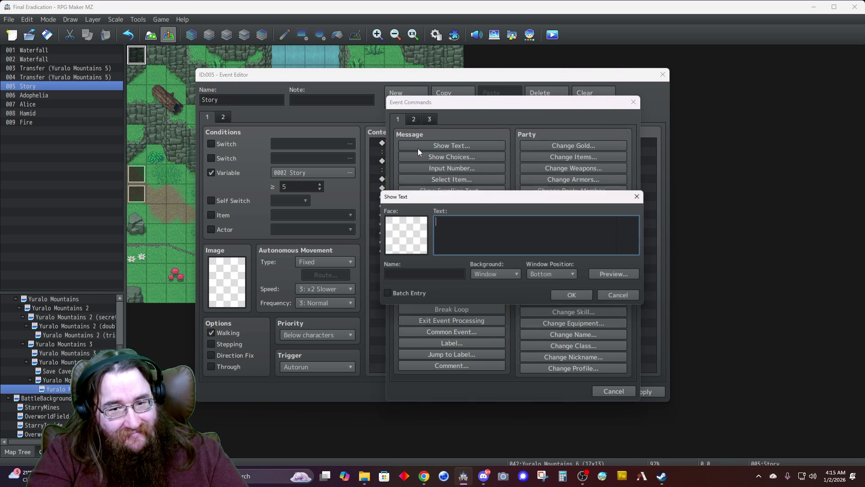
double_click(401, 223)
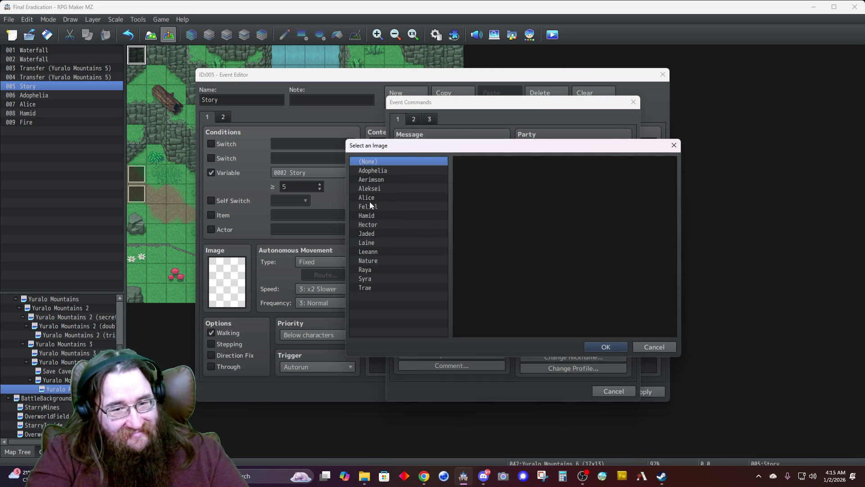
click(367, 198)
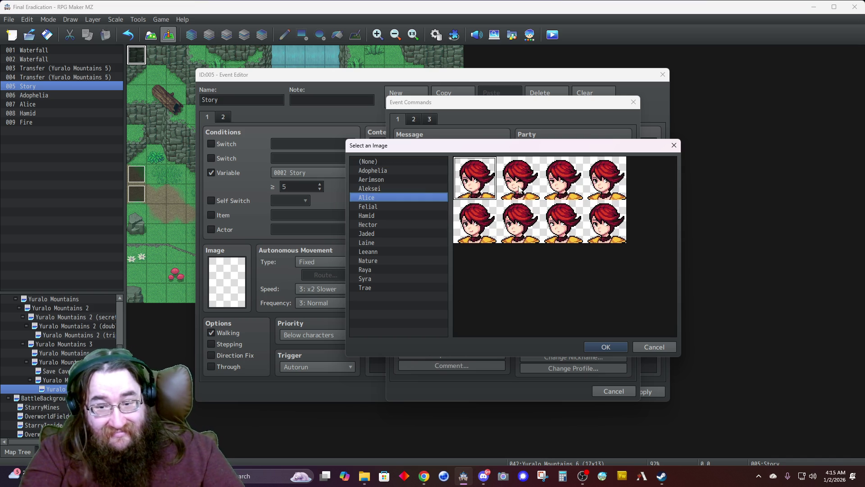
double_click(510, 189)
click(477, 243)
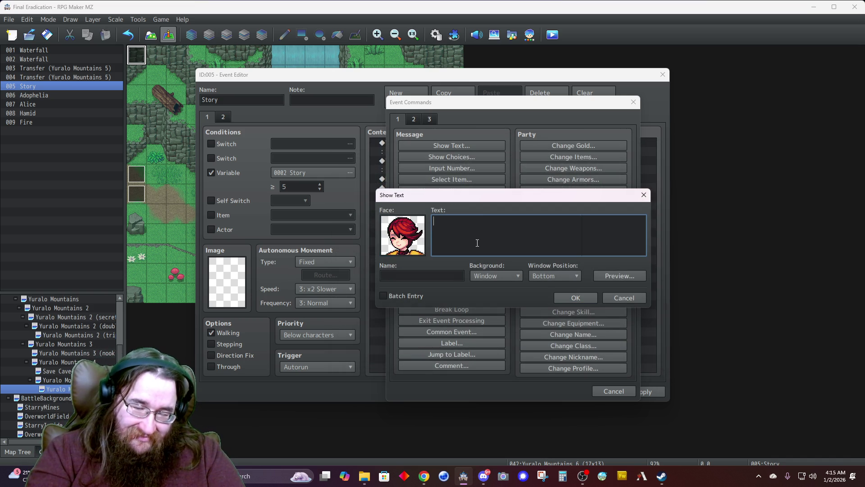
text(S)
key(BackSpace)
key(BackSpace)
text(what)
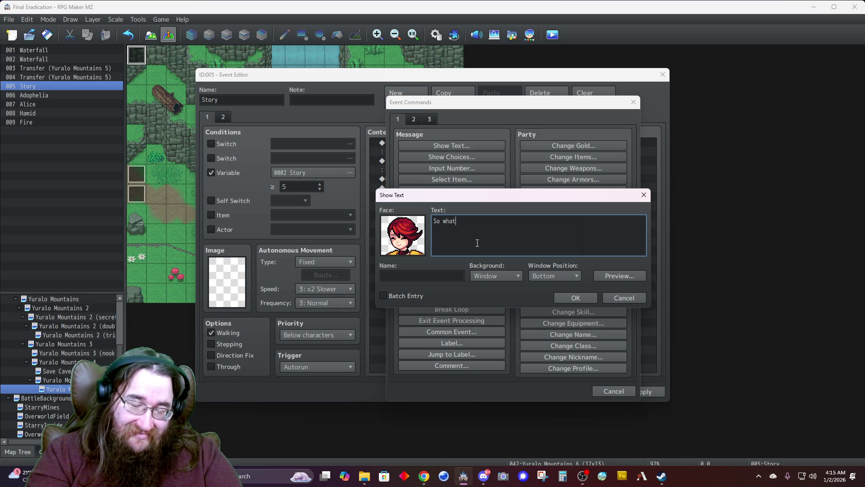
key(BackSpace)
key(BackSpace)
text(h)
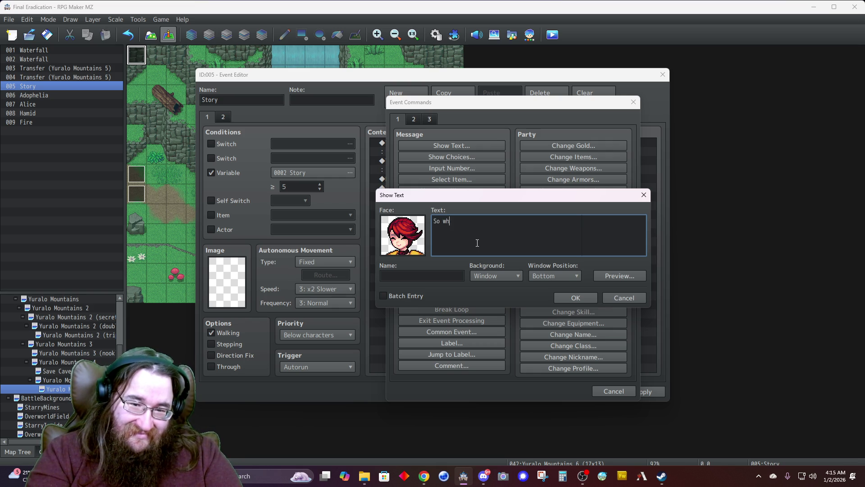
text(So wh)
key(BackSpace)
key(BackSpace)
key(BackSpace)
key(BackSpace)
Step: Switch the face to Hamid's first portrait, draft a line about resting, then delete it
double_click(405, 249)
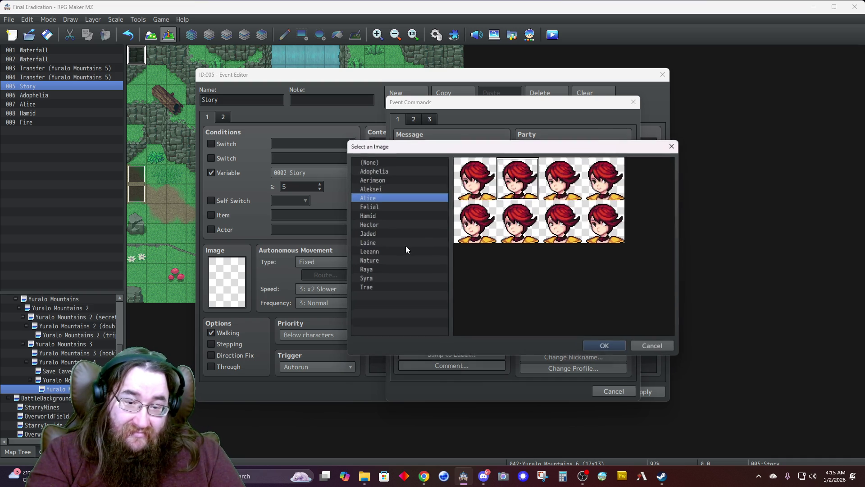
click(385, 215)
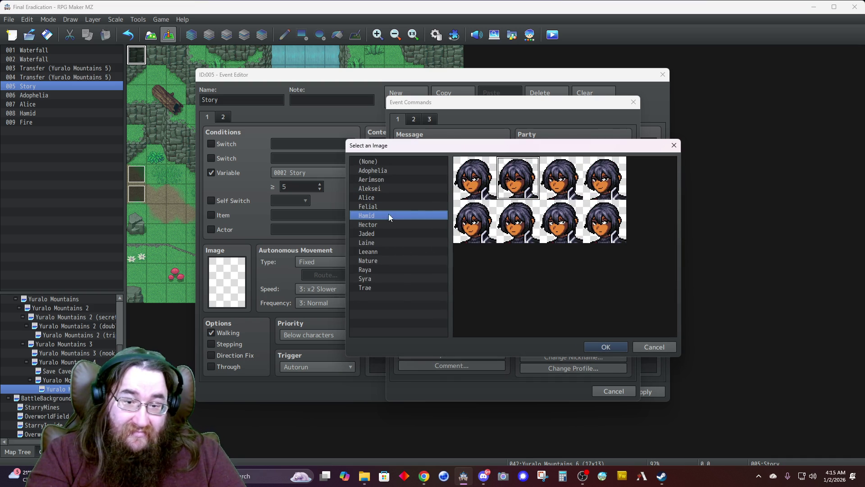
double_click(477, 198)
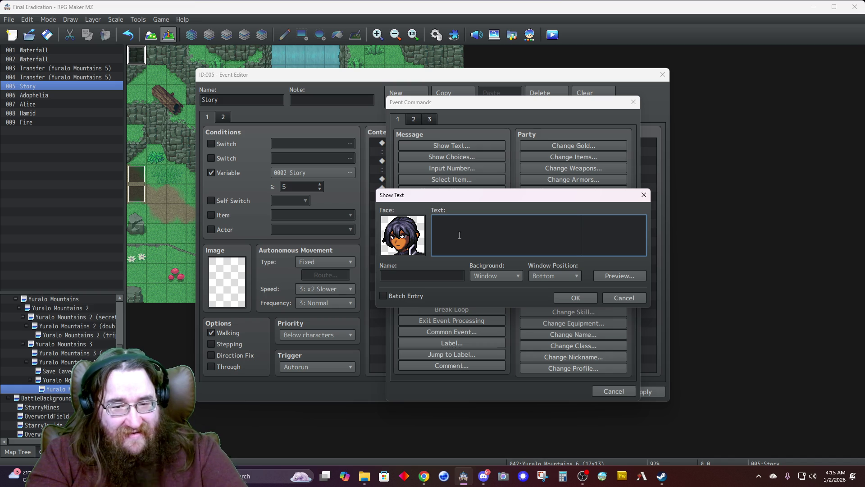
text(\o)
key(BackSpace)
key(BackSpace)
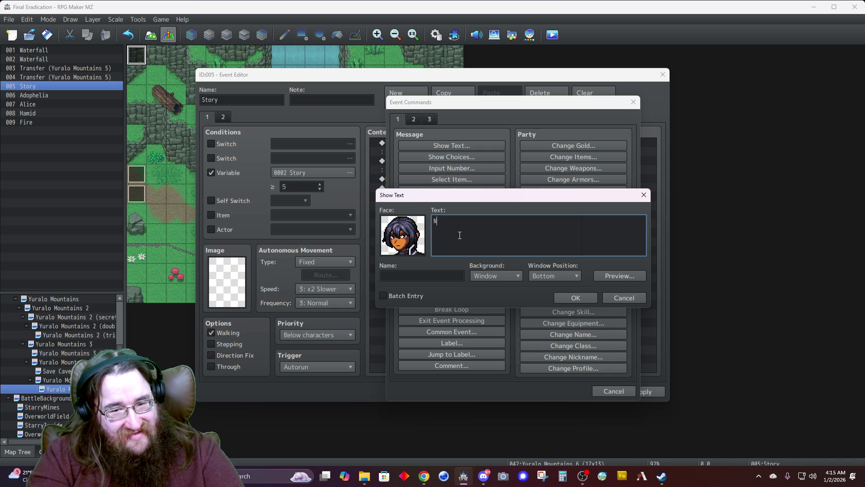
text(ince we are resting)
key(BackSpace)
key(BackSpace)
key(BackSpace)
key(BackSpace)
key(BackSpace)
text(take a )
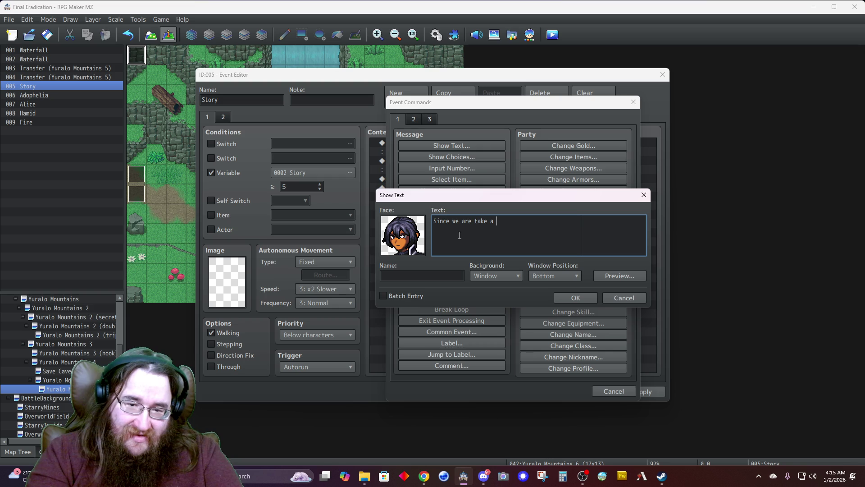
text(moment)
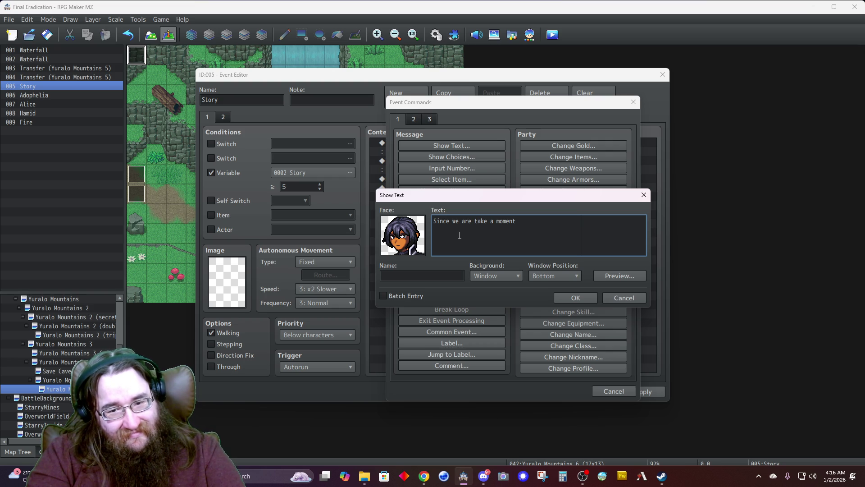
text(, perhaps now y)
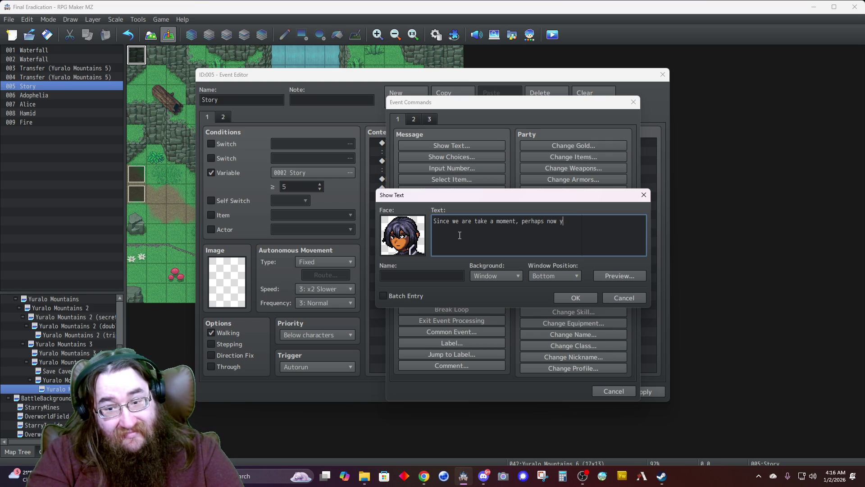
text(ou)
key(BackSpace)
key(BackSpace)
key(BackSpace)
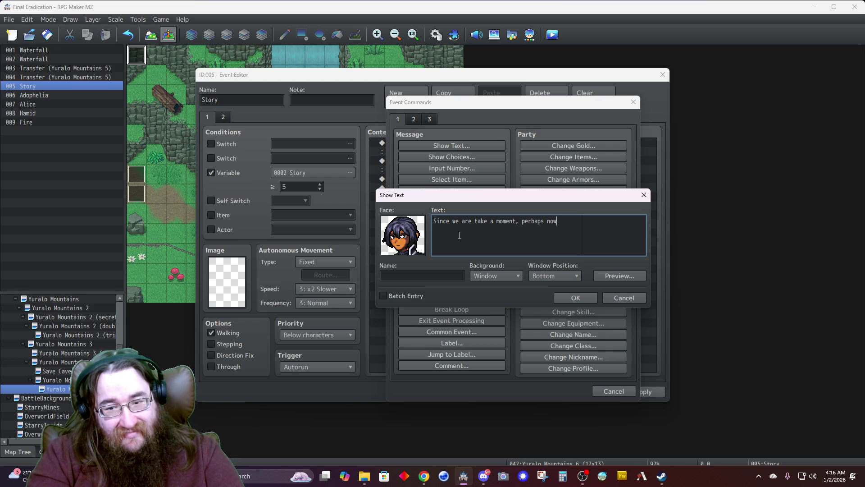
key(BackSpace)
key(BackSpace)
key(BackSpace)
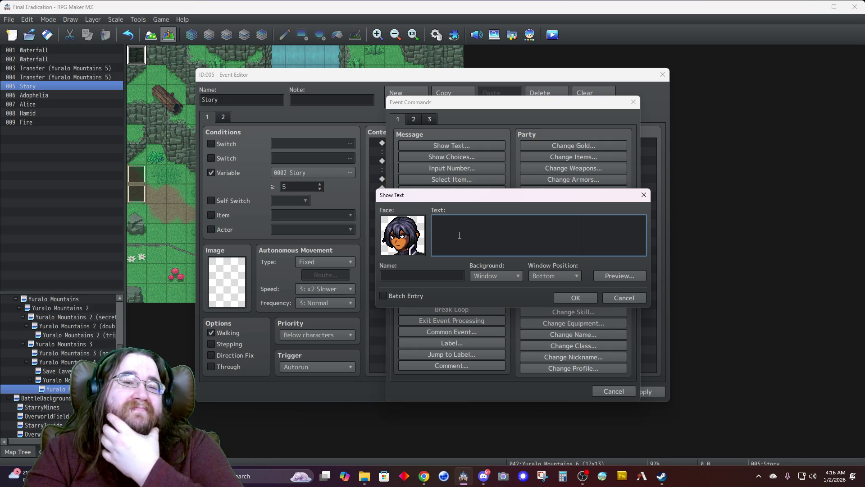
Step: Use Alice's first face and write 'So why are you getting all of this attention, Hami?'
double_click(391, 241)
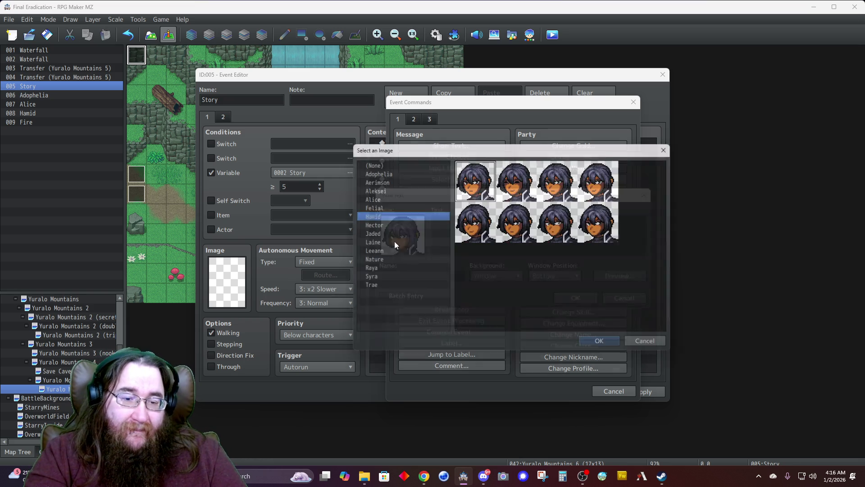
click(374, 197)
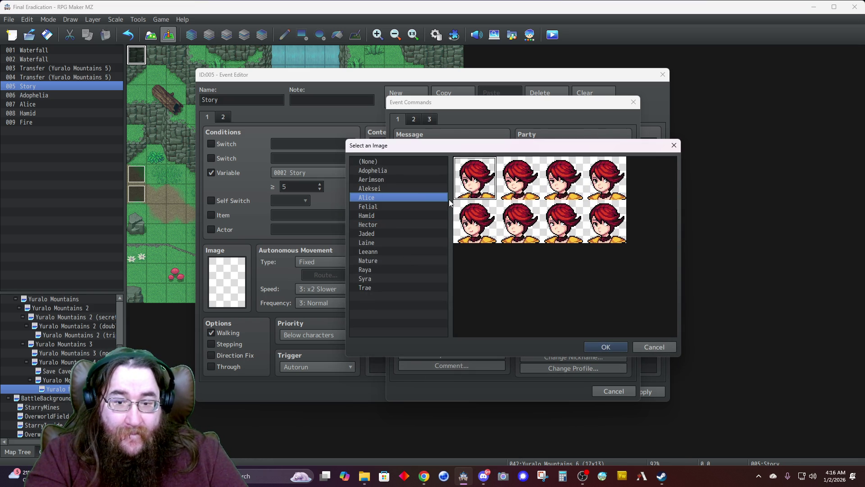
double_click(469, 187)
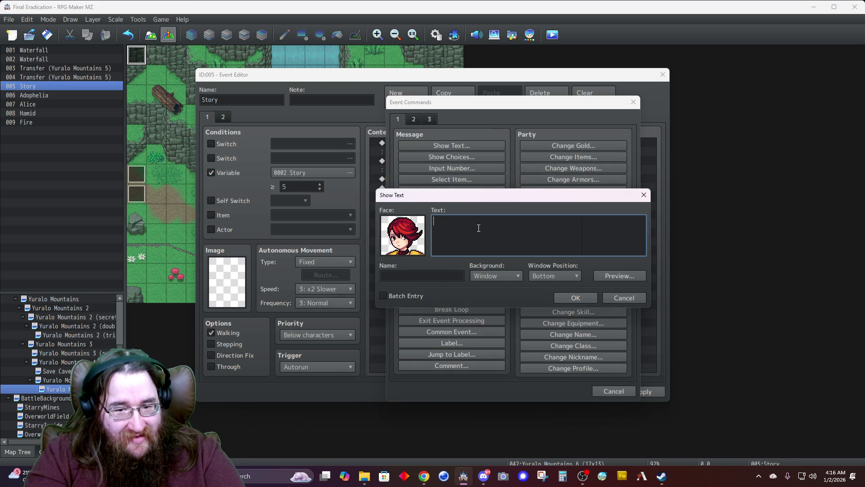
text(So why )
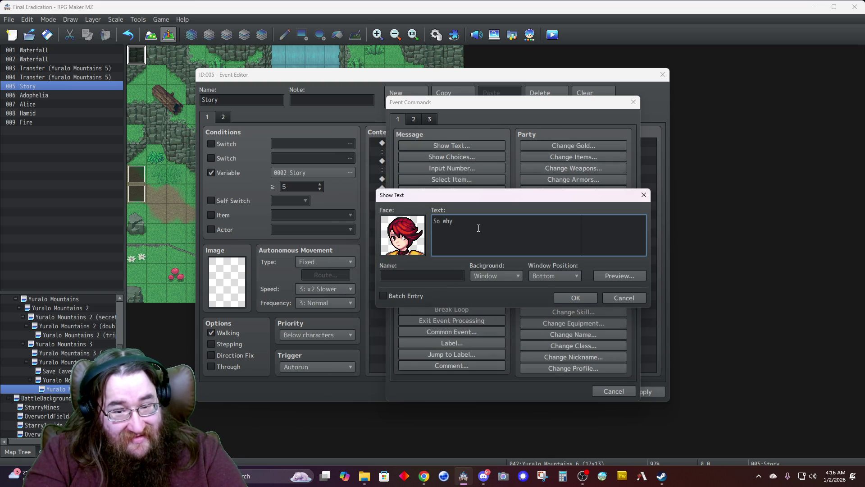
text(all the hub-ub)
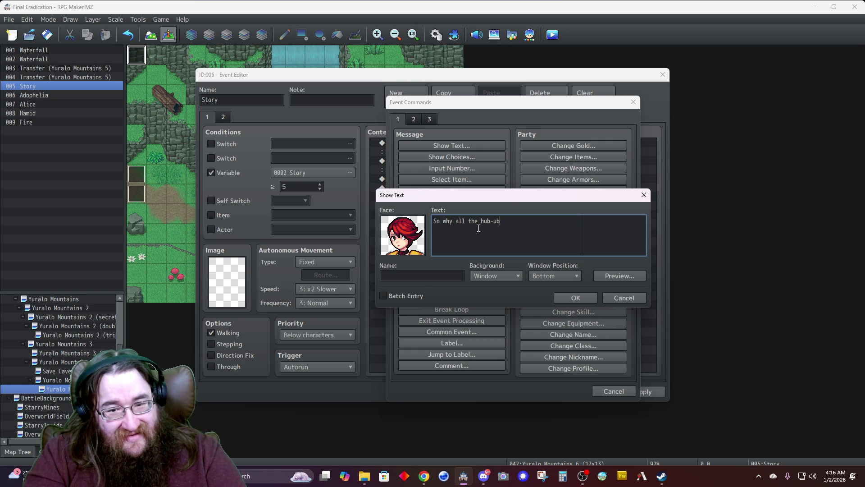
key(BackSpace)
key(BackSpace)
key(BackSpace)
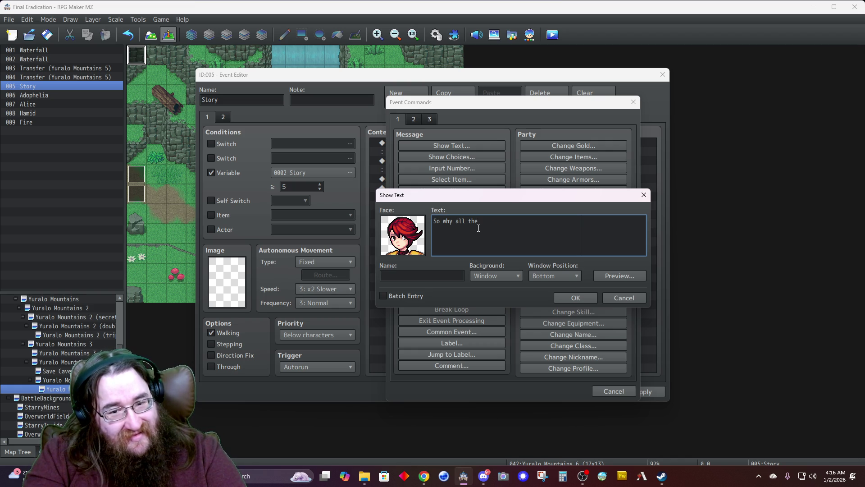
text(t)
key(BackSpace)
key(BackSpace)
key(BackSpace)
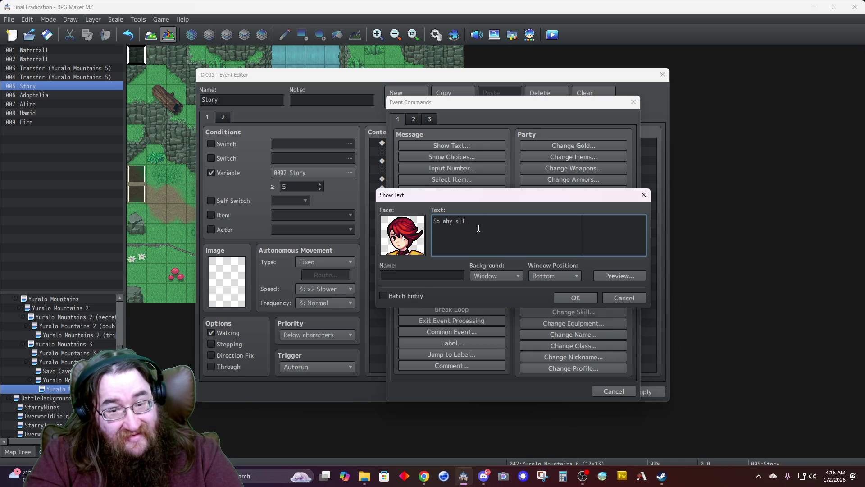
key(BackSpace)
key(BackSpace)
text(are you gett)
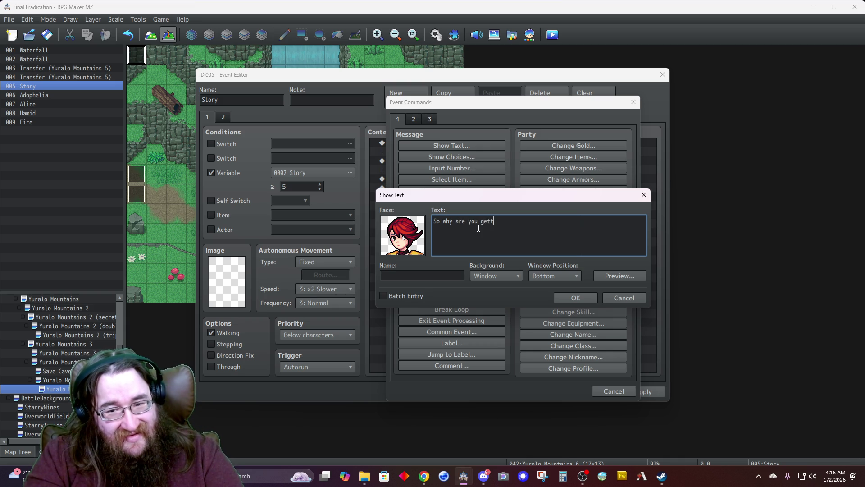
text(ing all of this attention)
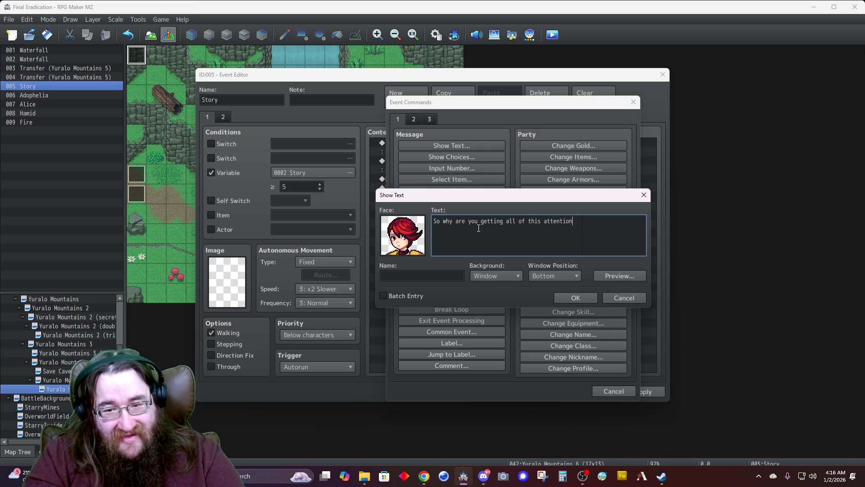
text(, Hami?)
Step: Name the speaker Alice, set Background to Dim and Window Position to Top, and confirm
key(Tab)
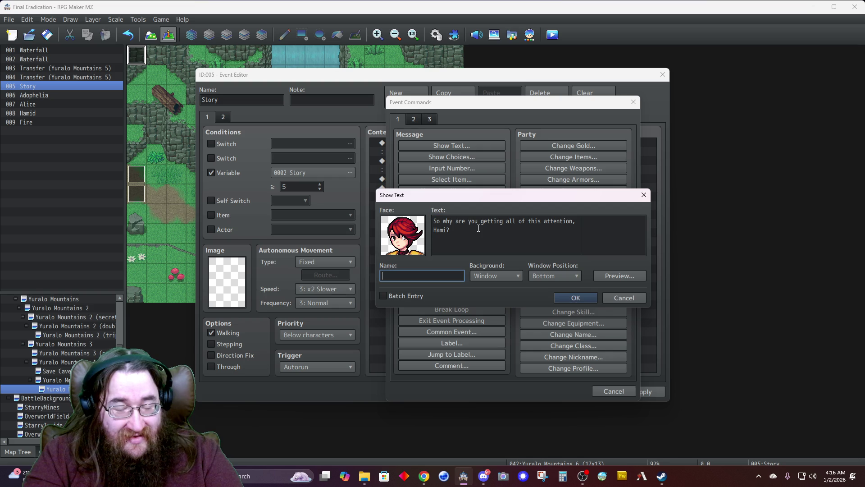
text(Alice)
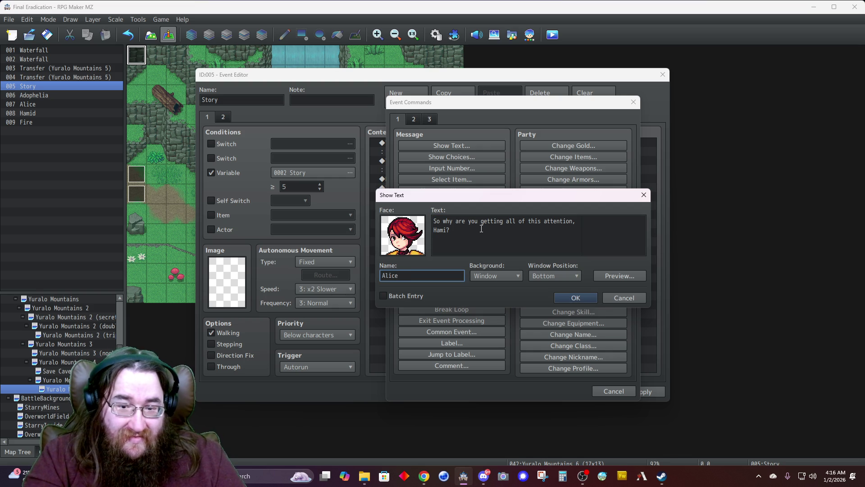
click(483, 279)
click(485, 295)
click(540, 272)
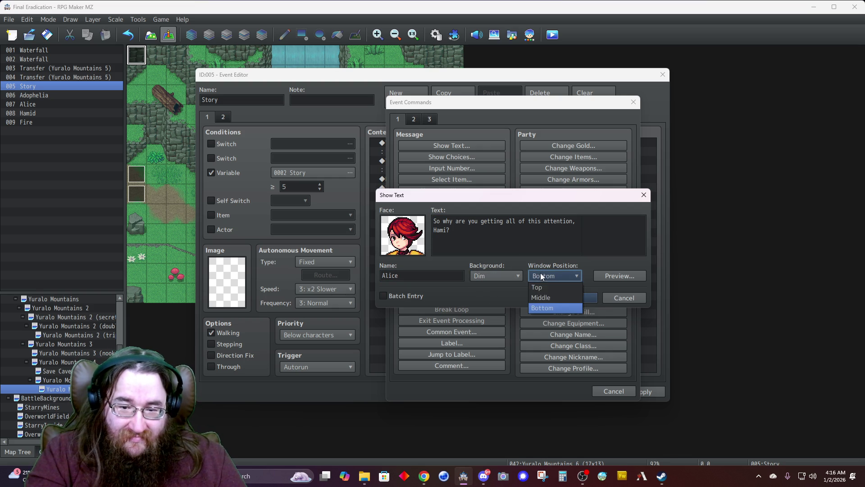
click(539, 286)
key(Return)
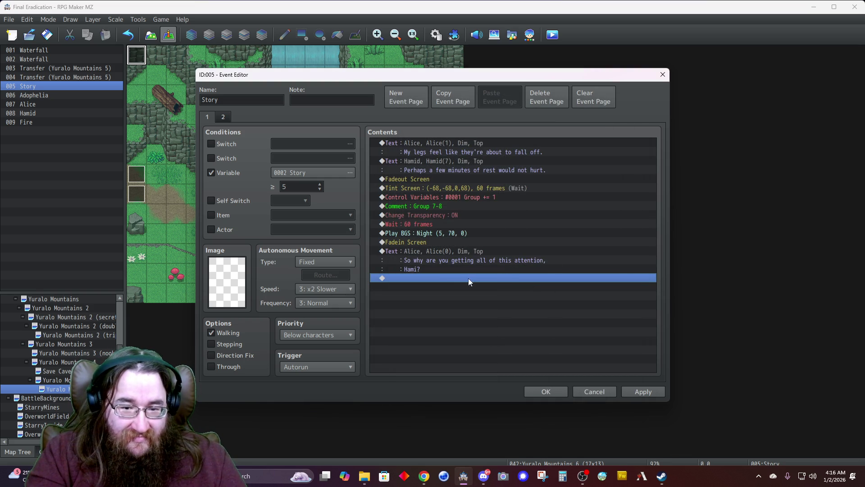
double_click(446, 278)
Step: Show a Question balloon icon over Hamid
click(413, 120)
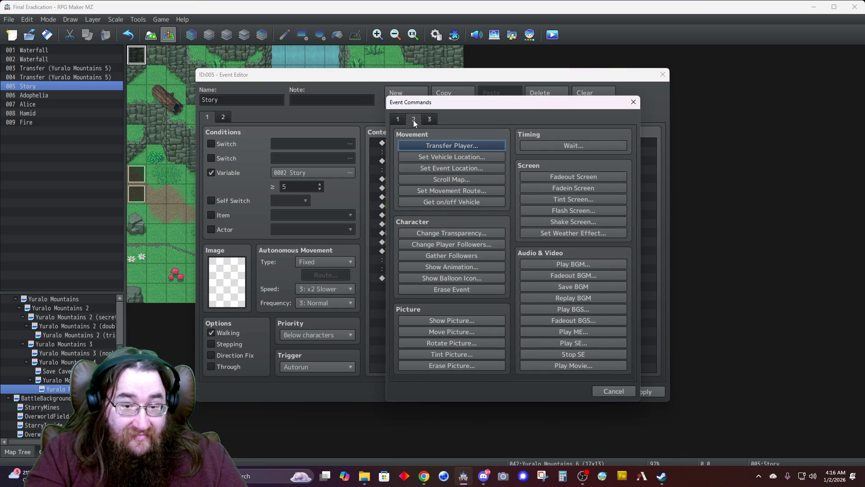
click(439, 278)
click(467, 254)
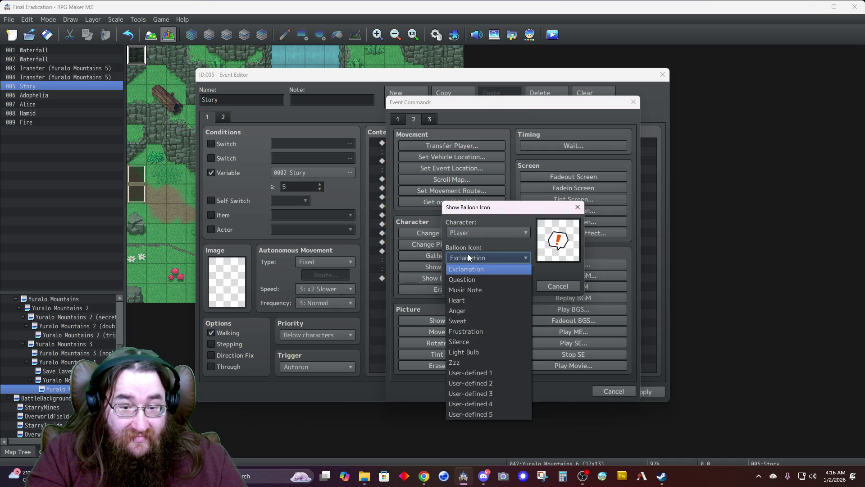
click(464, 272)
click(469, 231)
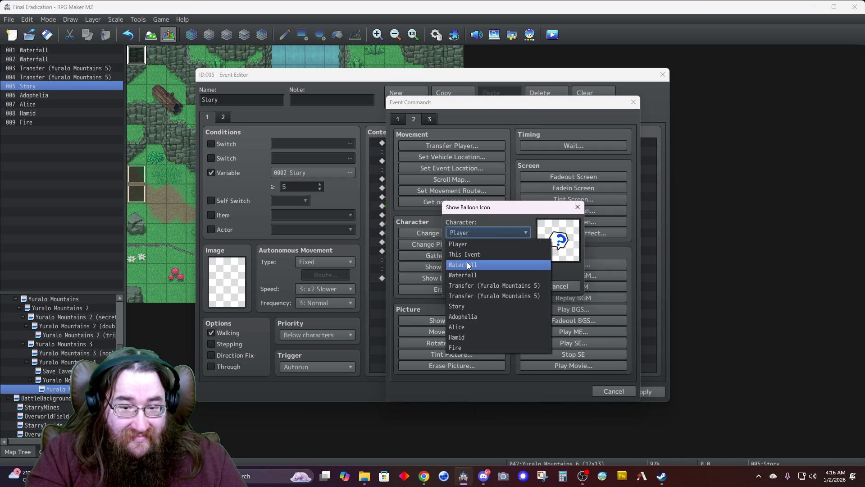
click(461, 337)
click(489, 286)
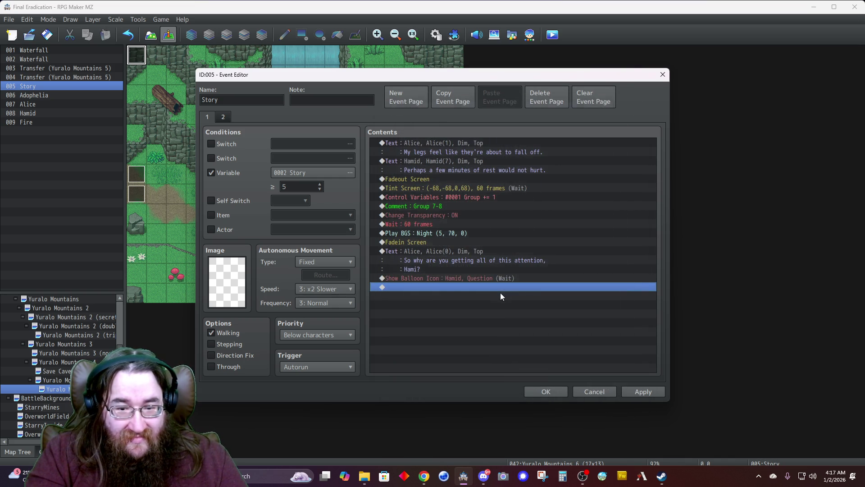
Step: Begin a new Show Text message using Alice's face portrait
double_click(431, 286)
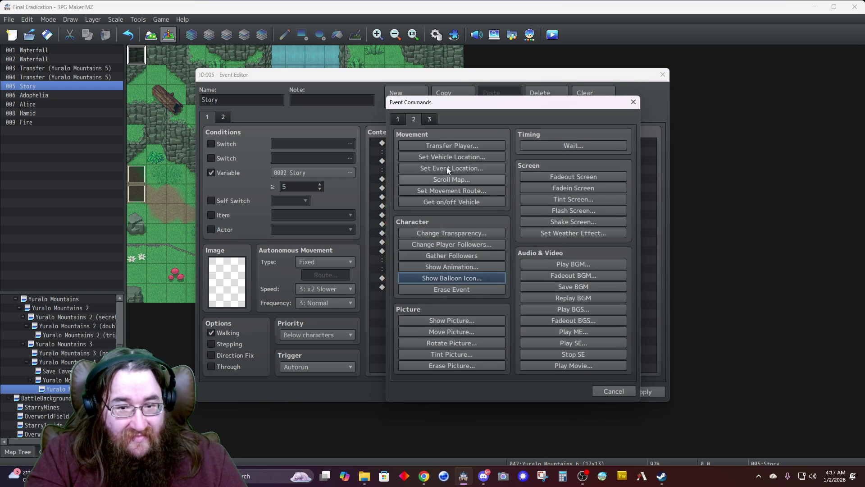
click(397, 119)
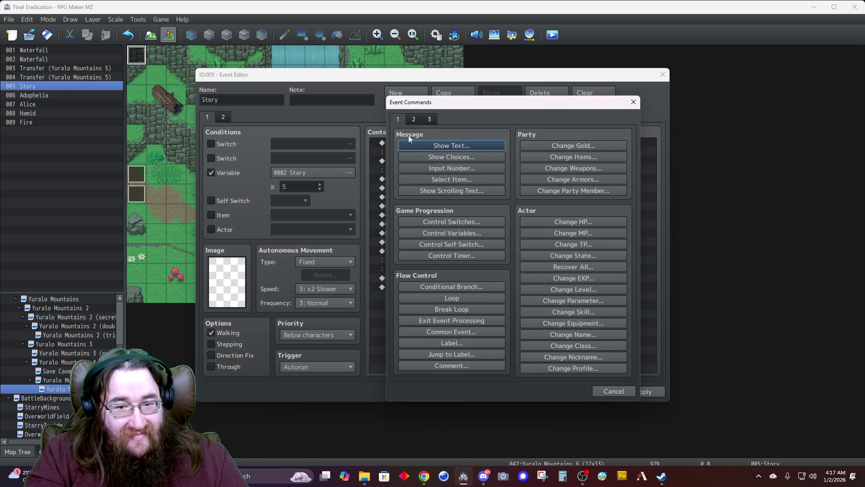
click(431, 146)
double_click(403, 243)
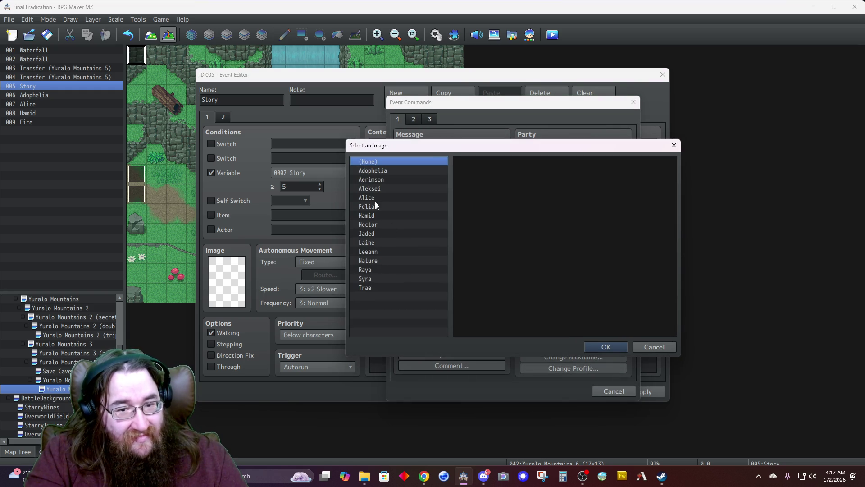
click(375, 206)
double_click(511, 185)
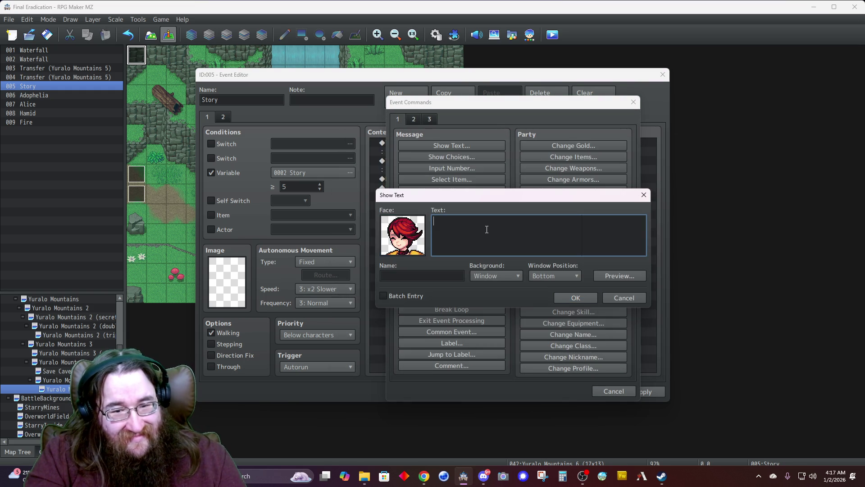
Step: Enter 'You said you would spill if we helped you.' as Alice, dimmed at the top
text(You said you would spill wh)
key(BackSpace)
key(BackSpace)
text(if we helped you)
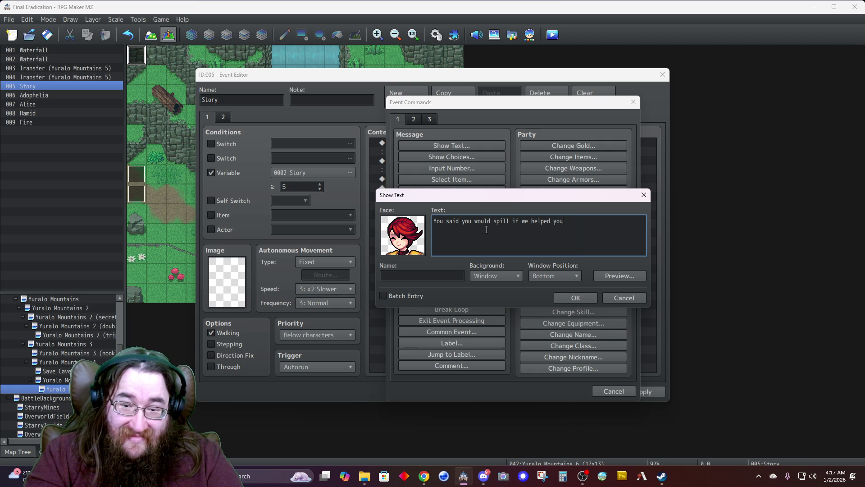
text(.)
key(Tab)
text(Alice)
click(493, 275)
click(492, 295)
click(545, 276)
click(536, 287)
click(569, 298)
double_click(423, 308)
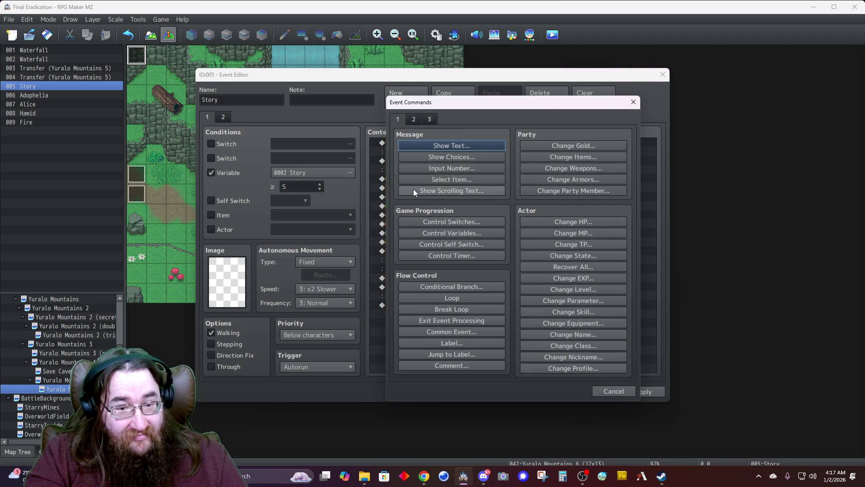
Step: Begin a new Show Text message with Hamid's face portrait
click(431, 145)
double_click(393, 242)
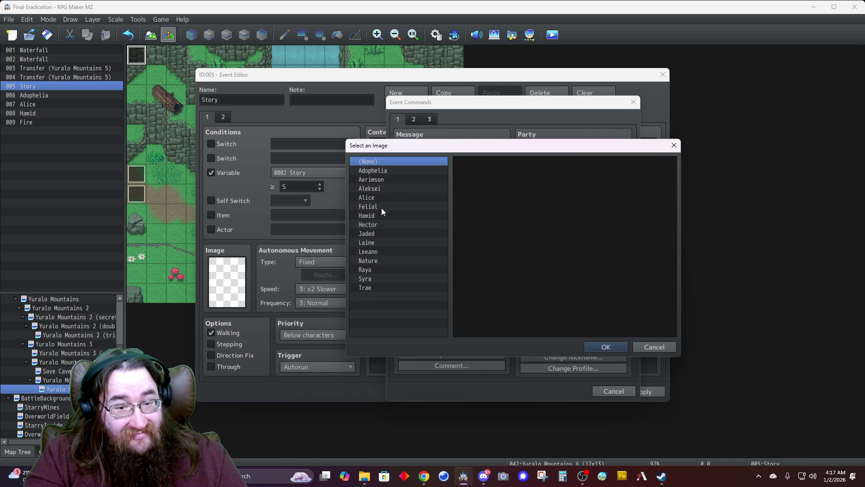
click(378, 216)
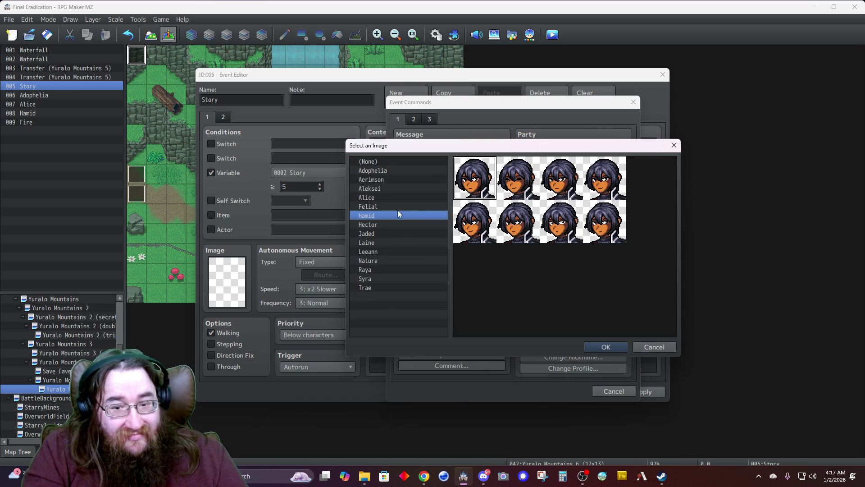
double_click(511, 192)
Step: Enter 'Oh right, nearly forgot!' with name Hamid, Dim background, Top position
text(Oh right, nearly forgot!)
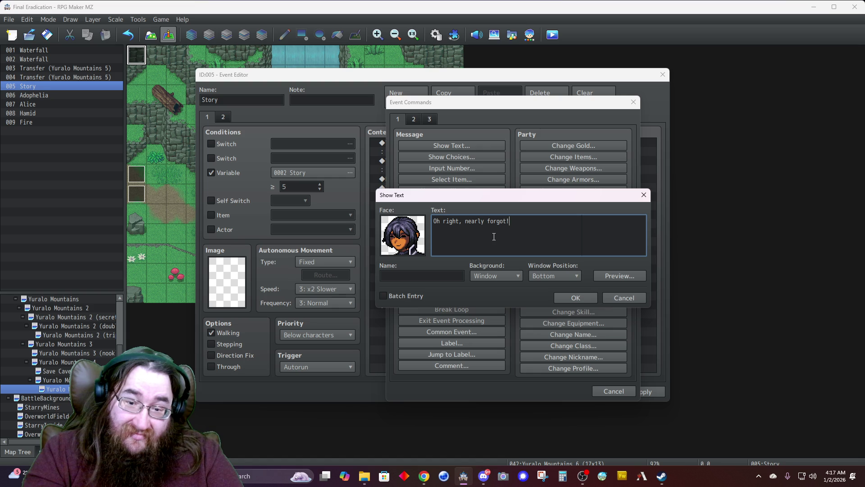
key(Tab)
text(A)
text(amid)
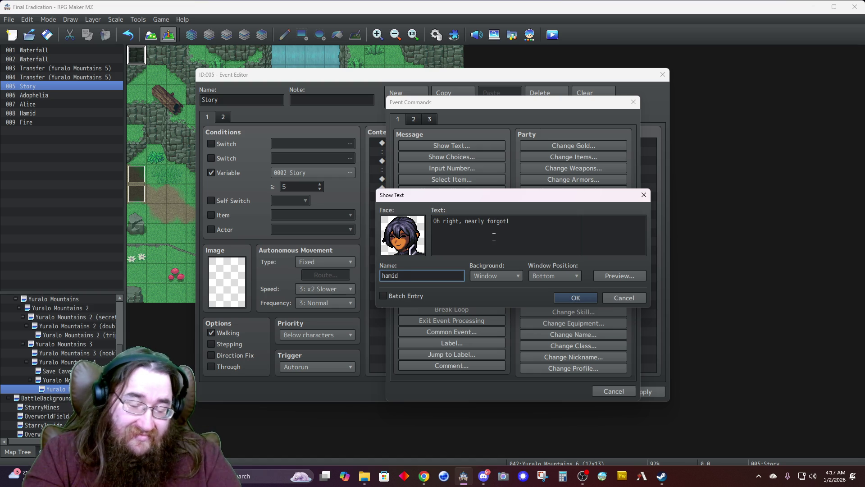
key(BackSpace)
key(BackSpace)
key(BackSpace)
text(Hamid)
key(Tab)
key(Down)
key(Tab)
key(Up)
key(Up)
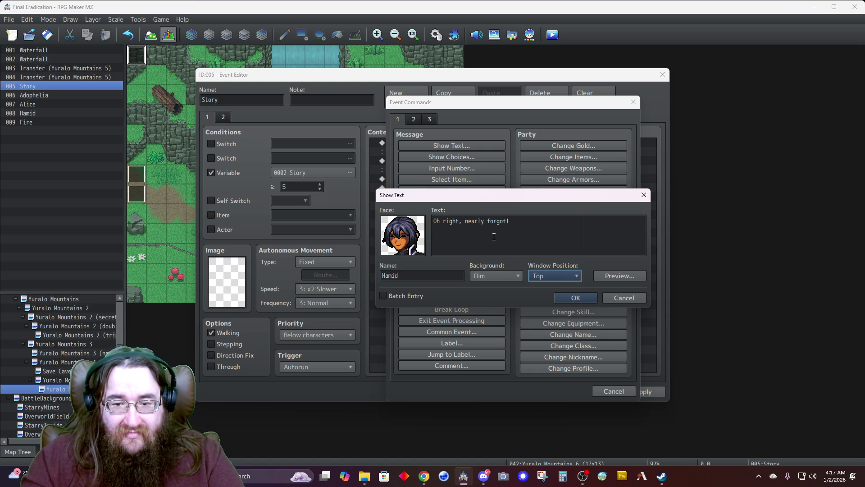
click(574, 297)
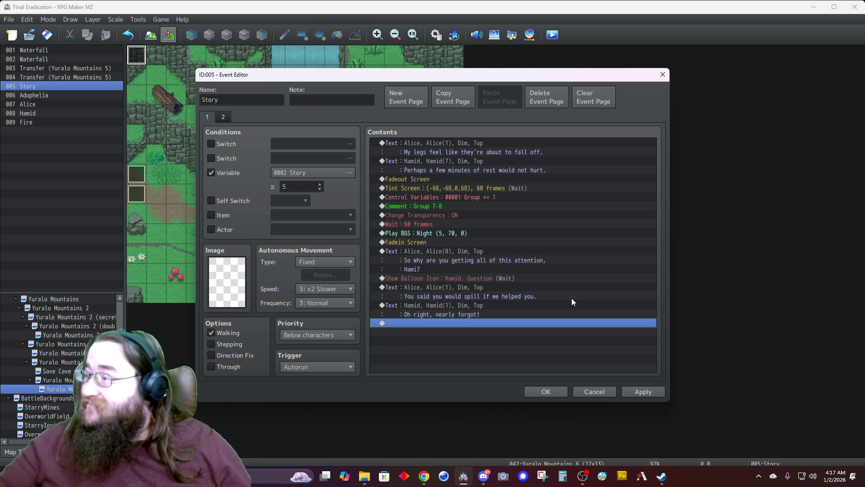
double_click(464, 323)
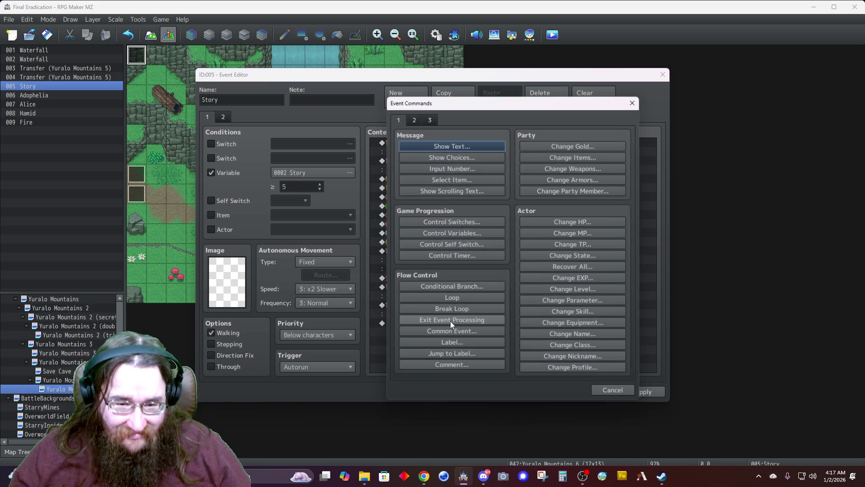
Step: Start Alice's message with her portrait and the line 'Sure ya did.'
click(442, 145)
double_click(403, 235)
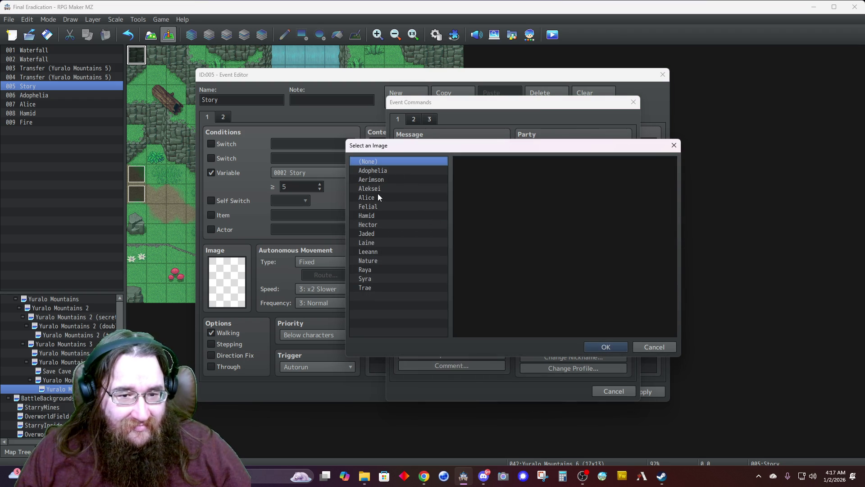
click(377, 197)
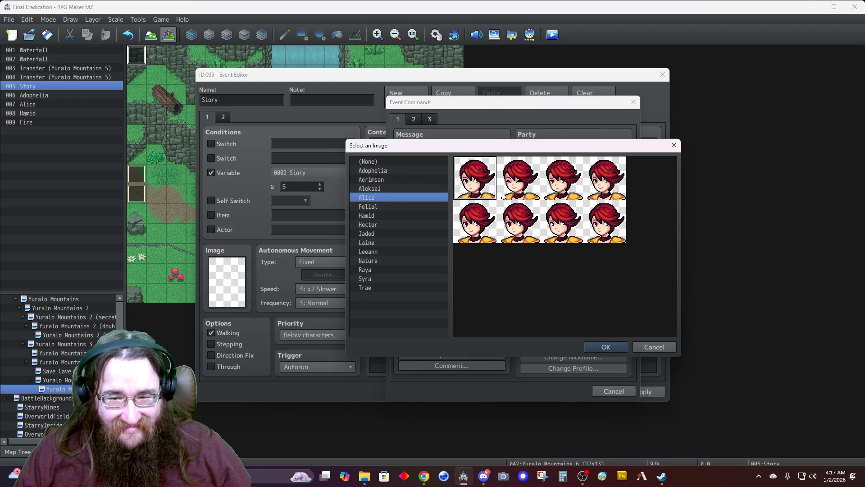
double_click(556, 185)
click(503, 223)
text(Sure ya did.)
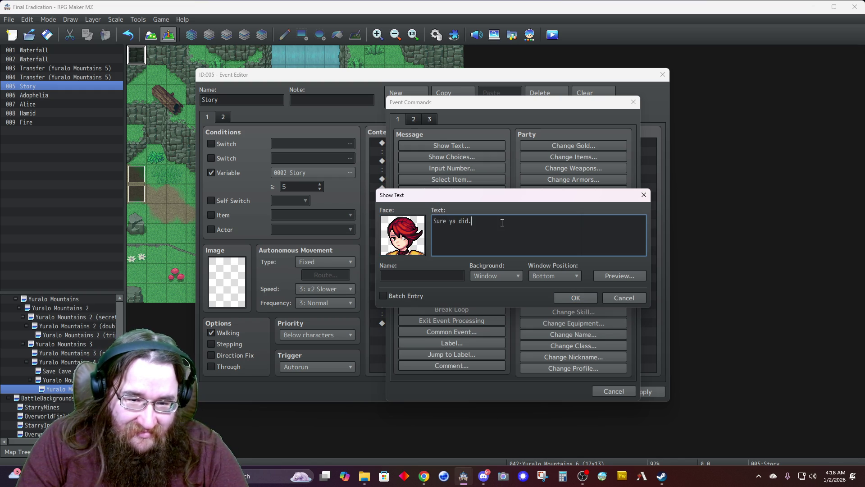
Step: Name the speaker Alice, set Dim background and Top position, and add it
key(Tab)
text(Alice)
click(485, 279)
click(485, 279)
click(494, 297)
click(542, 277)
click(539, 287)
click(569, 296)
key(Return)
Step: Add a Silence balloon over Alice with Wait for Completion checked
click(413, 119)
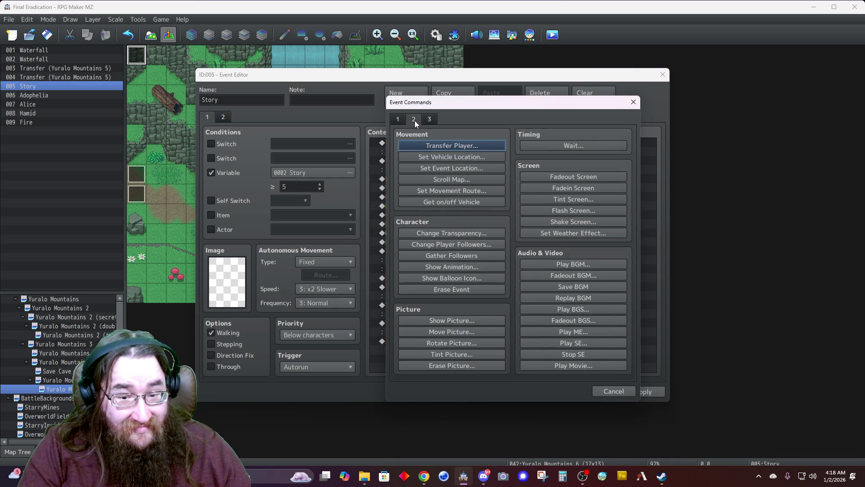
click(451, 278)
click(458, 232)
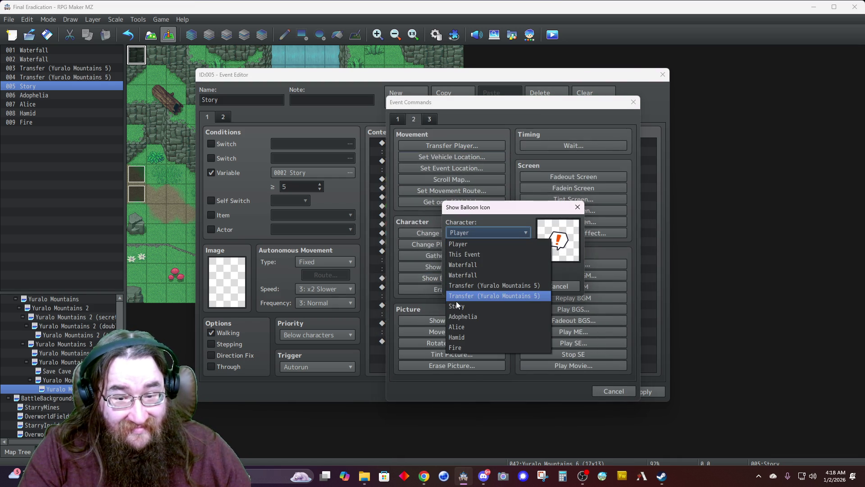
click(461, 317)
click(468, 256)
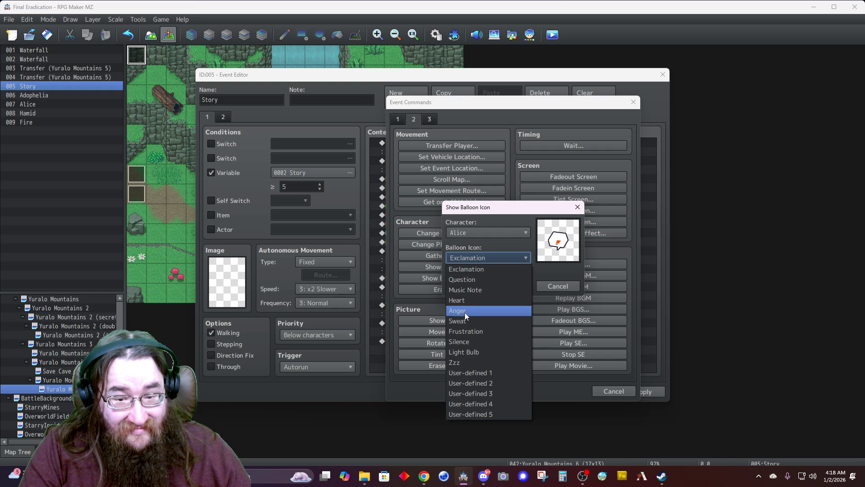
click(464, 341)
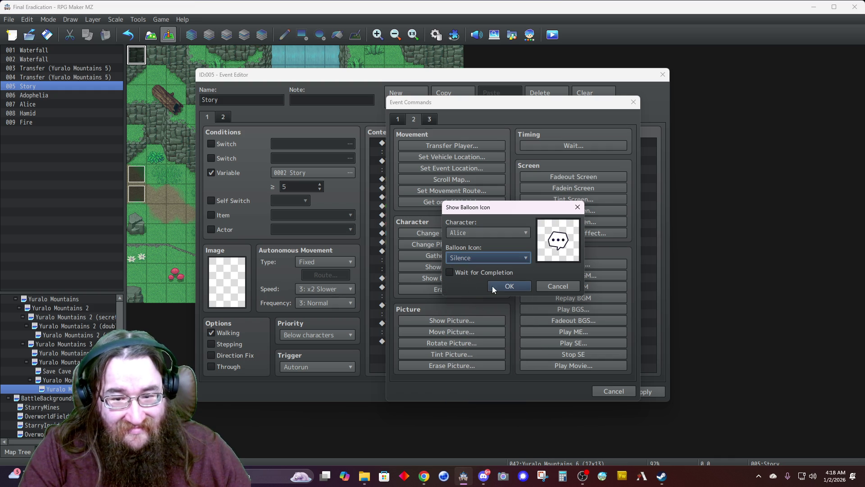
click(485, 273)
click(496, 286)
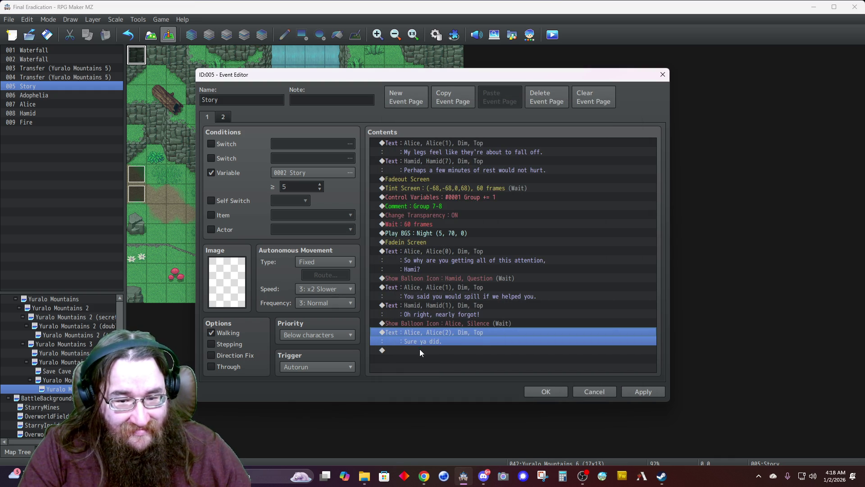
double_click(420, 349)
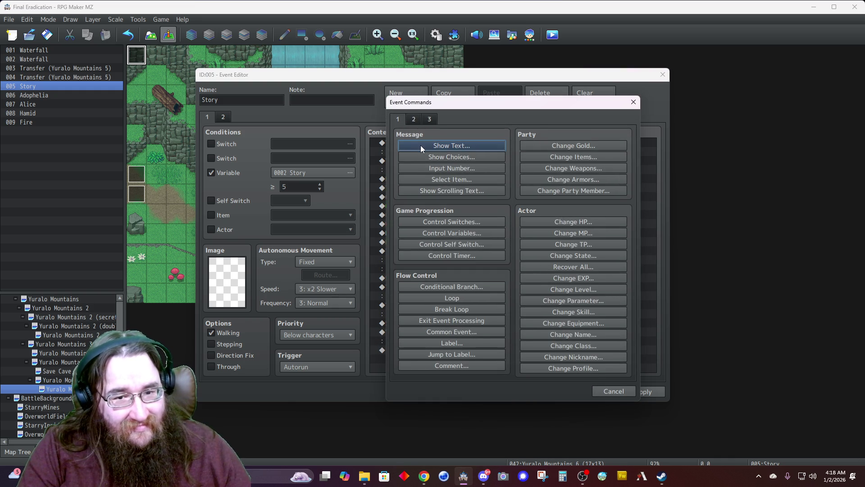
Step: Start Hamid's message with his first portrait: 'I believe I already told at least Alice that I'
click(420, 145)
double_click(409, 243)
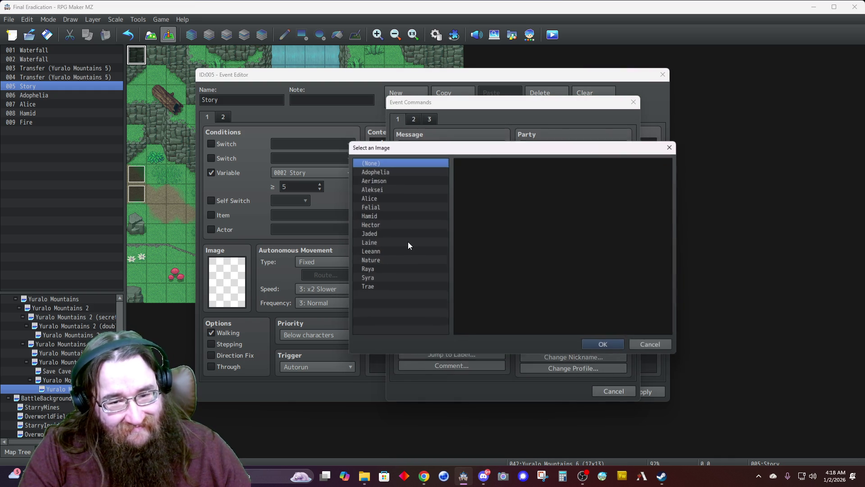
click(367, 216)
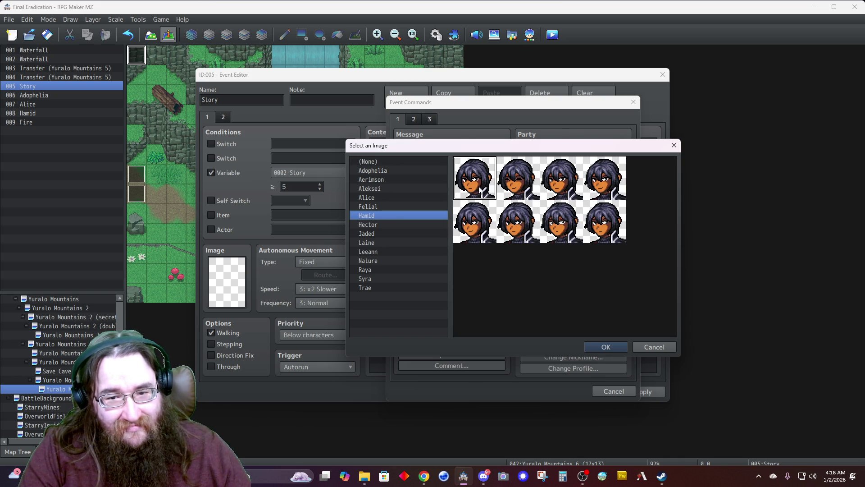
double_click(509, 237)
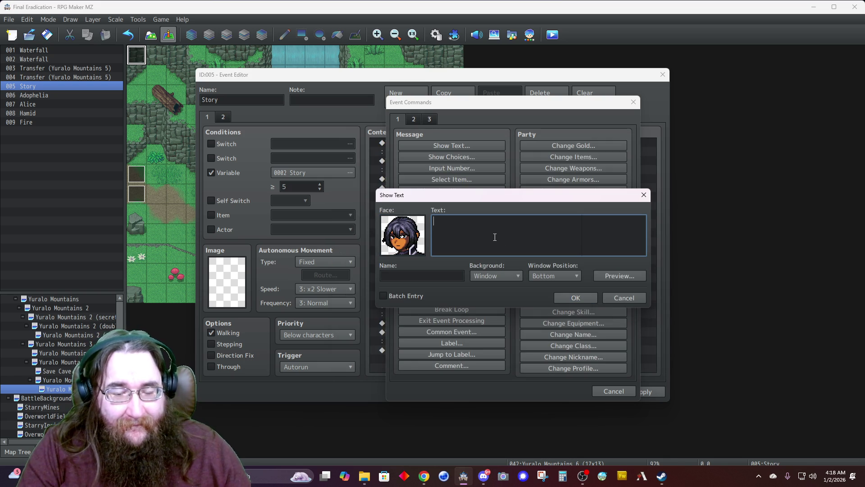
text(Asyou are quite aware)
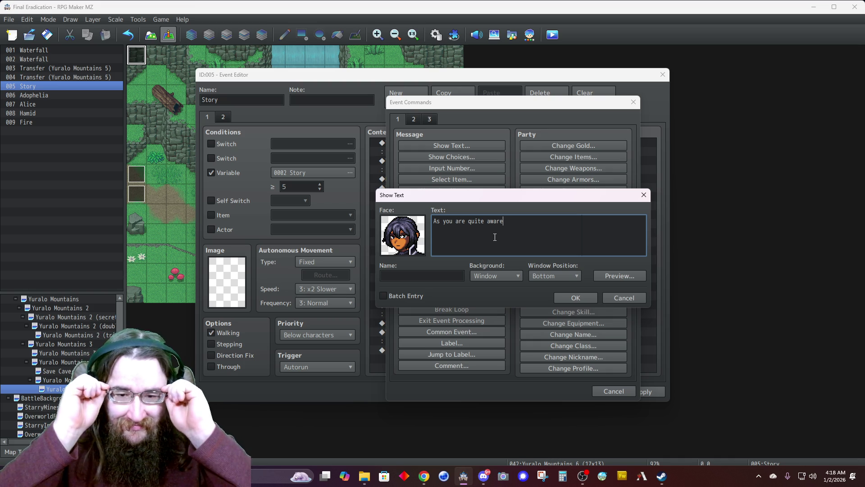
key(BackSpace)
key(BackSpace)
key(BackSpace)
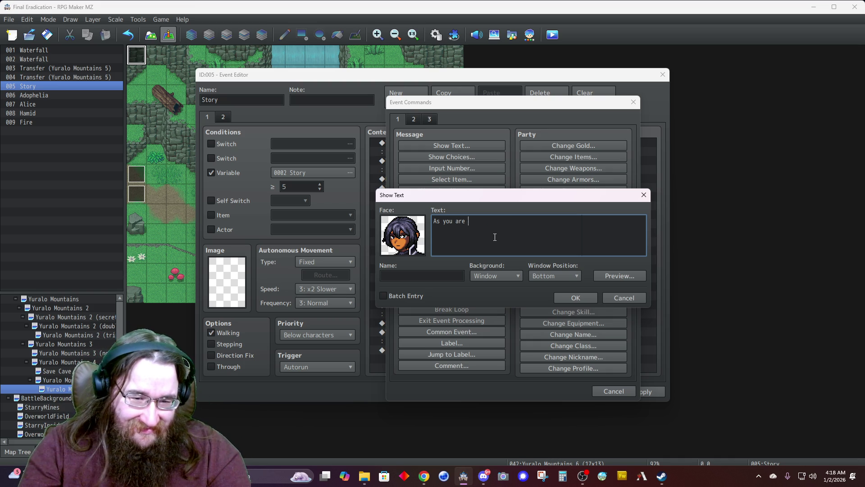
text(I believe)
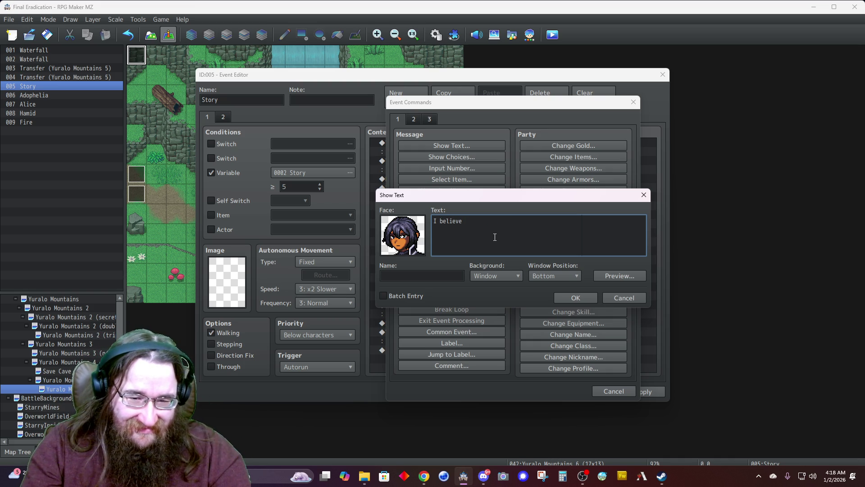
text( I already told )
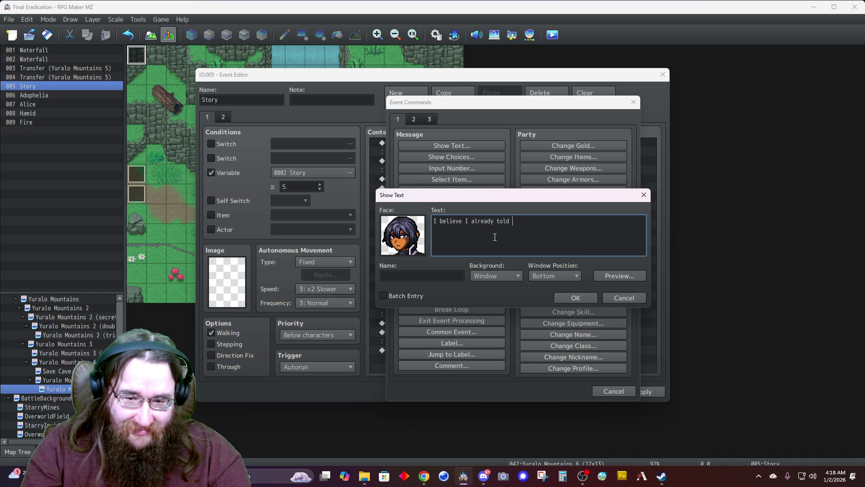
text(at l at least Al)
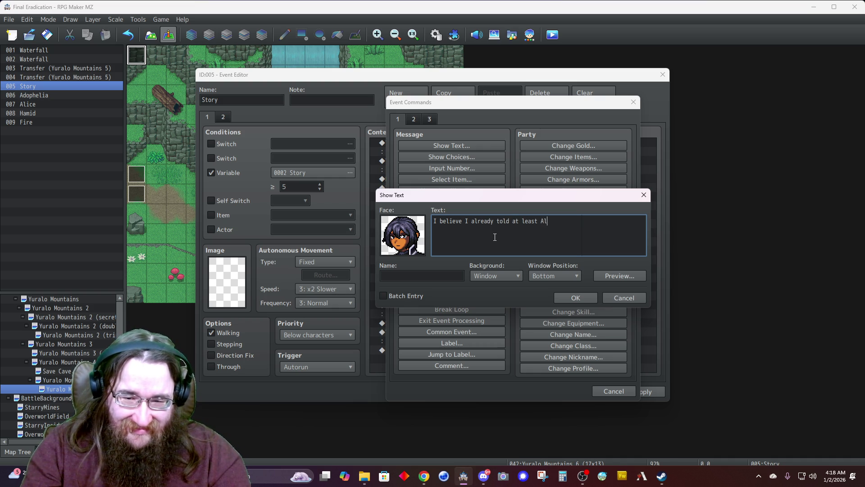
text(ice that I)
Step: Finish with 'was once a knight of the empire, yes?', named Hamid, dimmed at top
key(Return)
text(wa)
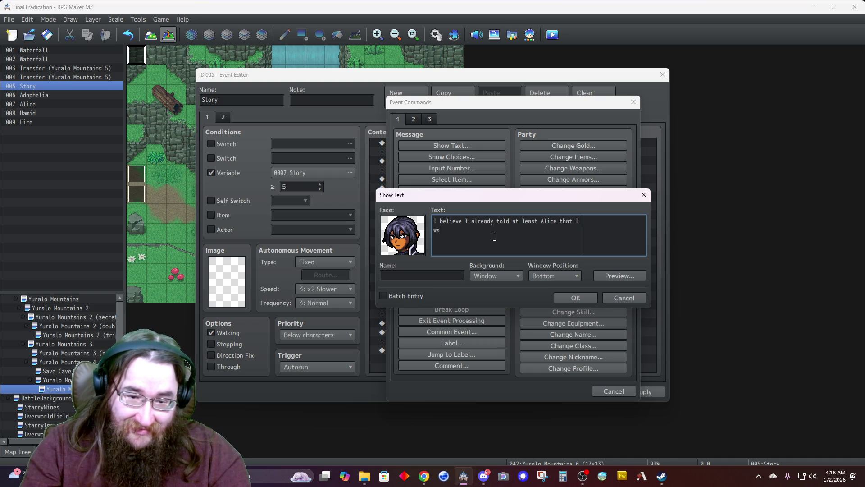
text(s once a)
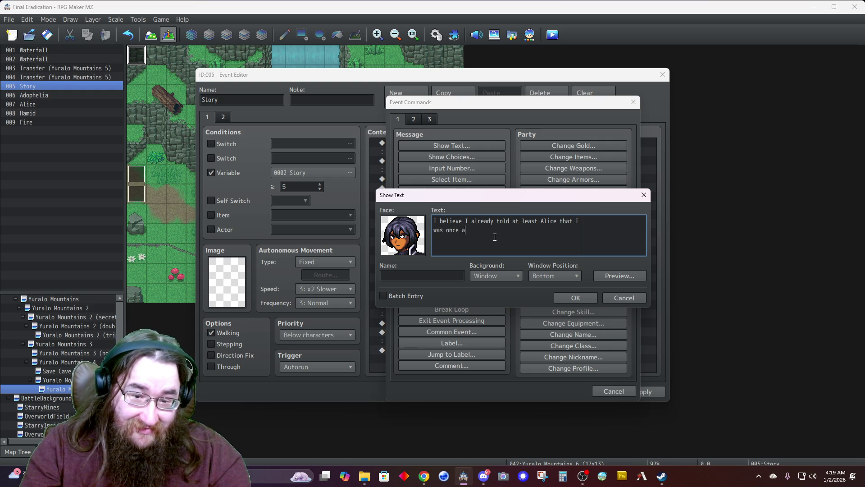
text( knight o)
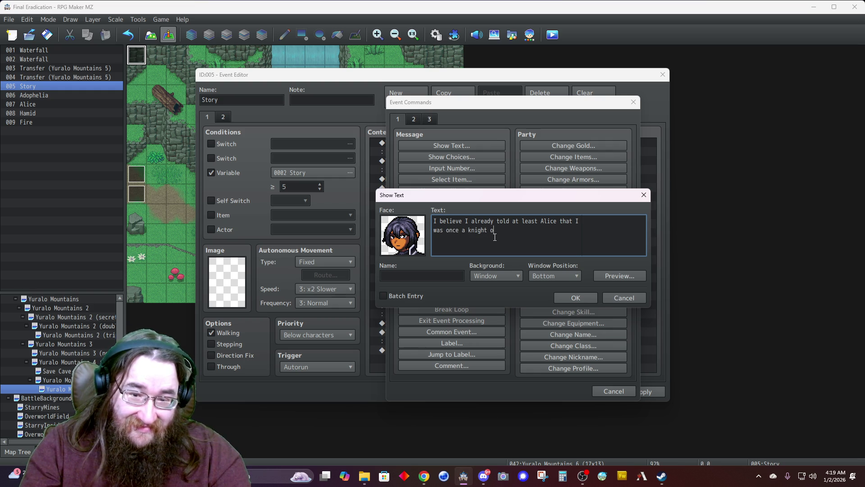
key(BackSpace)
key(BackSpace)
text(empire, yes?)
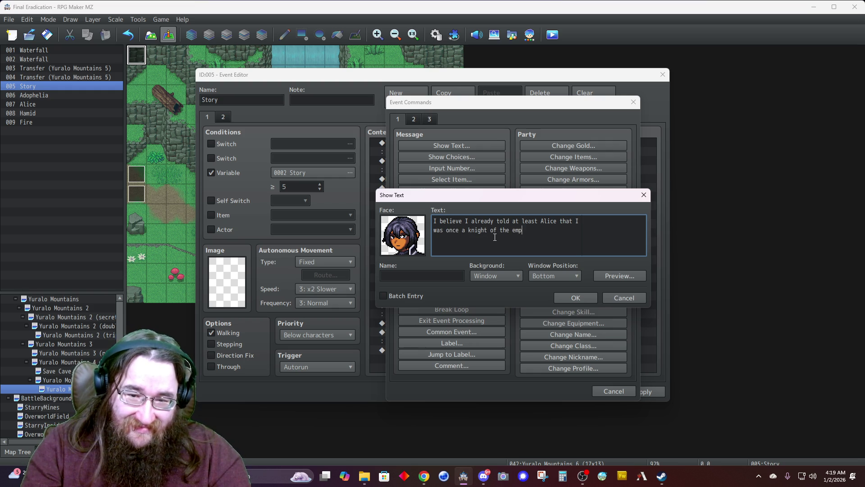
key(Tab)
text(Hamid)
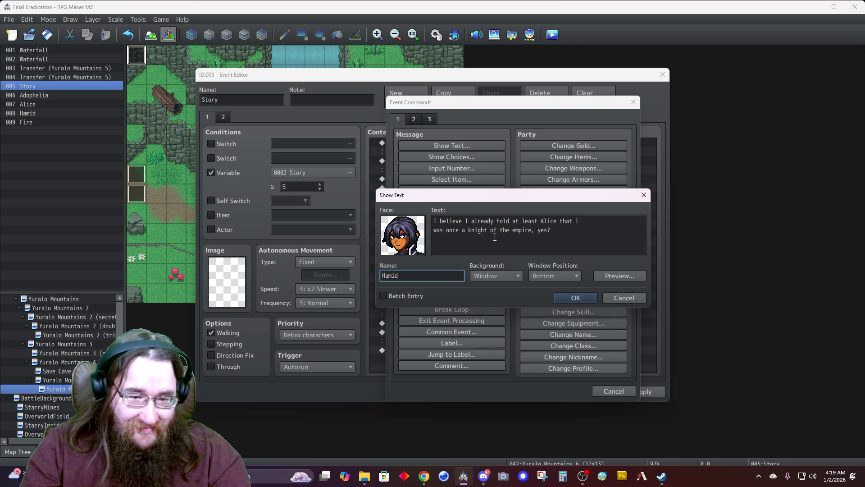
click(518, 276)
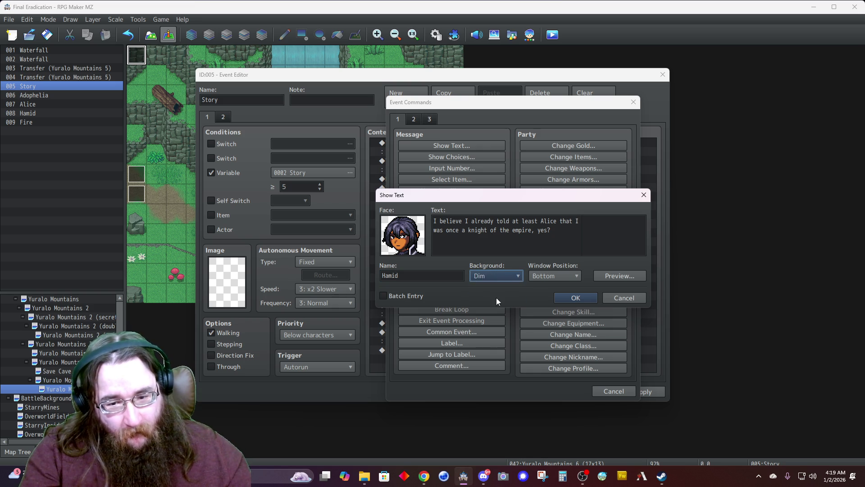
click(494, 297)
click(545, 274)
click(539, 287)
click(563, 298)
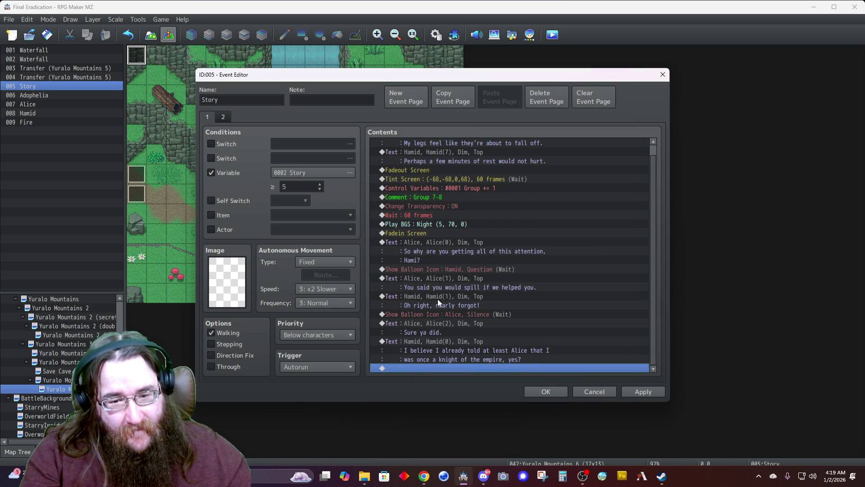
double_click(422, 364)
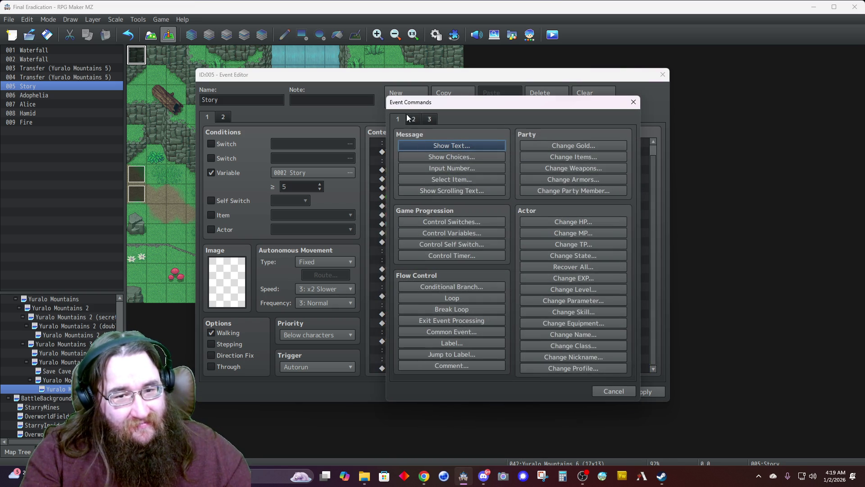
Step: Add an Exclamation balloon over Adophelia that waits for completion
click(415, 120)
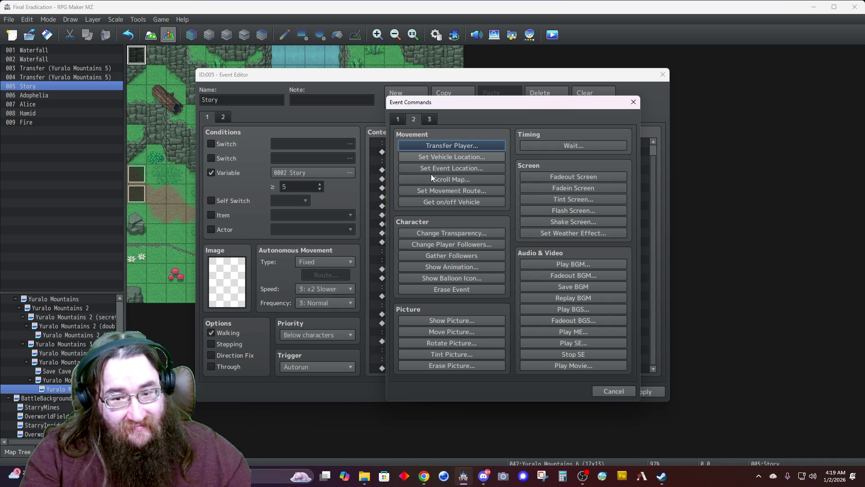
click(441, 277)
click(466, 233)
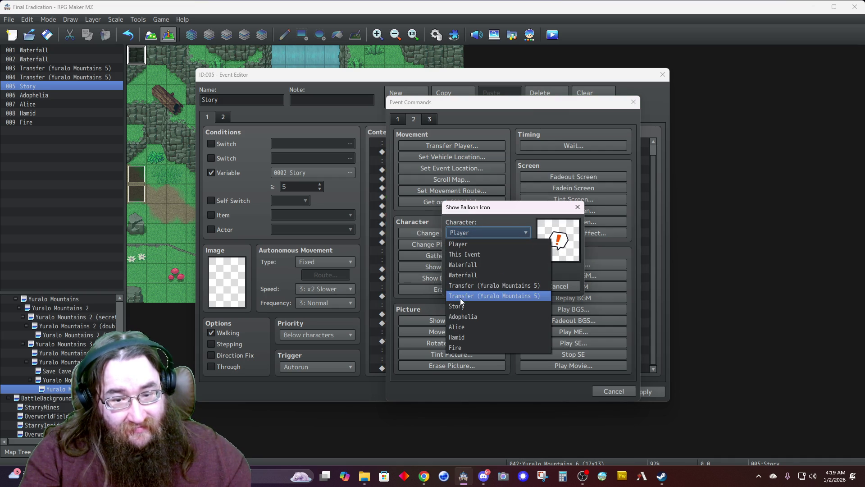
click(466, 317)
click(462, 273)
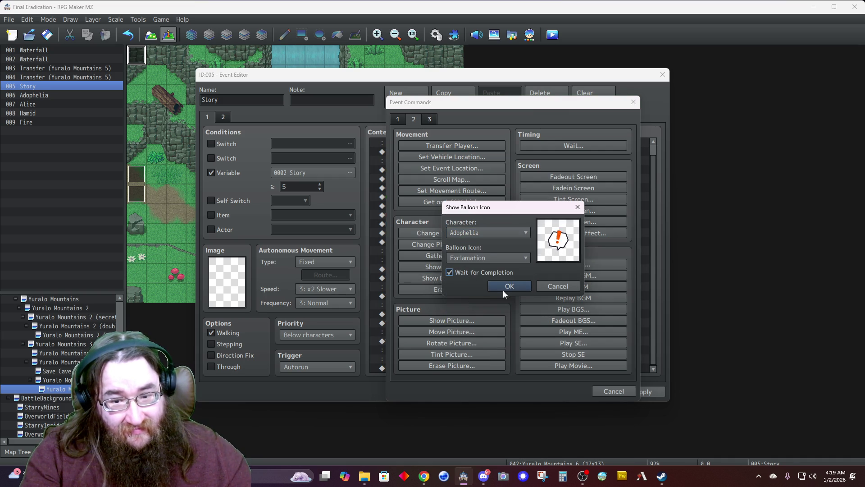
click(505, 287)
Step: Start Hamid's message with his first portrait, Dim background, Top position and name Hamid
double_click(434, 368)
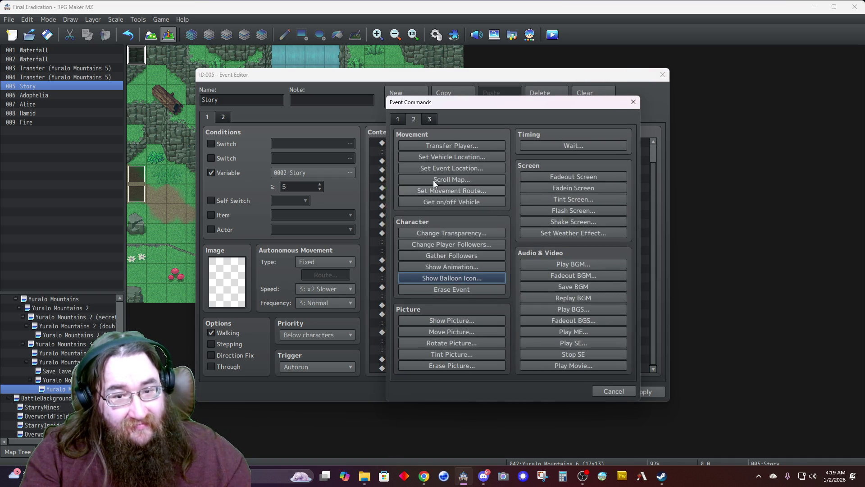
click(402, 121)
click(412, 145)
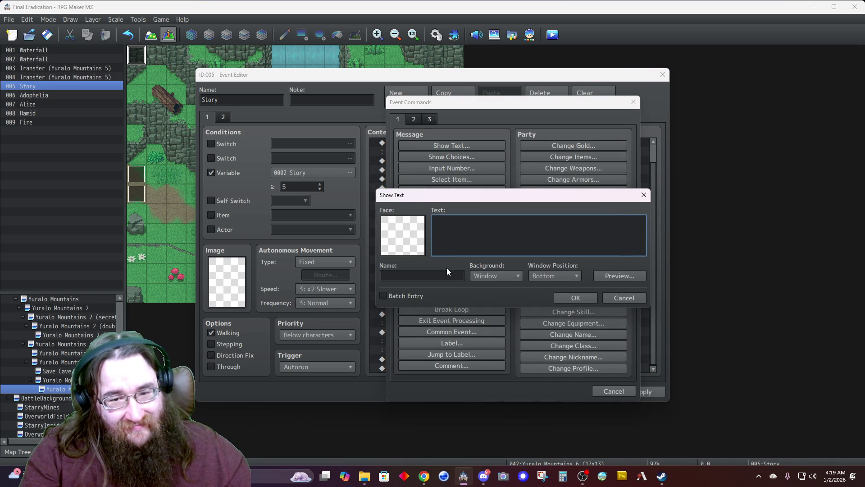
double_click(408, 242)
click(371, 215)
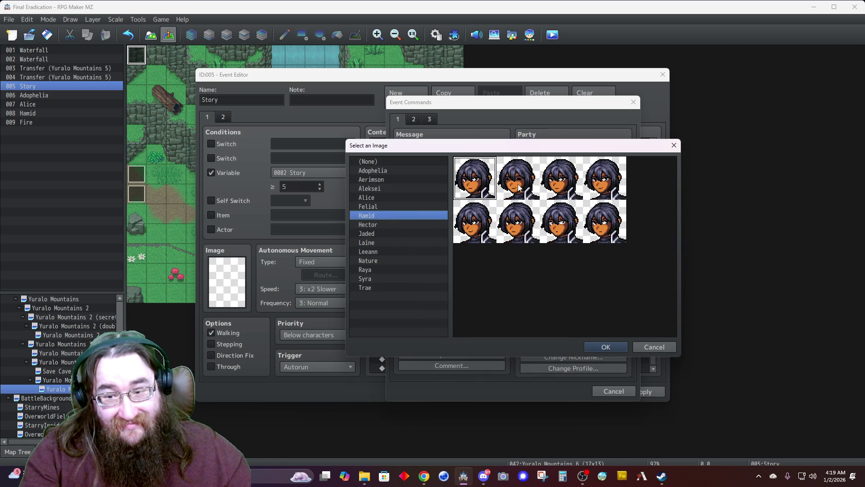
double_click(475, 184)
click(488, 274)
click(494, 298)
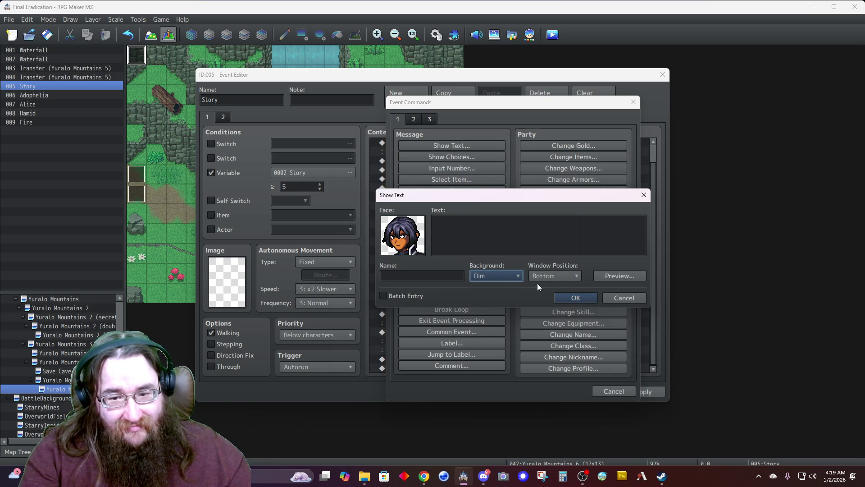
click(551, 276)
click(551, 287)
click(445, 277)
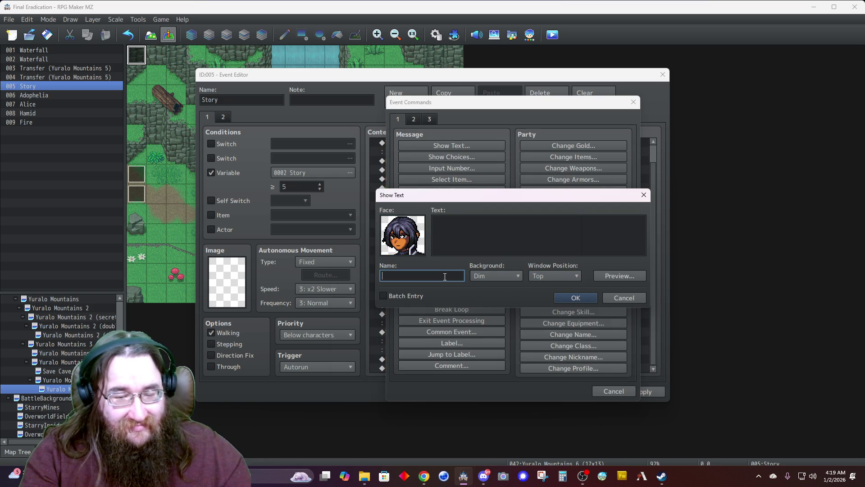
text(Hamid)
Step: Write Hamid's line about outliving his usefulness, becoming 'a dirty secret that needed buried.'
click(488, 242)
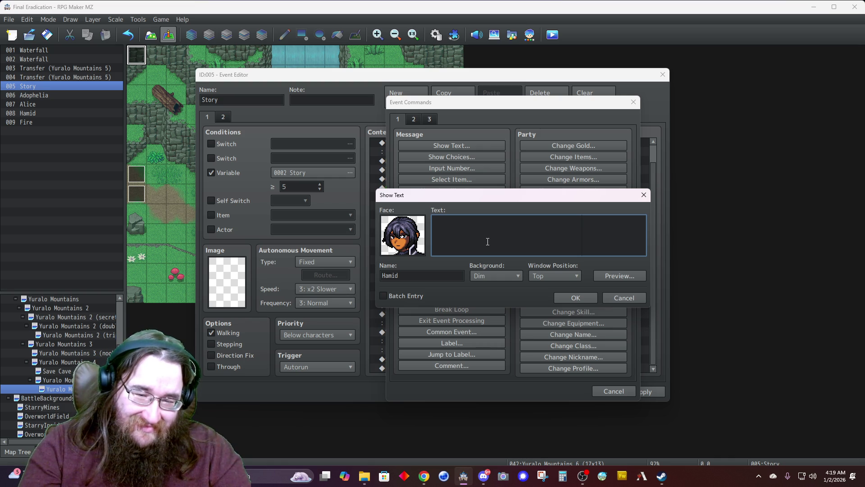
text(I outlive)
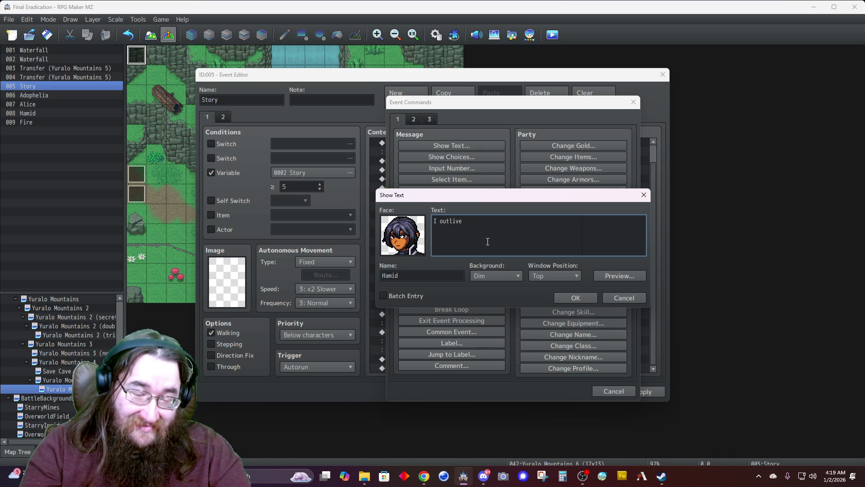
key(BackSpace)
key(BackSpace)
key(BackSpace)
text(outli)
key(Home)
key(Right)
key(Right)
text(more than)
key(End)
text(sefulness.  I became)
key(Return)
text(a dirty secret that needed buried.)
click(577, 297)
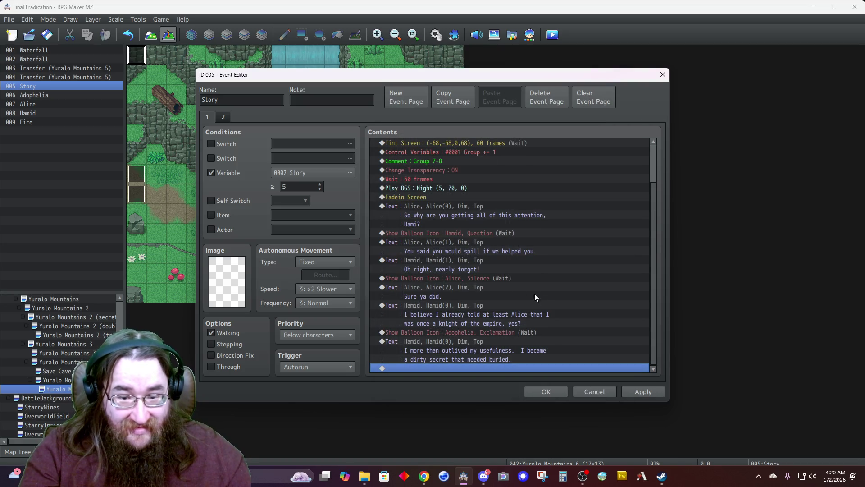
double_click(426, 369)
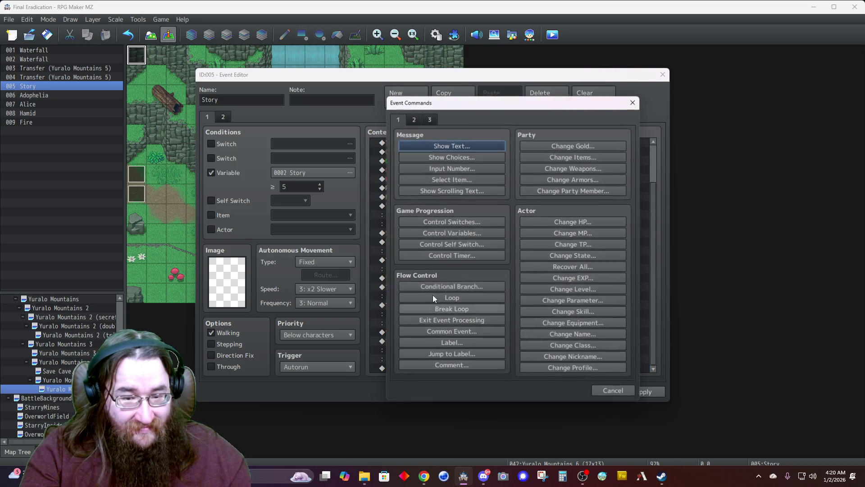
Step: Start a message with Alice's third face: 'They literally buried you, how nice of them.'
click(431, 147)
double_click(400, 245)
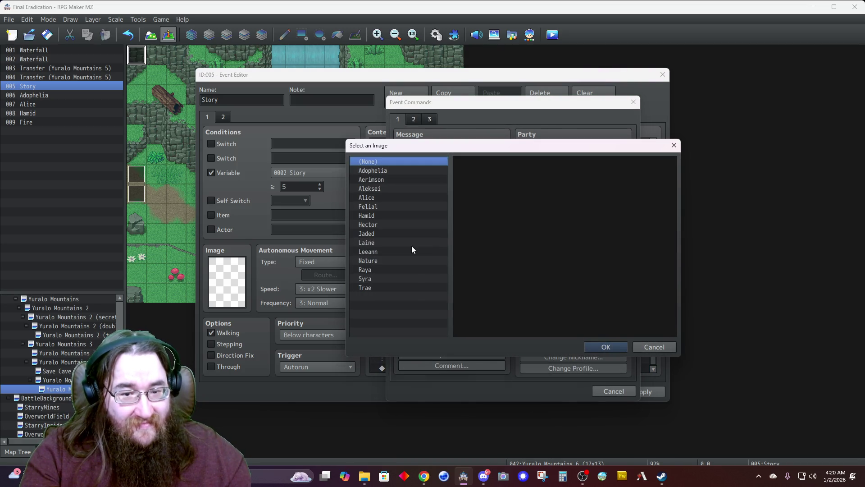
click(374, 198)
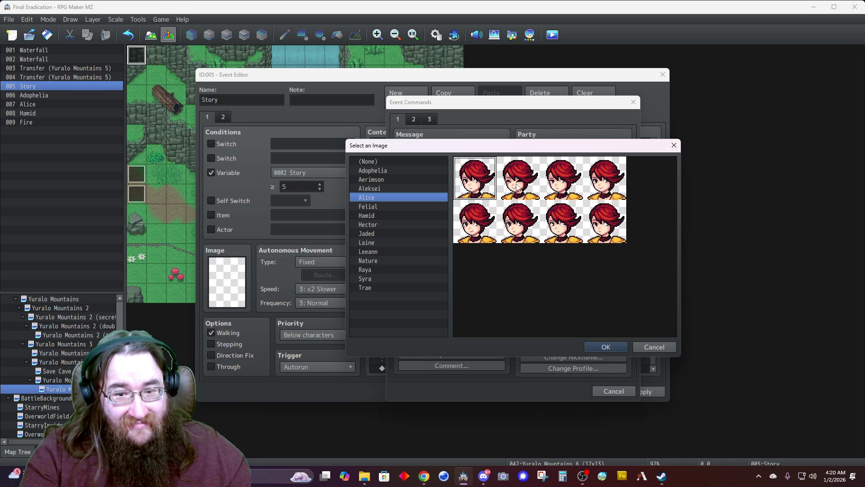
double_click(567, 188)
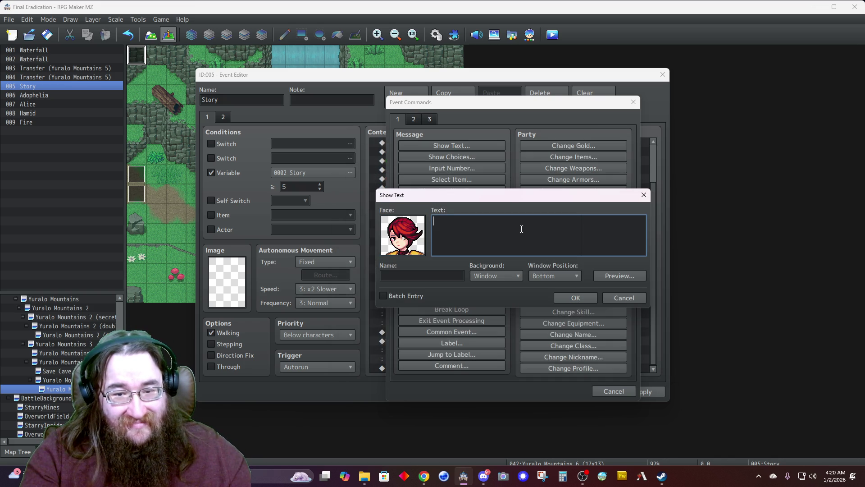
text(So they)
key(BackSpace)
key(BackSpace)
key(BackSpace)
text(They )
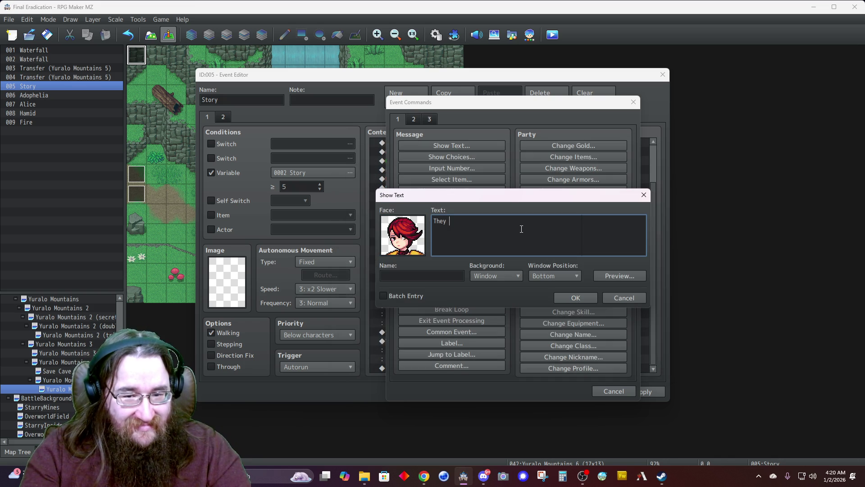
text(literally burie)
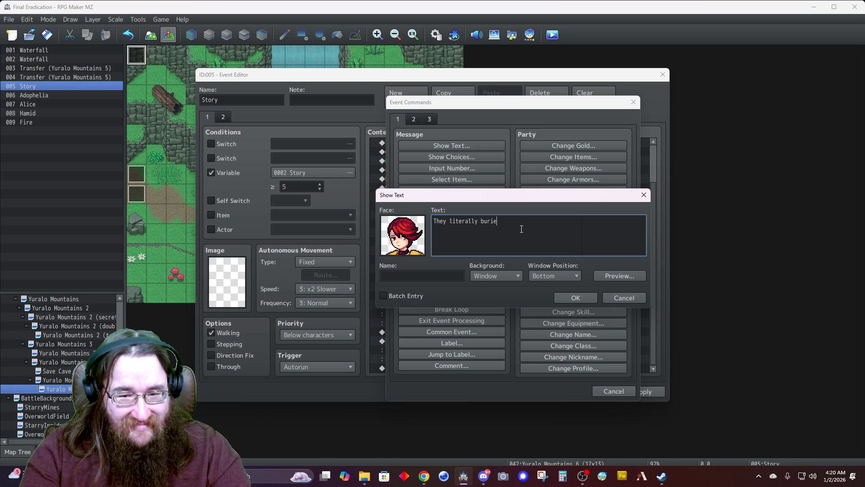
text(d you, how)
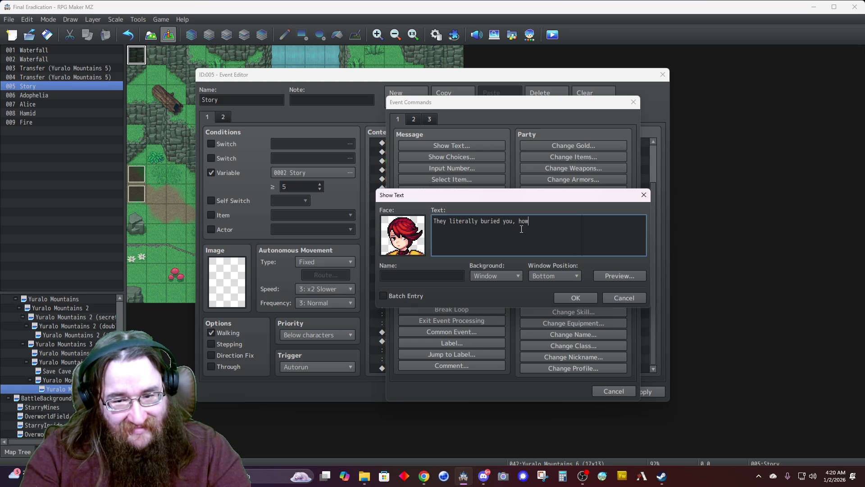
text( nice of them.)
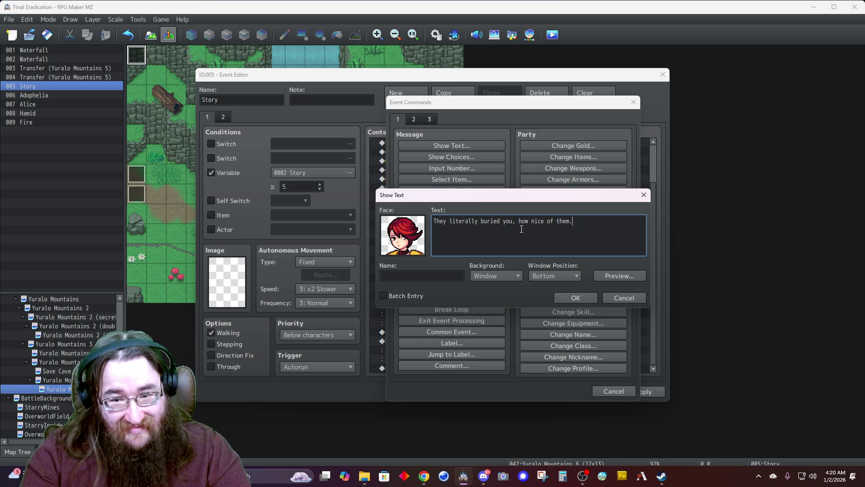
Step: Name the speaker Alice, set Dim background and Top position, then add it
key(Tab)
text(Alice)
click(496, 274)
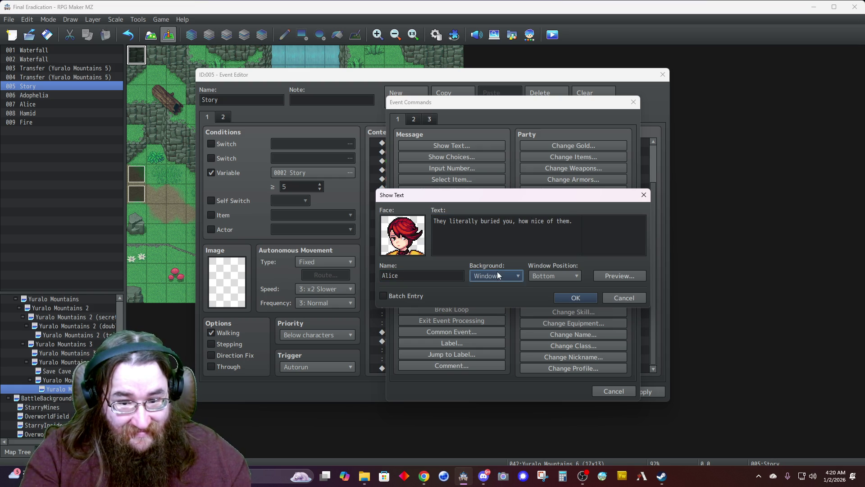
click(486, 297)
click(539, 276)
click(537, 287)
click(572, 297)
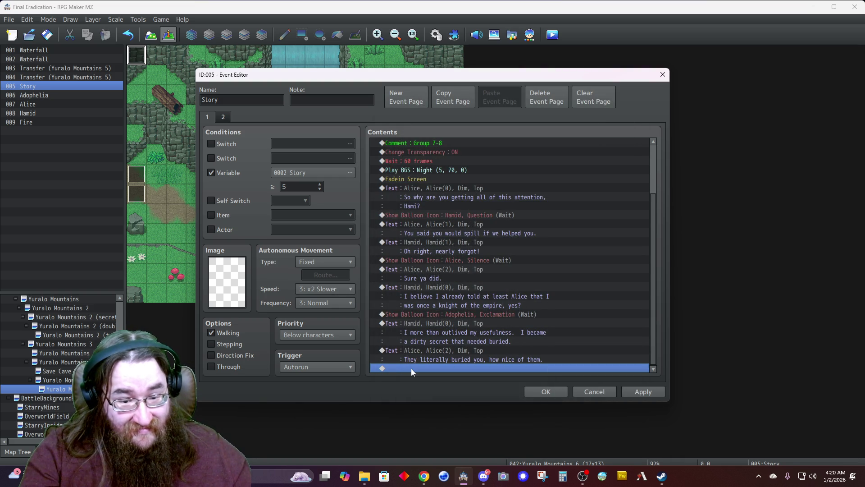
double_click(411, 369)
click(436, 147)
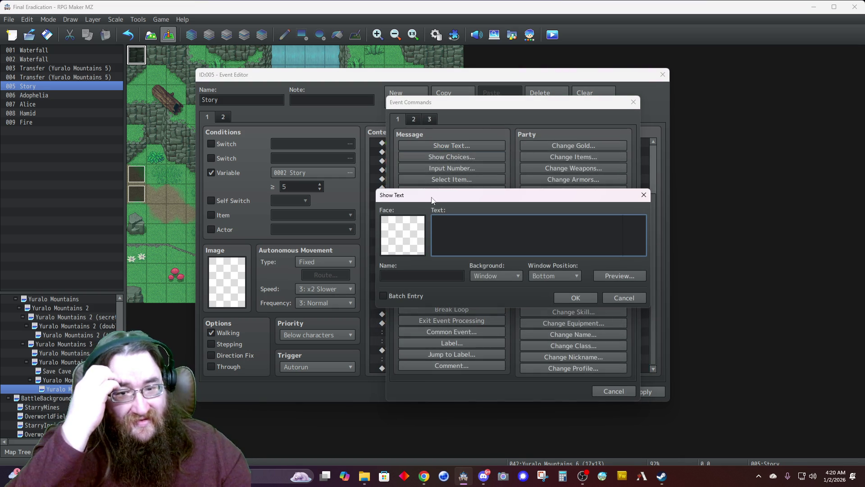
Step: Give the new message Hamid's second face portrait
double_click(404, 221)
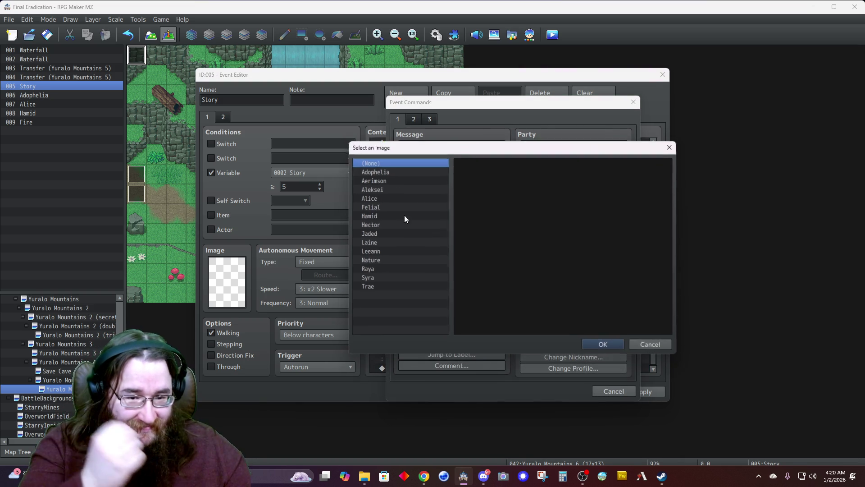
click(377, 216)
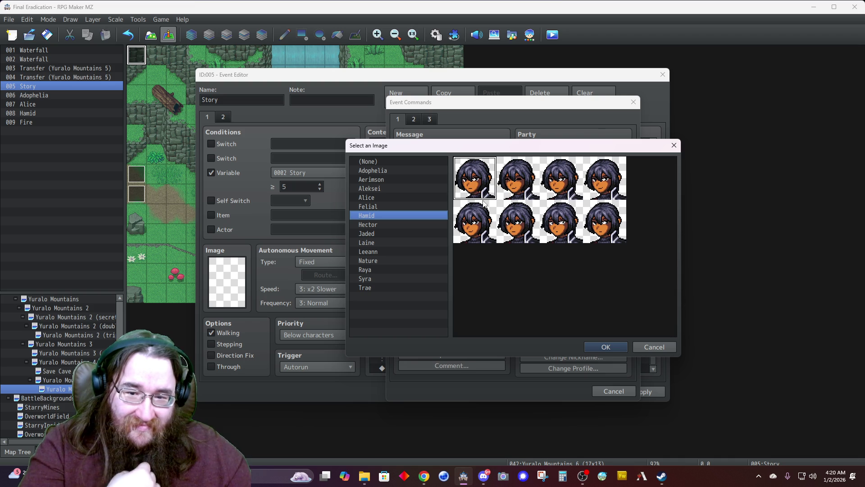
double_click(503, 189)
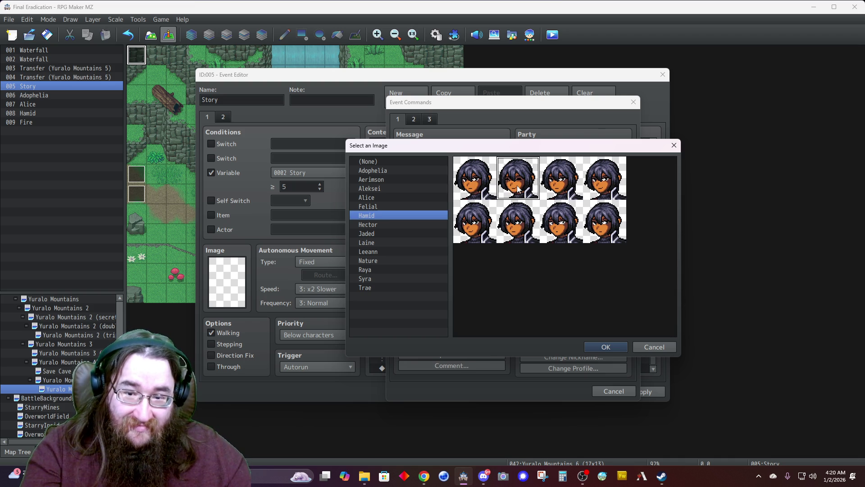
text(The)
Step: Write the three-line message 'All I knew was my friend asked I accompany him / to Starry. We were to dine in the estate to / the east.'
key(BackSpace)
key(BackSpace)
key(BackSpace)
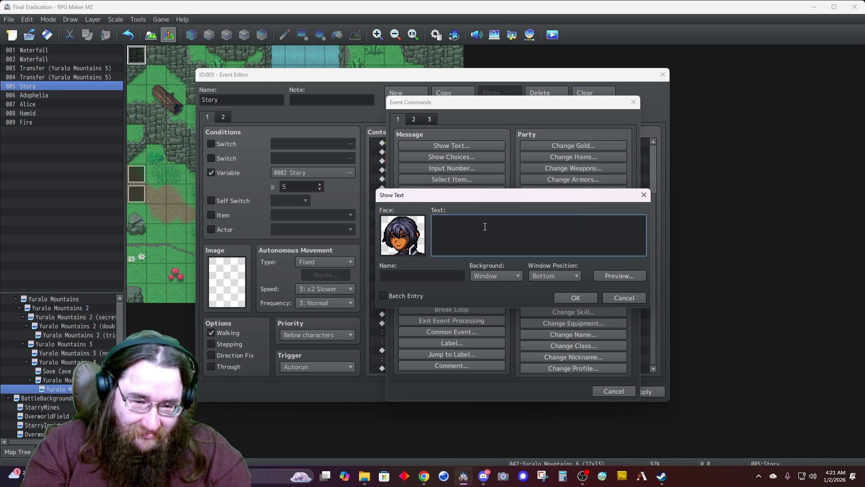
text(I do)
key(BackSpace)
key(BackSpace)
key(BackSpace)
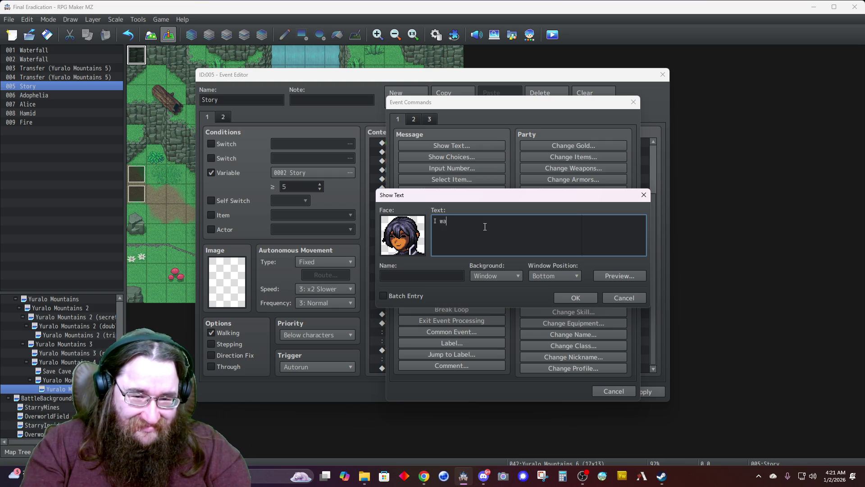
text(All I)
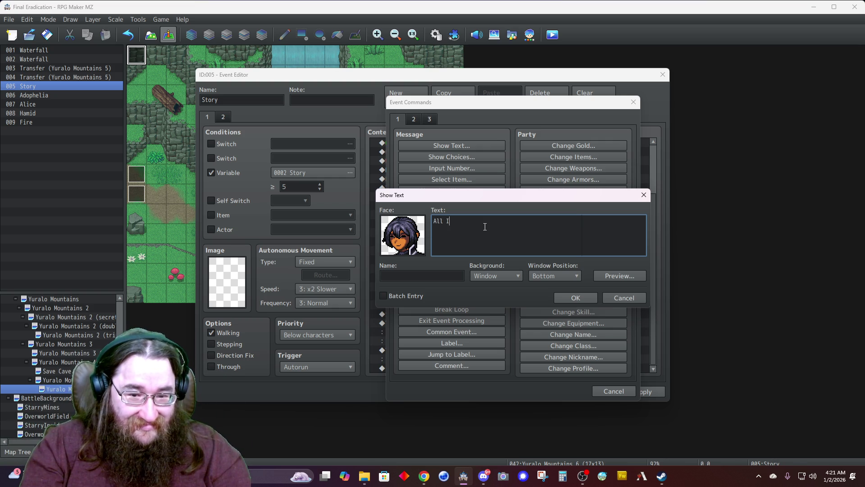
text( knew was )
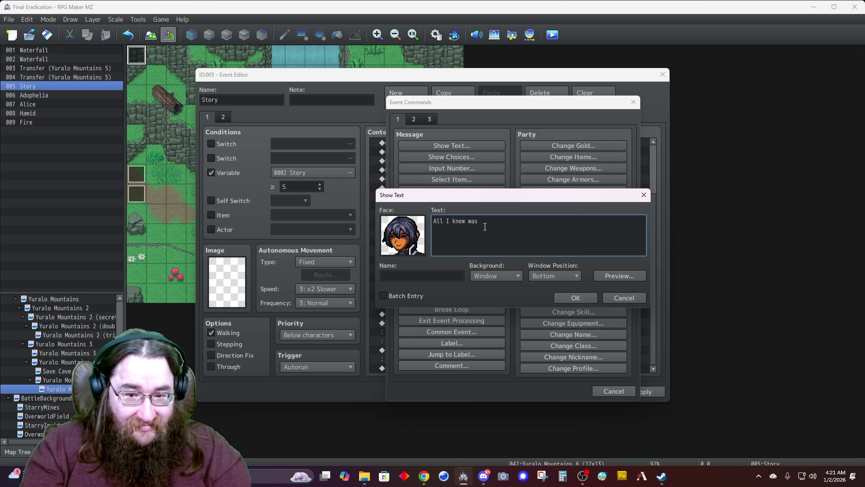
text(my friend)
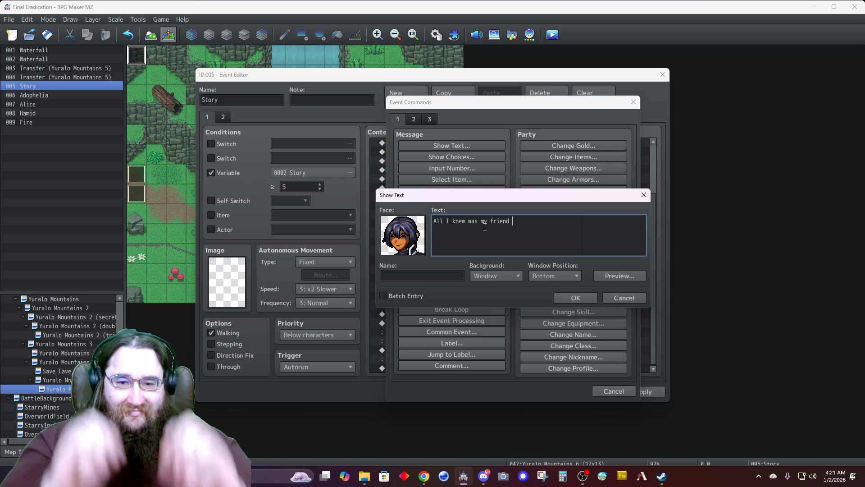
text(asked I a)
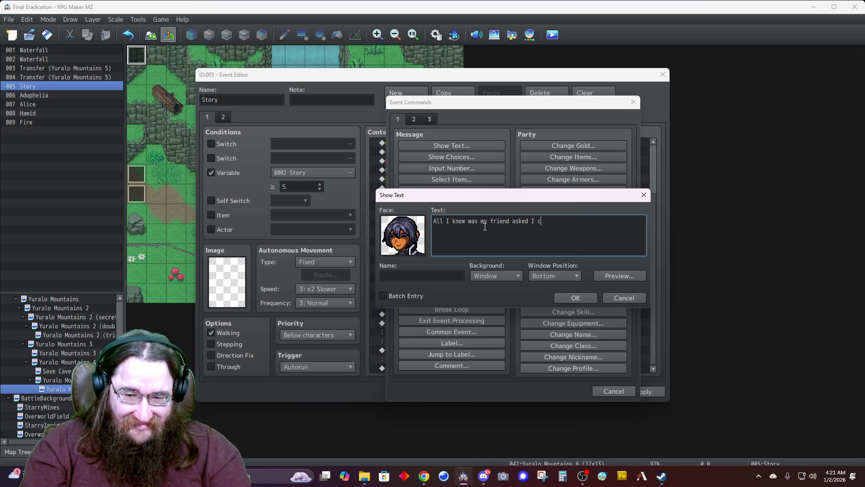
text(ccompany him)
key(Return)
text(to Starry)
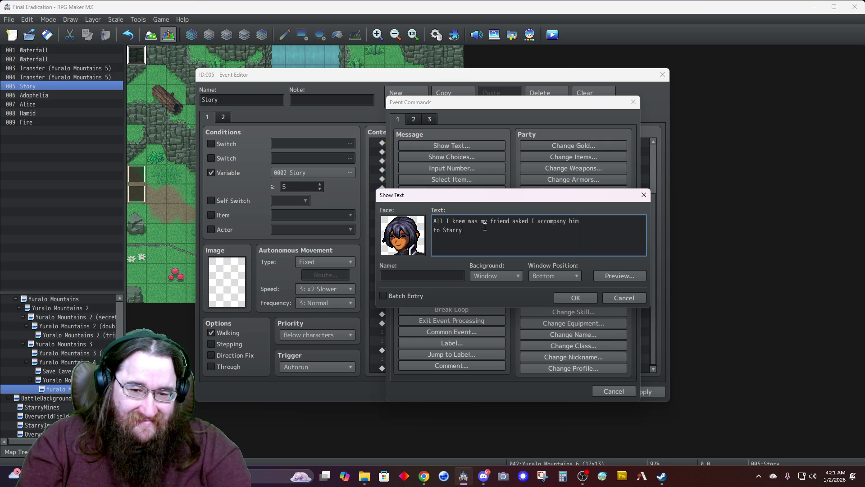
text(.  We w)
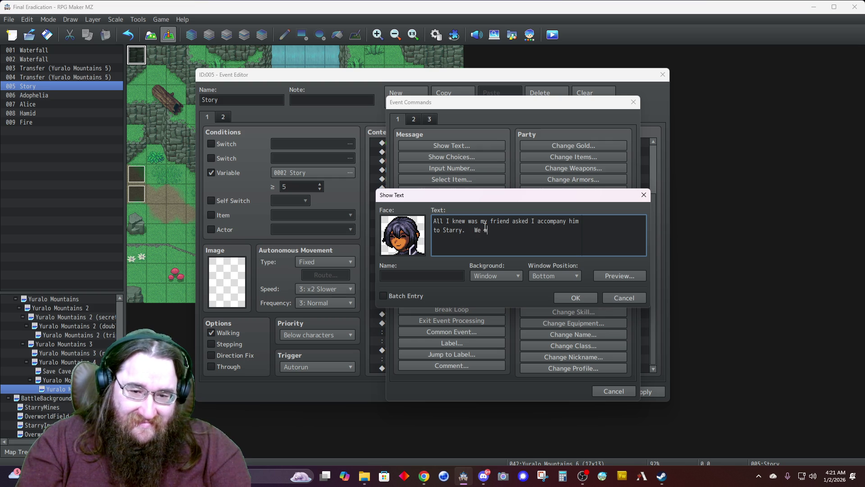
text(ere to dine)
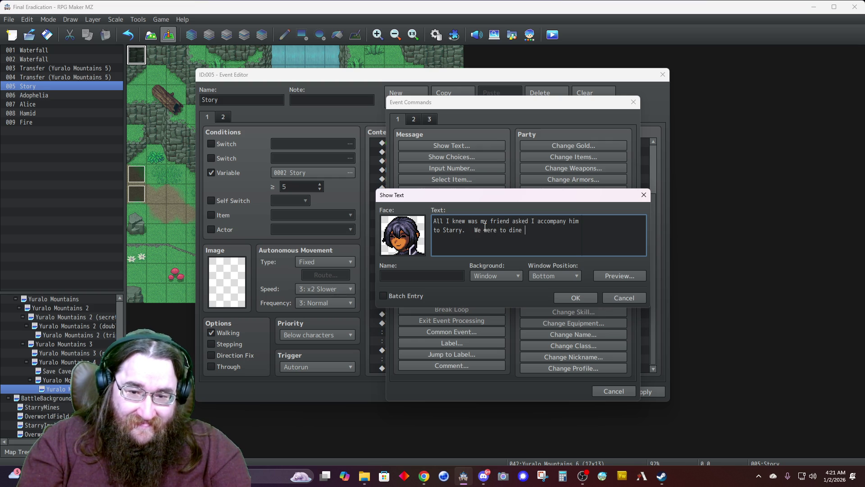
text( in the estate )
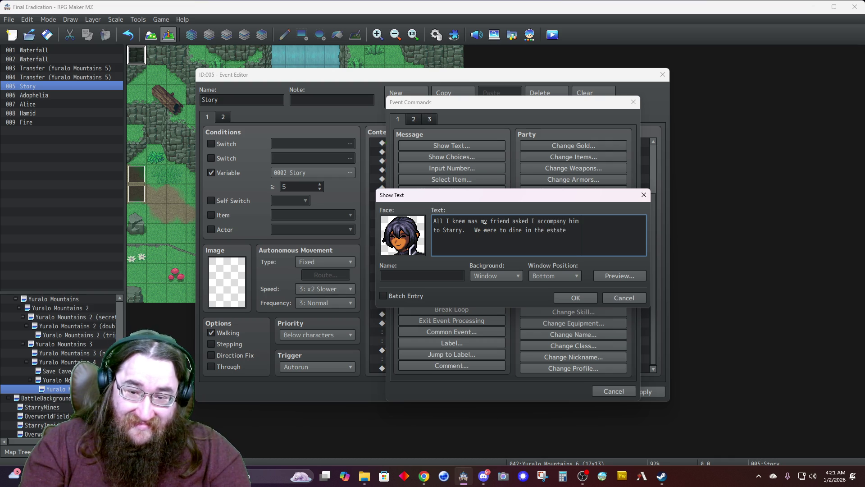
text(to)
key(Return)
text(the east.)
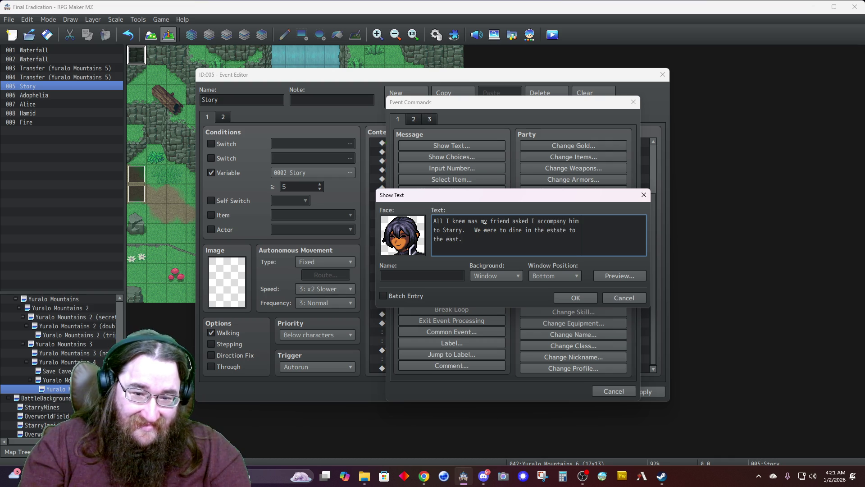
text(  Then)
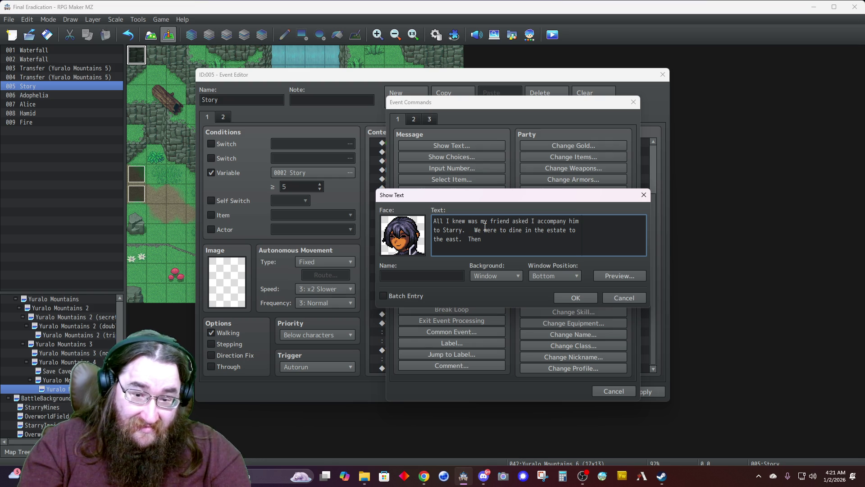
key(BackSpace)
key(BackSpace)
key(BackSpace)
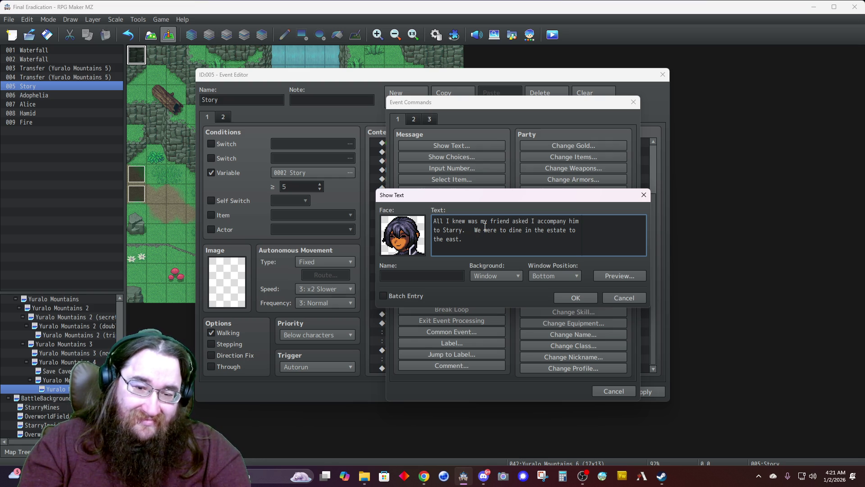
Step: Name the speaker Hamid, set Dim background and Top position, and add the message to the event
key(Tab)
text(Hamid)
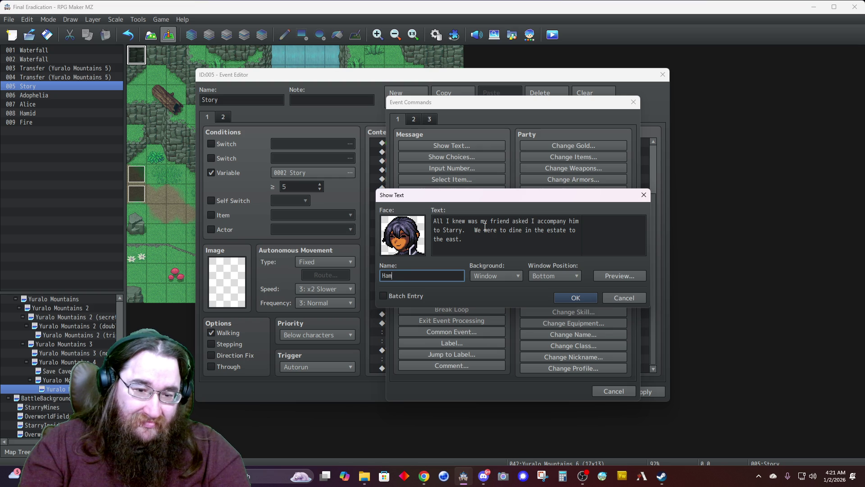
click(496, 275)
click(491, 297)
click(545, 275)
click(539, 287)
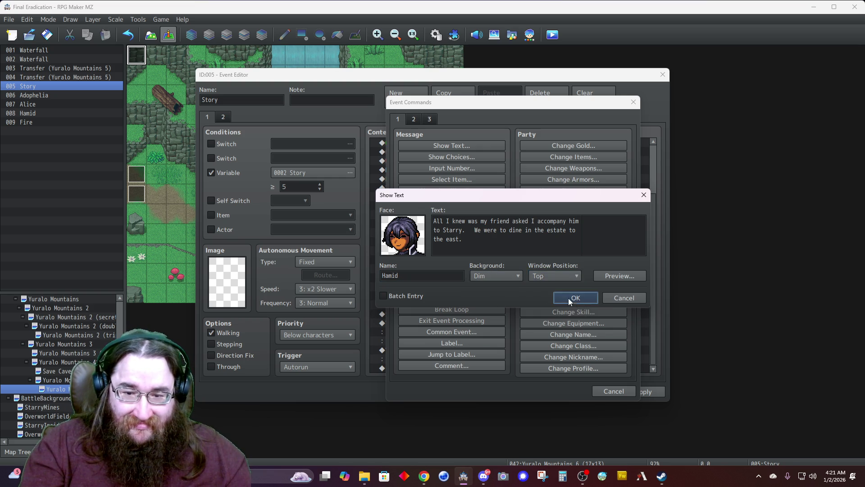
click(572, 298)
double_click(419, 367)
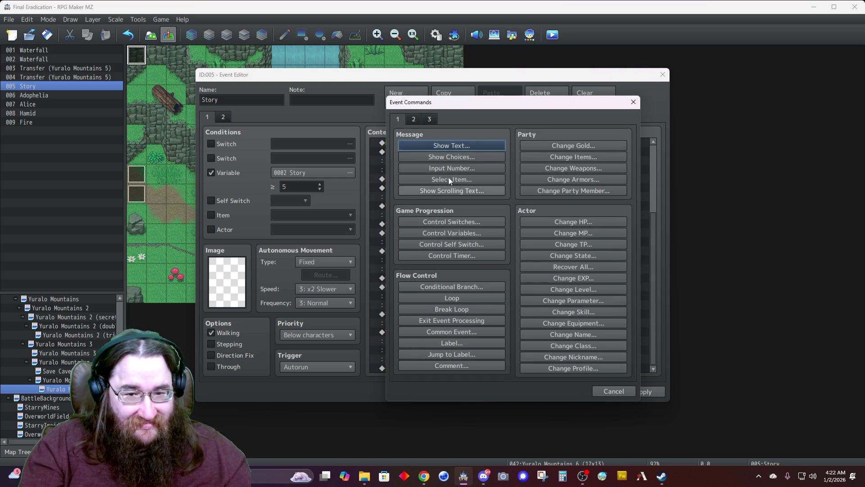
Step: Add a Show Text with Adophelia's first face, the line 'Our elder... he knew?' and name Adophelia
click(446, 143)
double_click(411, 247)
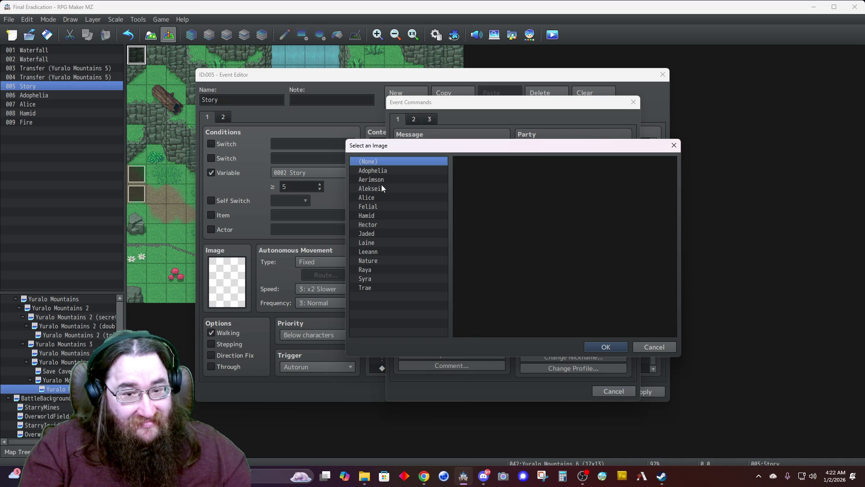
click(377, 171)
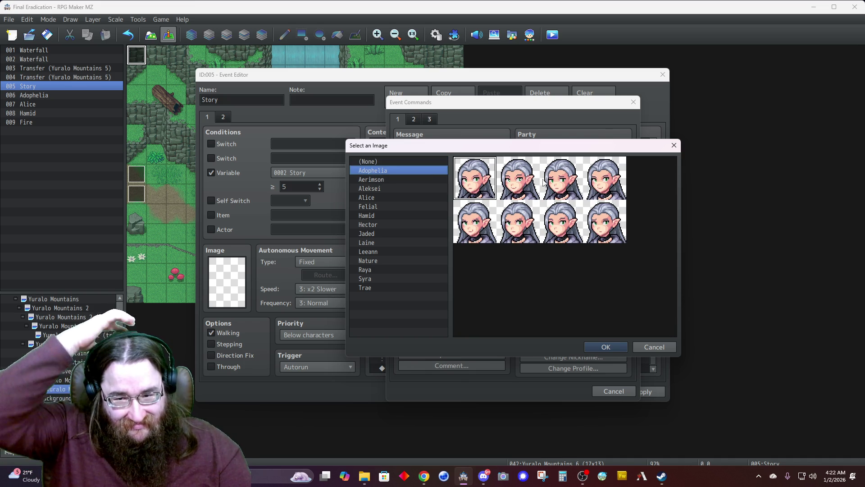
double_click(471, 185)
click(481, 248)
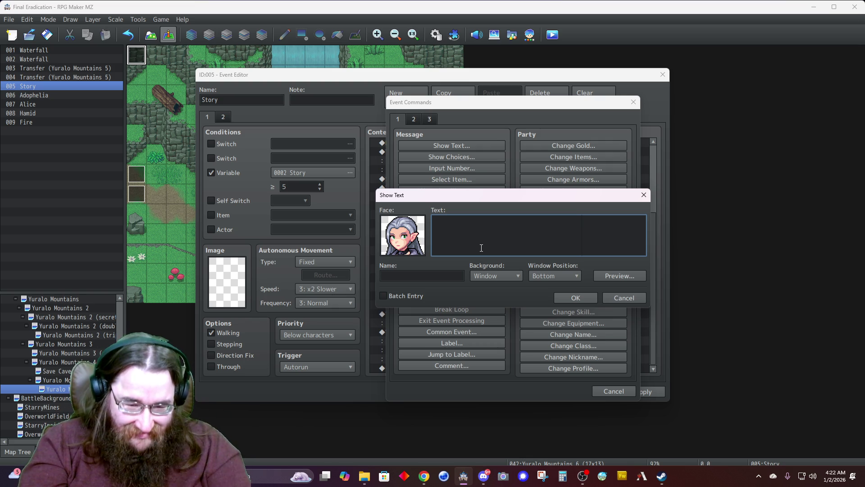
text(Our elder..)
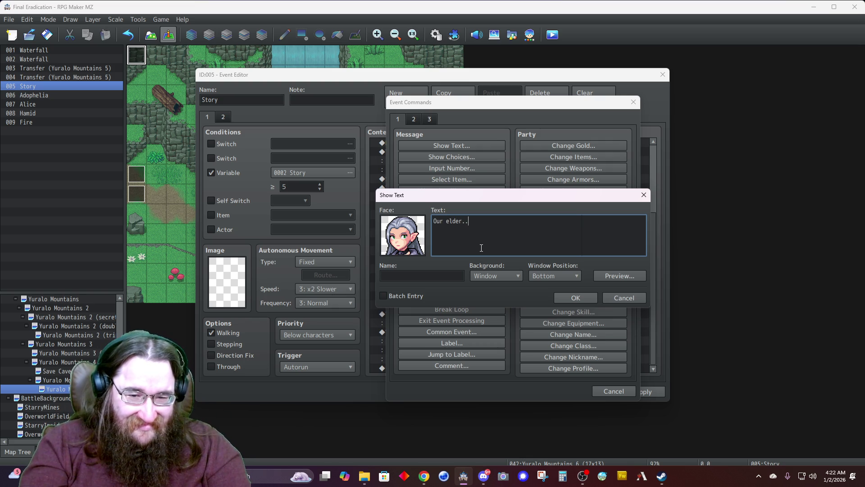
text(.  he knew?)
key(Tab)
text(Adophelia)
Step: Set Adophelia's message to Dim background at Top, confirm it, and close the Story event
click(488, 275)
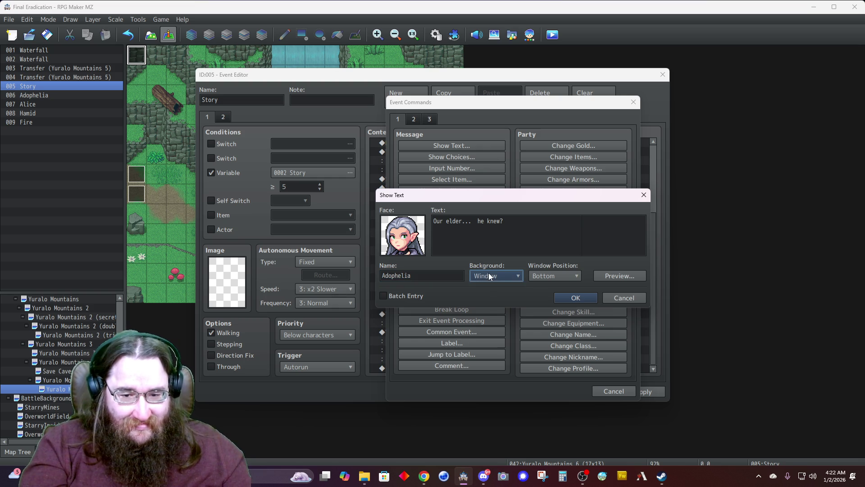
click(493, 294)
click(539, 275)
click(541, 286)
click(562, 297)
click(563, 391)
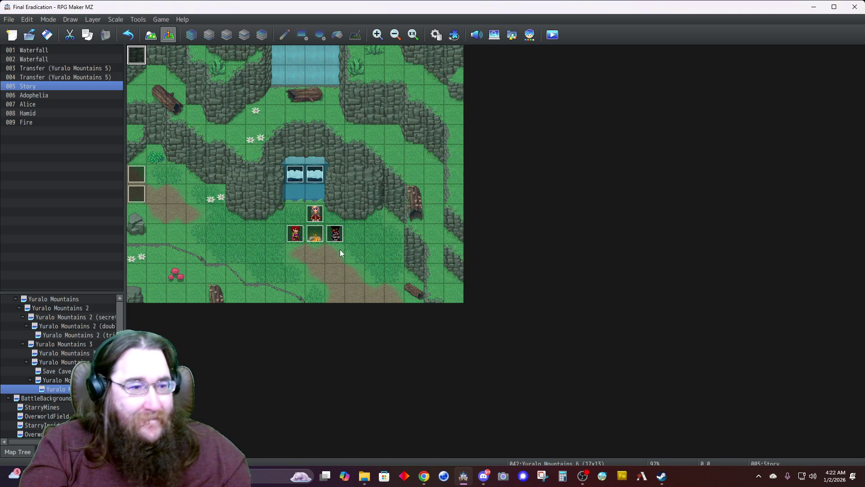
click(47, 34)
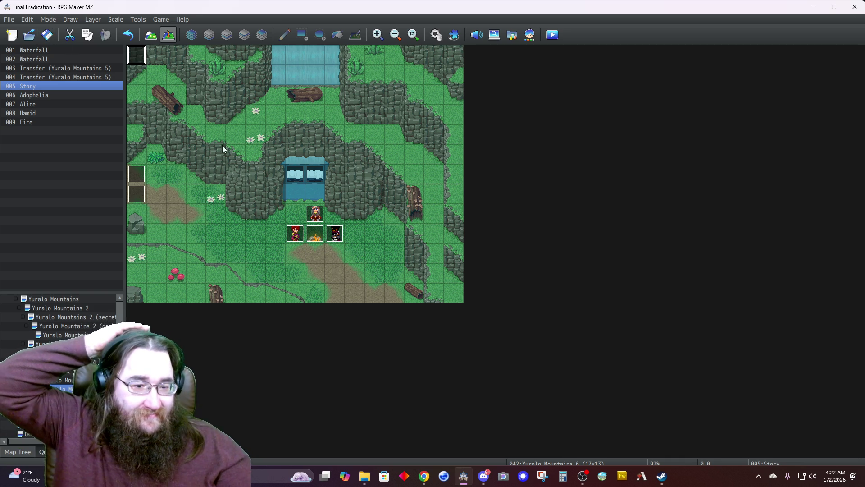
Step: Reopen the Story event and add a Show Text at its end with Hamid's bottom-right face
double_click(139, 60)
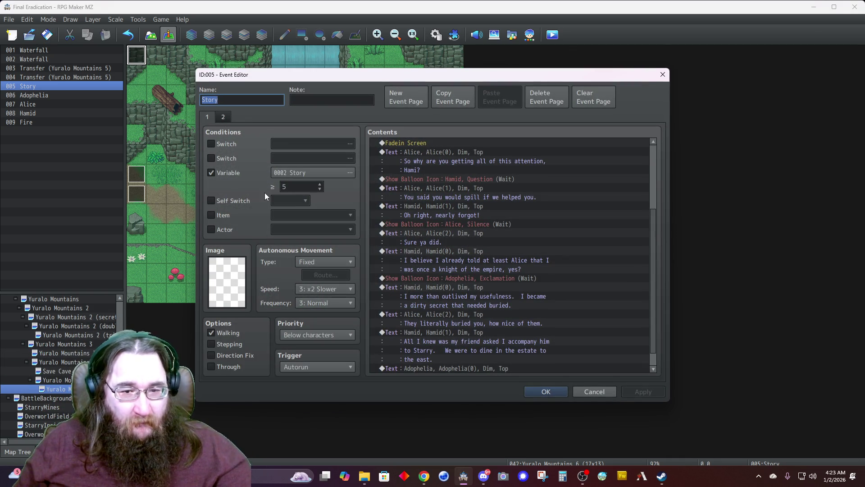
scroll(438, 239, down, 1)
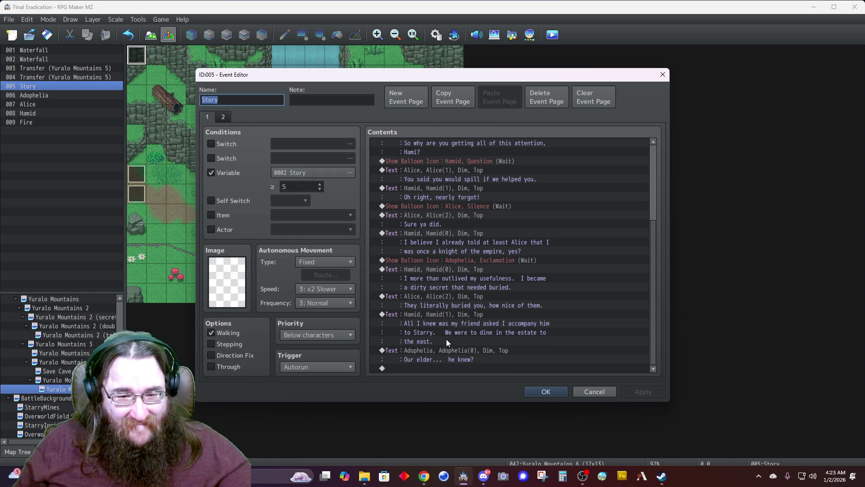
double_click(428, 368)
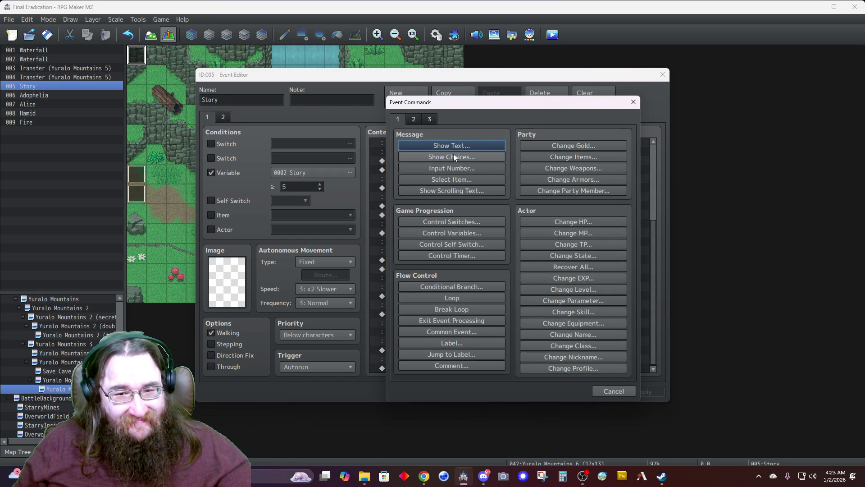
click(442, 146)
double_click(406, 239)
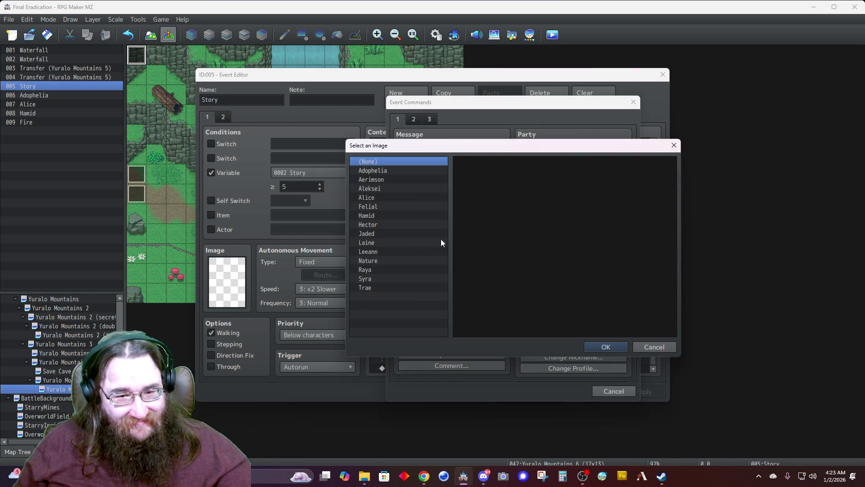
click(370, 216)
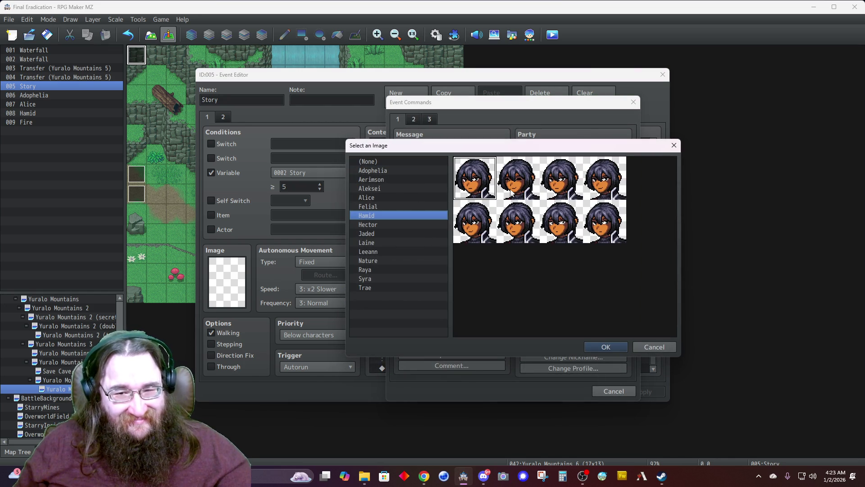
double_click(604, 229)
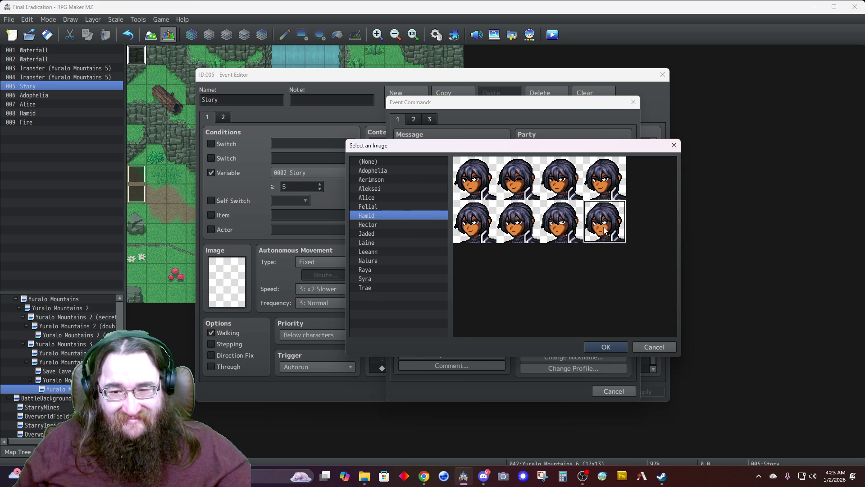
Step: Discard a draft about Starry and the empire, then begin the line 'Perhaps not at first, but'
click(514, 253)
text(I a)
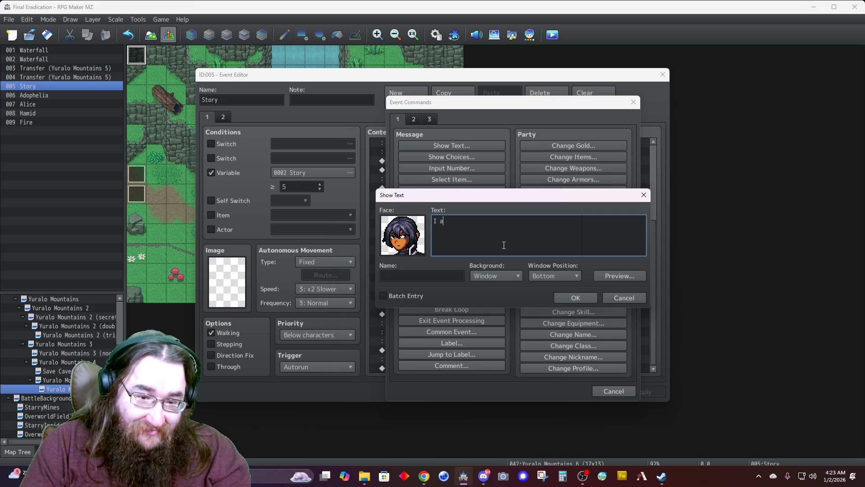
text(ssume so)
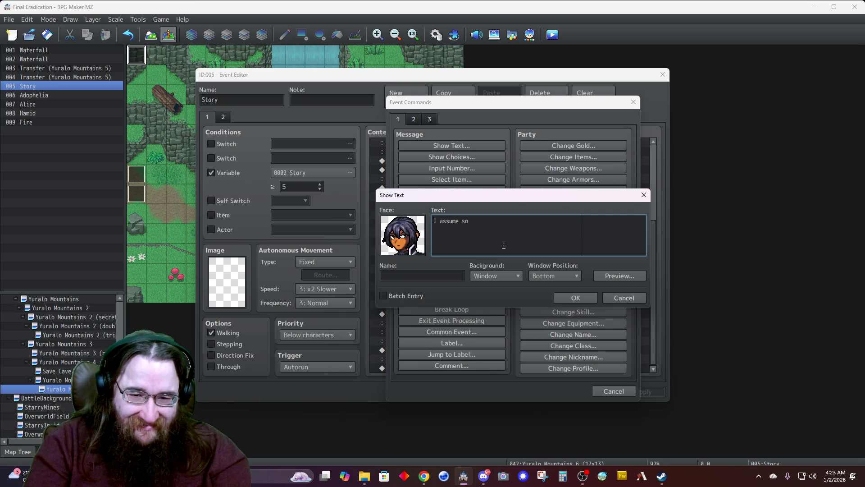
text(.  Starry )
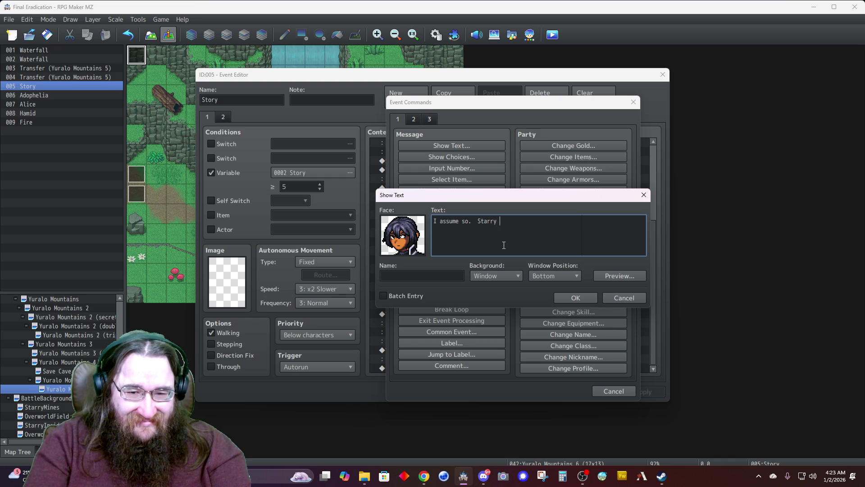
text(has )
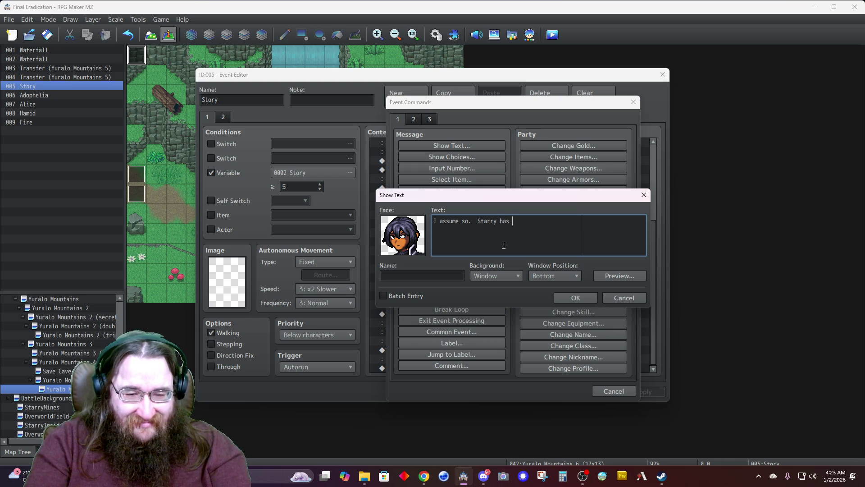
text(bser)
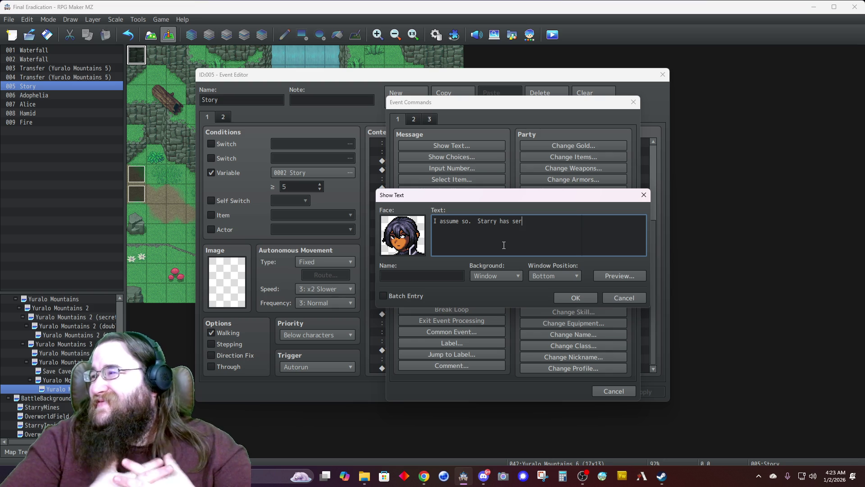
text(ved under the empire)
key(BackSpace)
key(BackSpace)
key(BackSpace)
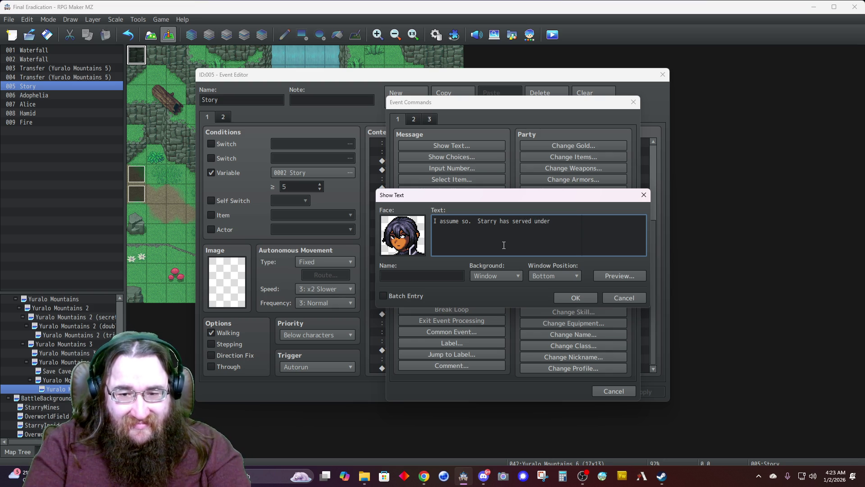
key(BackSpace)
key(BackSpace)
key(BackSpace)
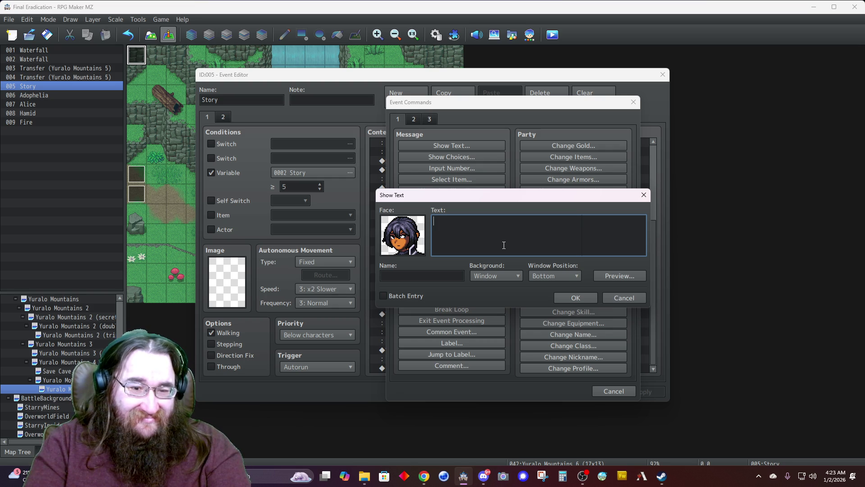
text(Yes)
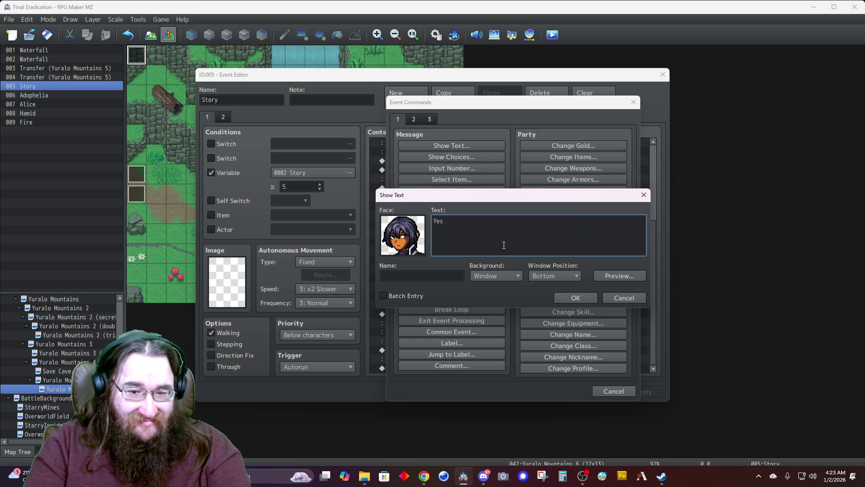
key(BackSpace)
key(BackSpace)
key(BackSpace)
text(Perhaps not at first, but)
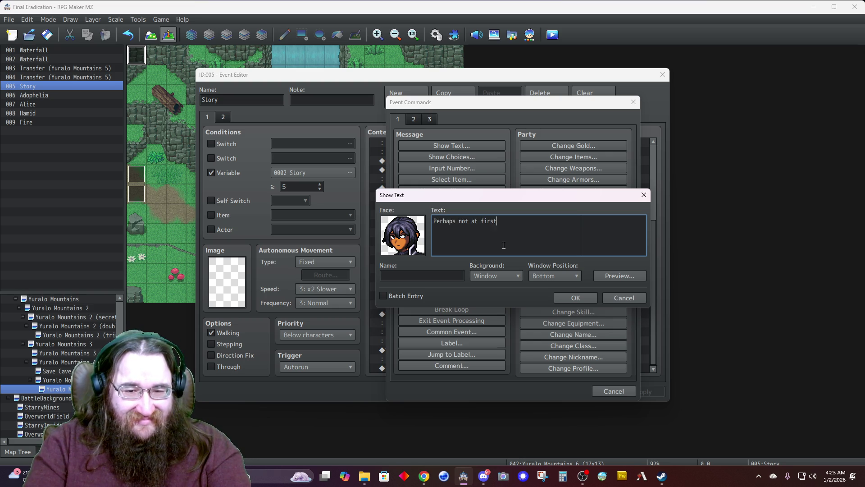
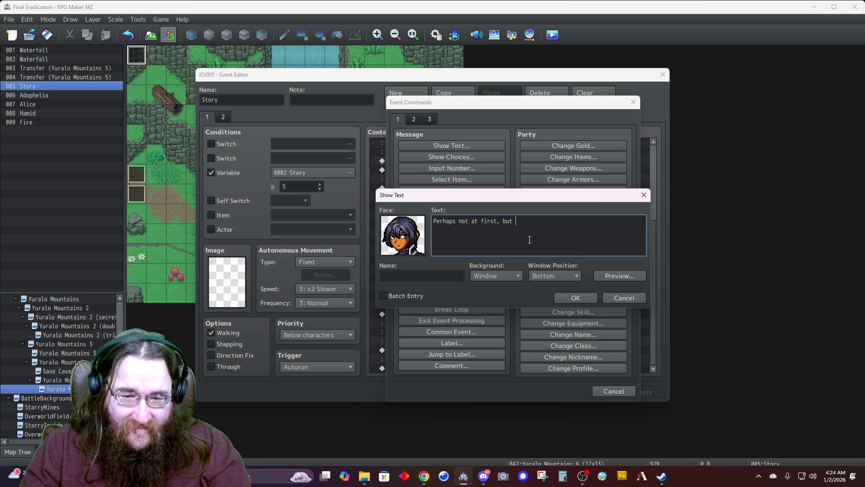
Step: Replace the message text with "I'm sorry, but yes." and enter Hamid as the speaker name
key(ctrl+a)
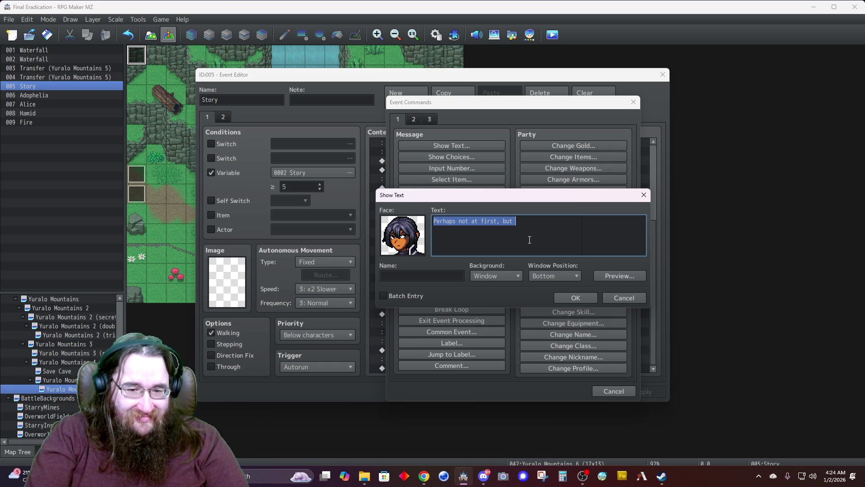
text(Y)
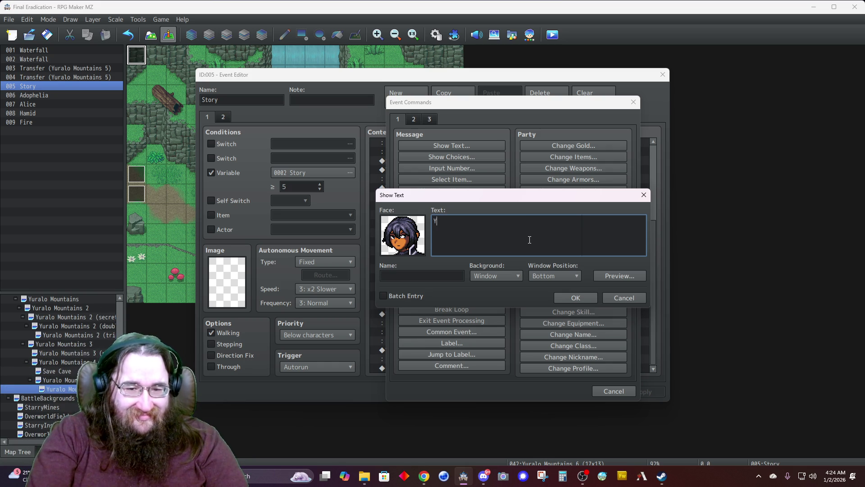
key(BackSpace)
text(I)
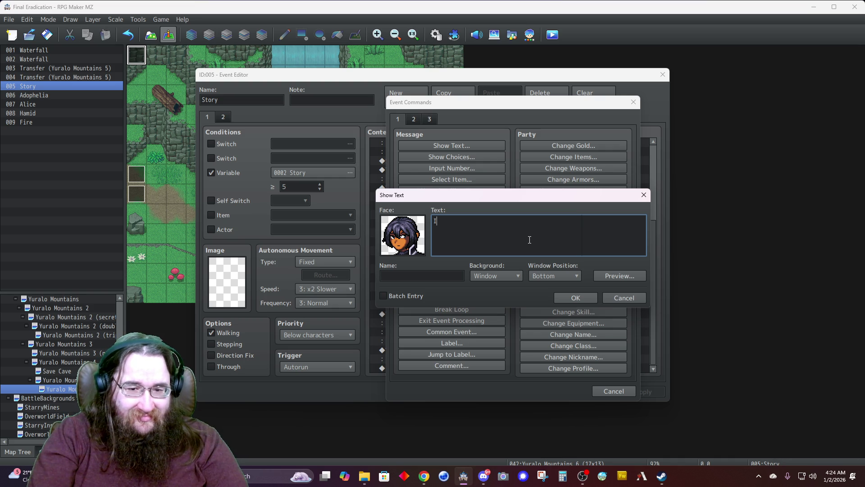
text('m sorry, but yes.)
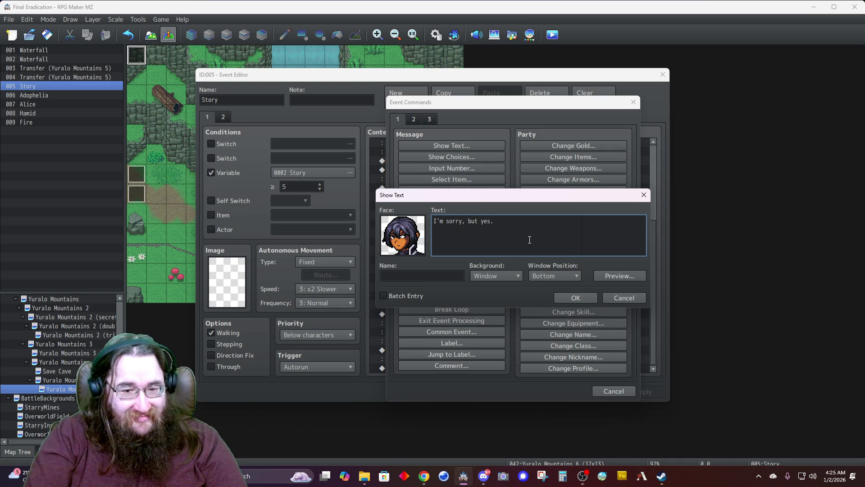
key(Tab)
text(Hamid)
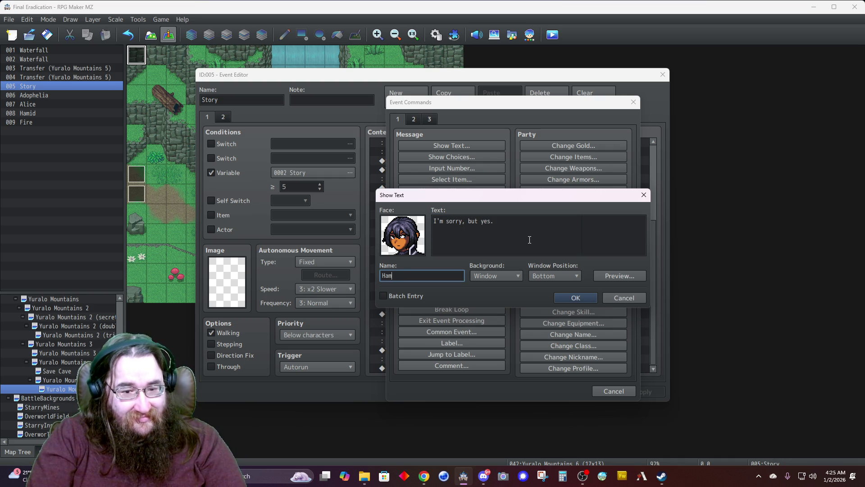
Step: Give the message Hamid's face, a Dim background and Top position, and confirm it
click(394, 238)
double_click(394, 238)
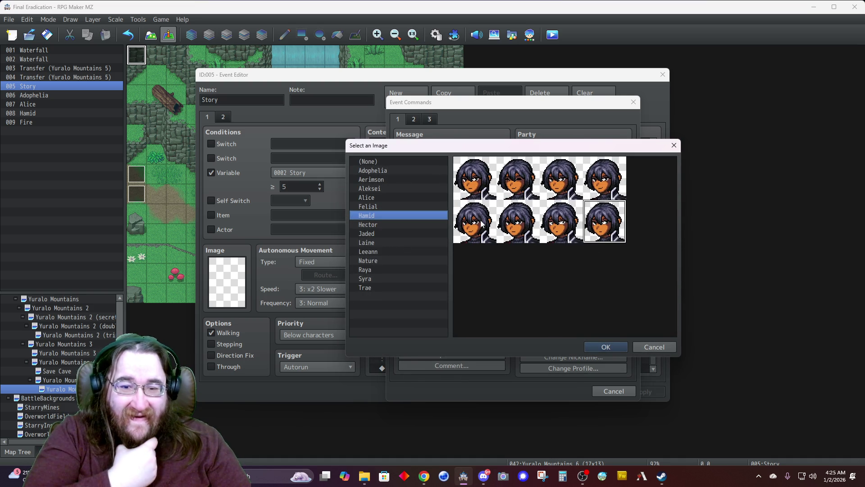
double_click(605, 222)
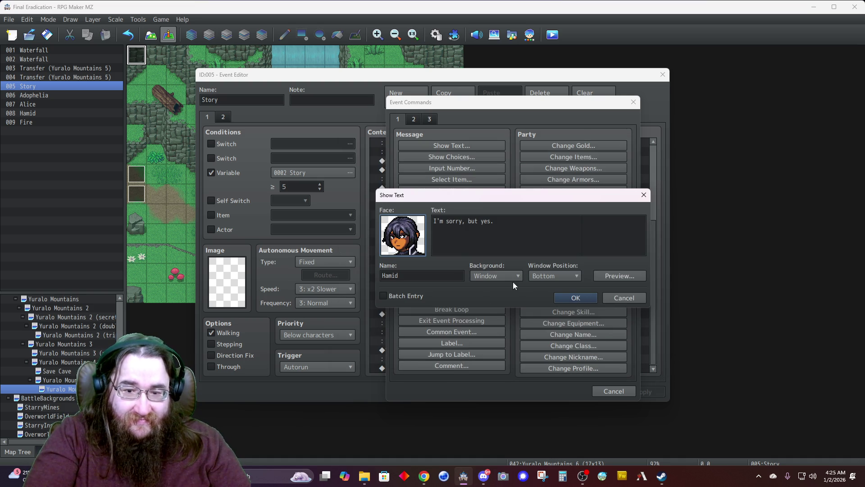
click(496, 274)
click(520, 297)
click(543, 277)
click(545, 286)
click(563, 297)
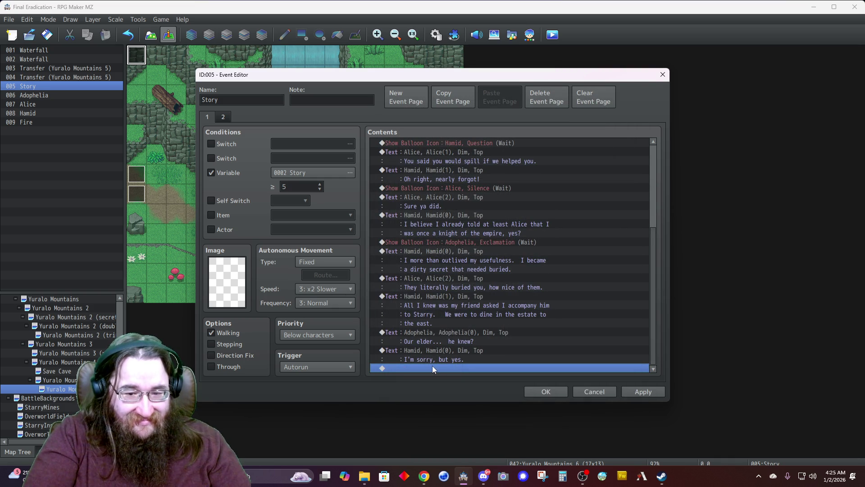
Step: Add a new Show Text message with Alice's third face and the text "That turd."
double_click(432, 368)
click(429, 146)
double_click(406, 229)
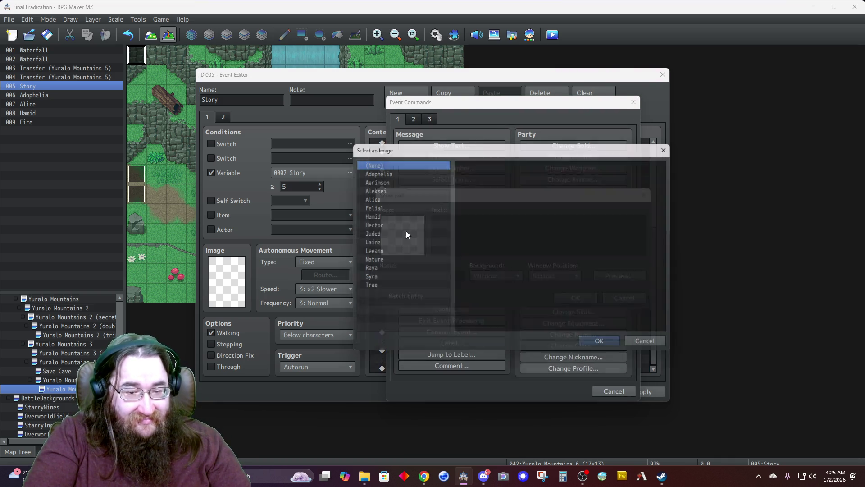
click(399, 198)
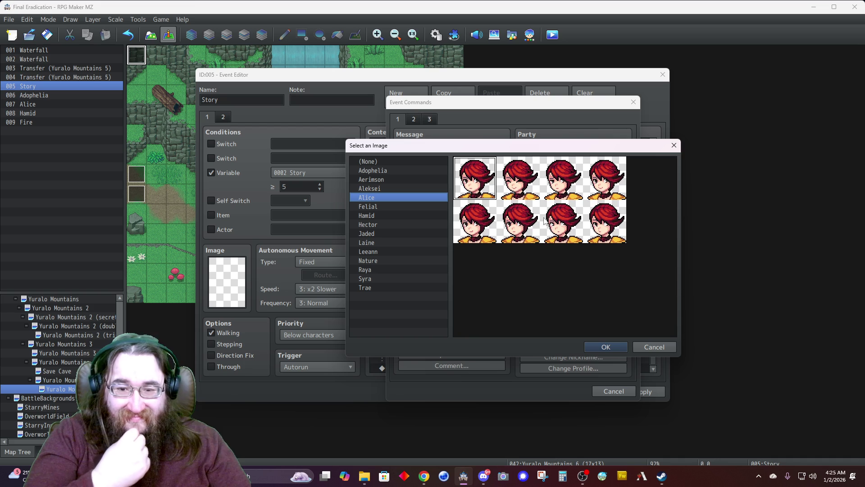
double_click(563, 187)
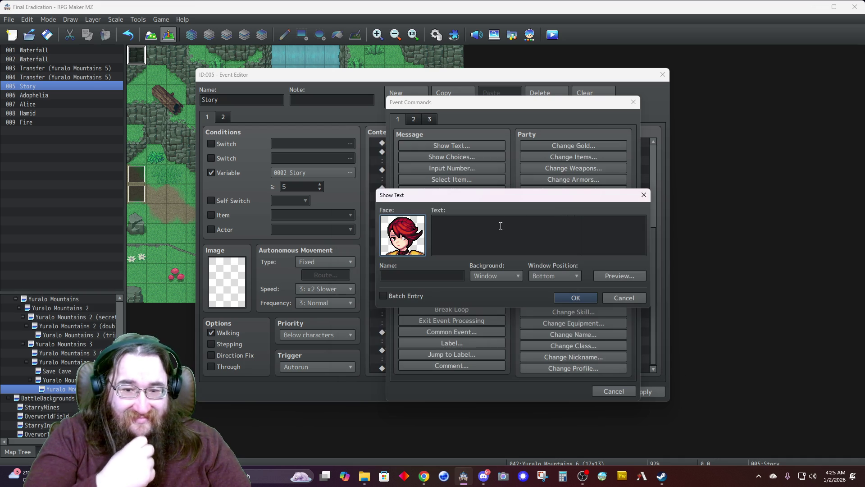
click(503, 221)
text(That turd.)
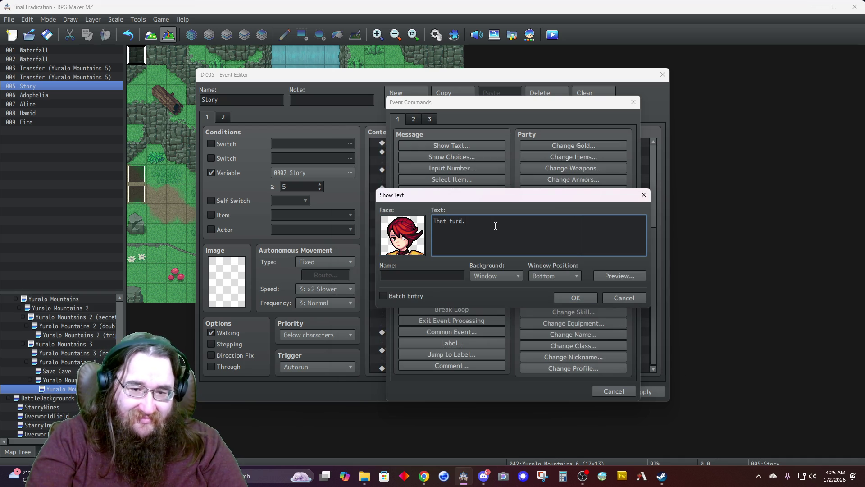
Step: Name the speaker Alice, set a Dim background at Top, and confirm the message
key(Tab)
text(Alice)
key(Tab)
key(Down)
key(Tab)
key(Up)
key(Up)
click(573, 298)
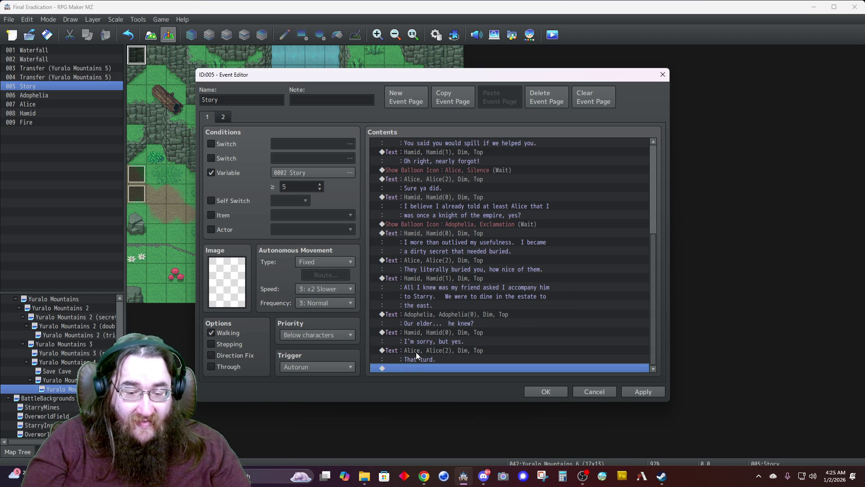
double_click(416, 369)
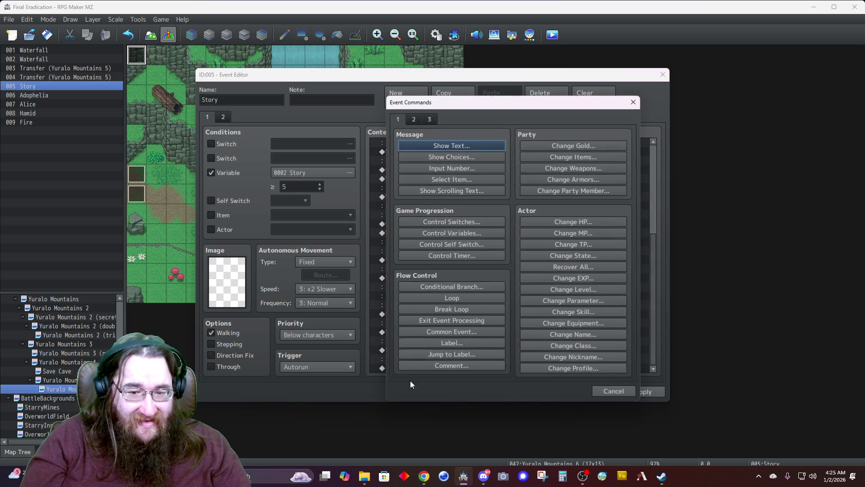
Step: Start a Hamid message with his first face, drafting "The empire does things to" then erasing it
click(444, 151)
double_click(402, 242)
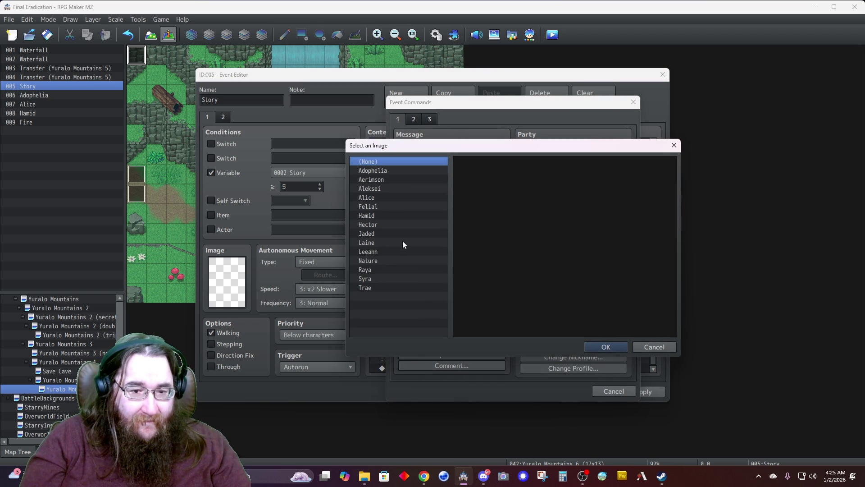
click(387, 217)
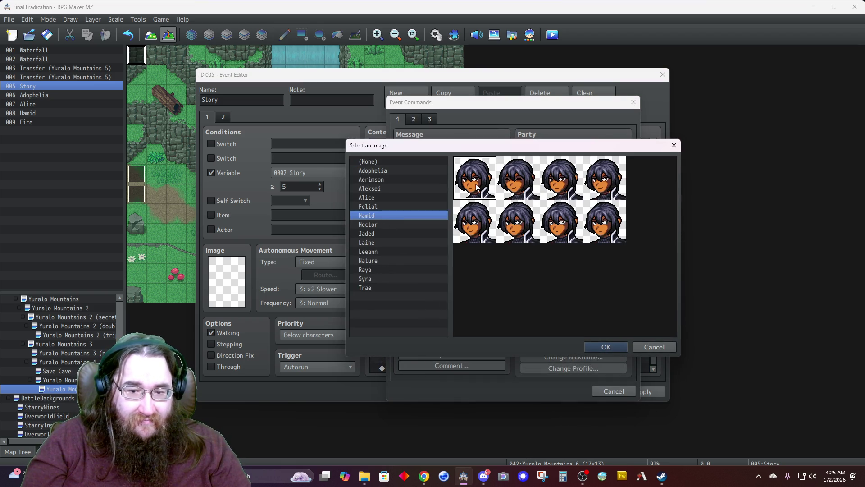
double_click(477, 186)
click(473, 234)
text(The )
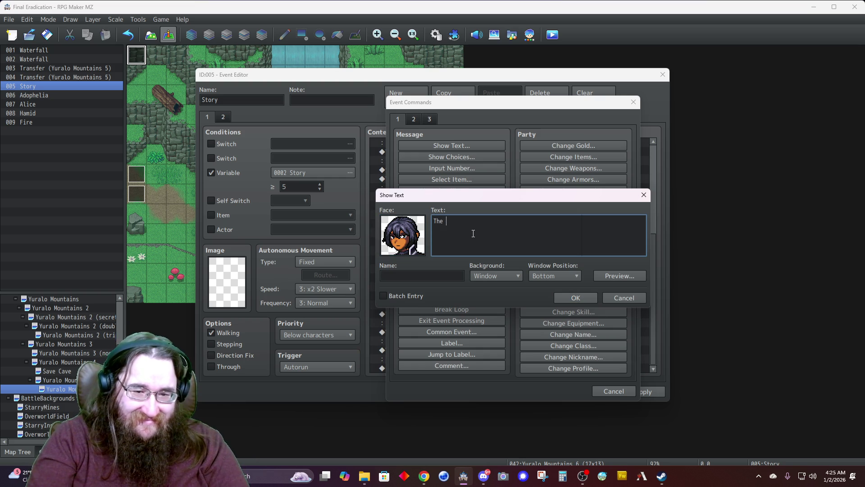
text(empire does things to)
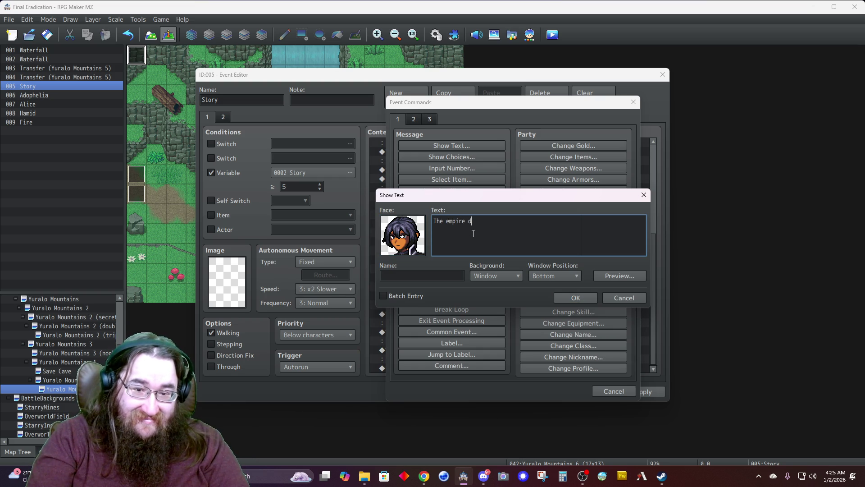
key(BackSpace)
key(BackSpace)
key(BackSpace)
key(BackSpace)
key(BackSpace)
key(BackSpace)
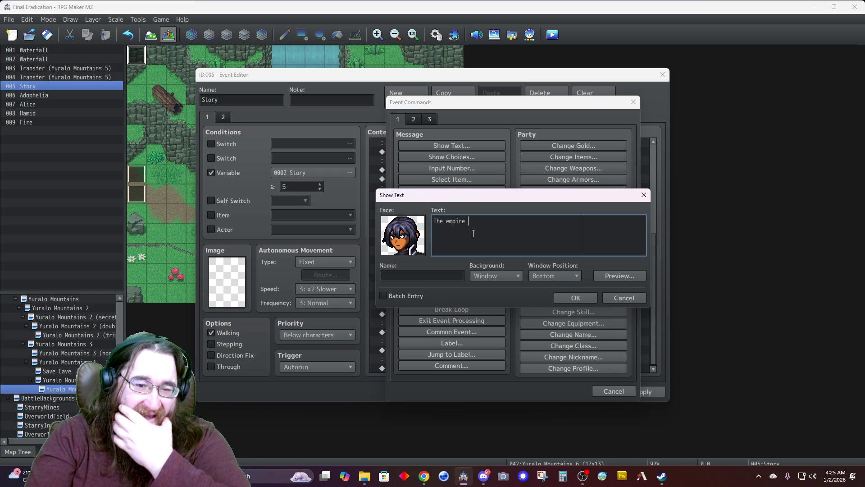
key(BackSpace)
key(BackSpace)
key(BackSpace)
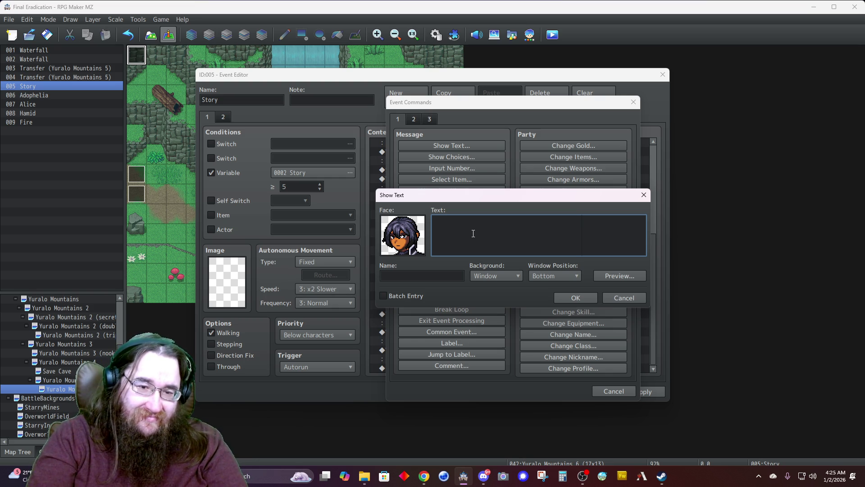
Step: Write Hamid's opening lines: loyal as one could get, Felial told him he was taking up residency in the eastern..
text(I was as loyas)
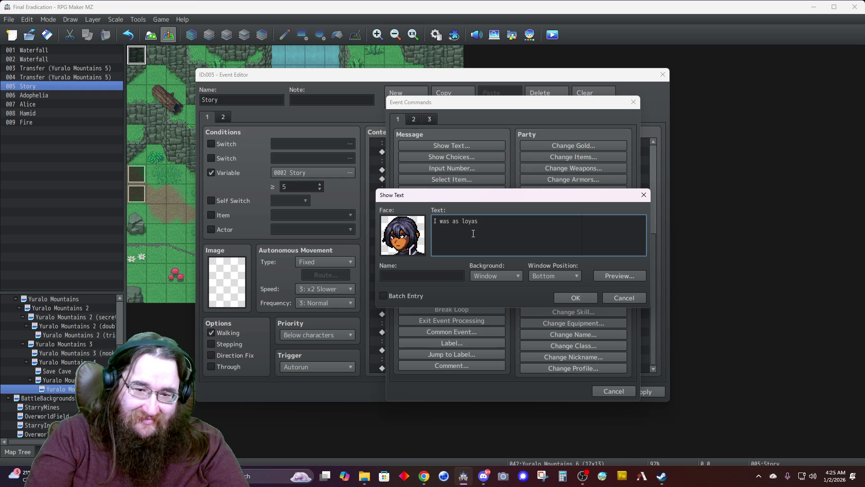
key(BackSpace)
key(BackSpace)
key(BackSpace)
text(yal as one )
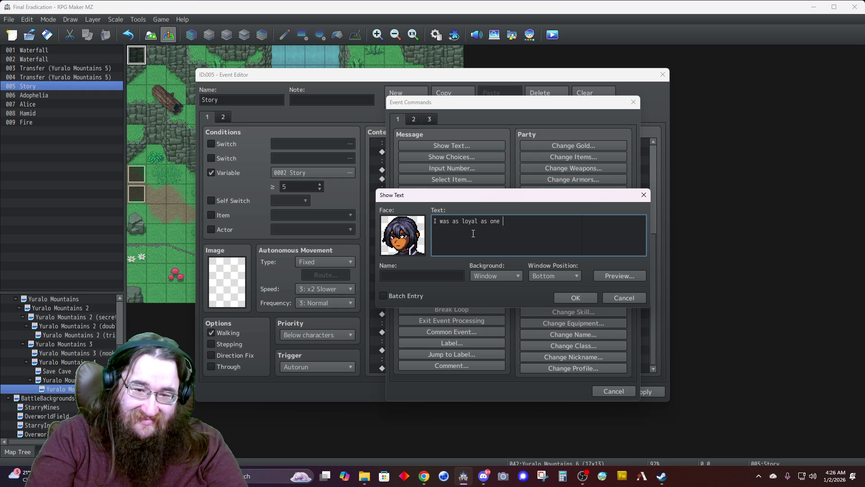
text(could get.)
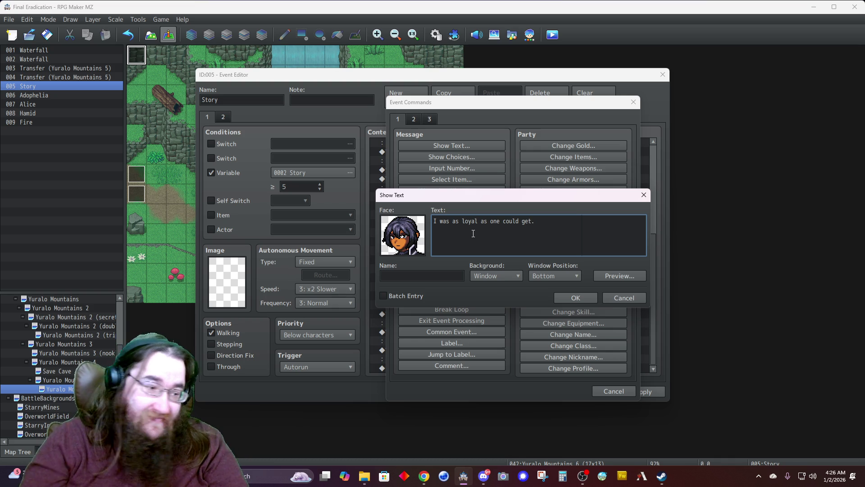
text(Felial, )
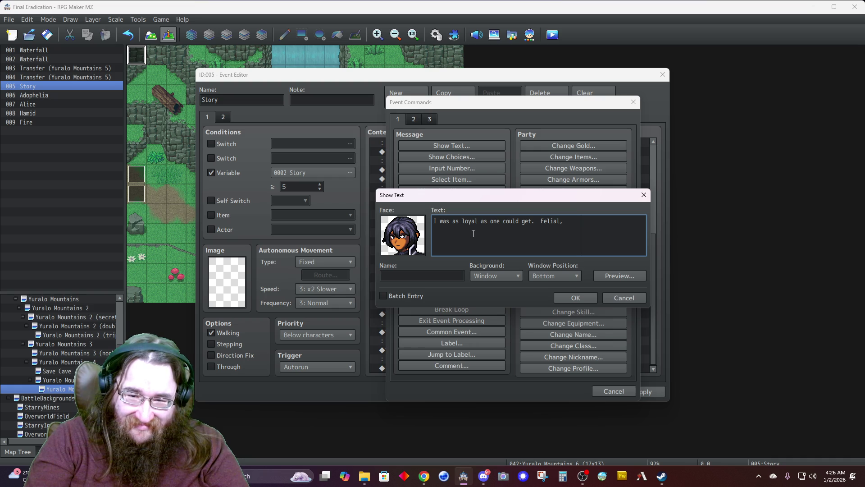
text(my)
key(BackSpace)
key(BackSpace)
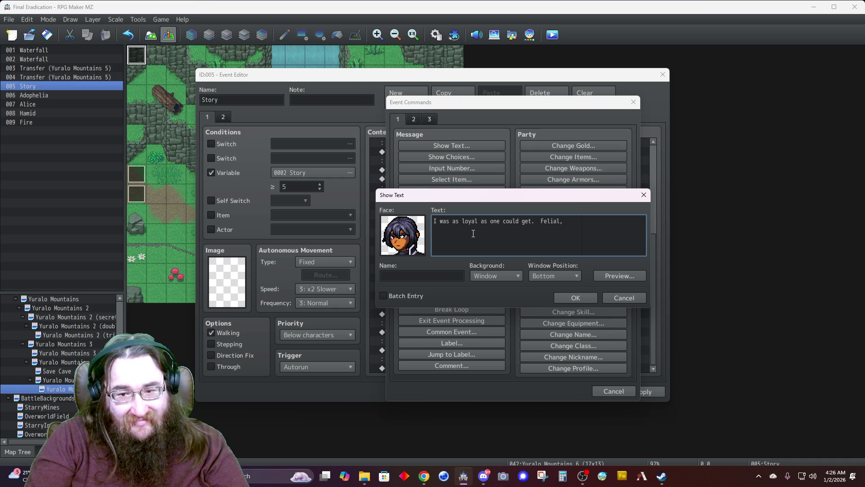
text( told)
key(Return)
text(m)
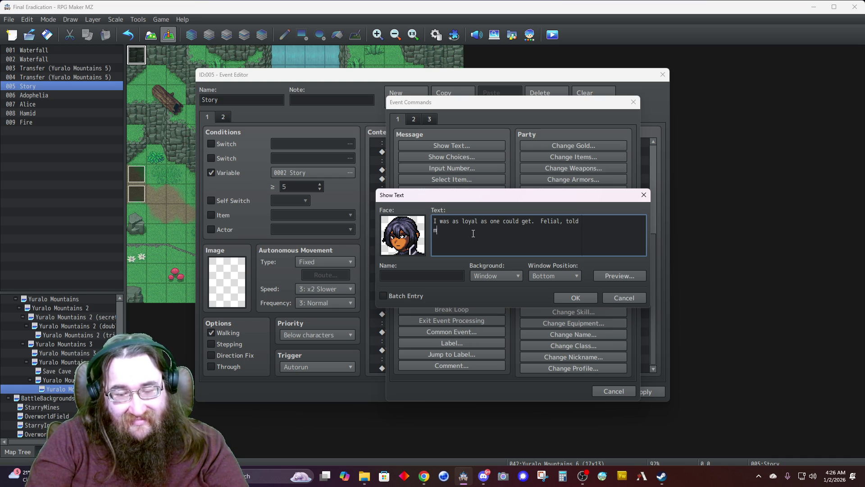
text(e he was taking )
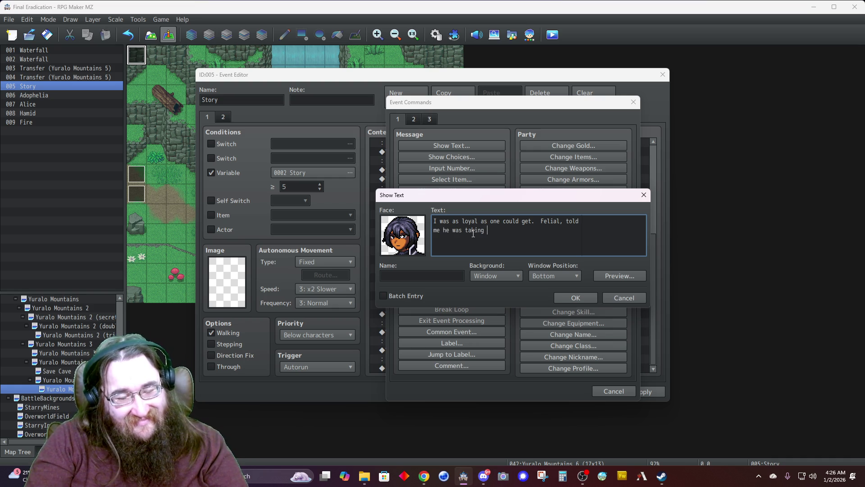
text(up reside)
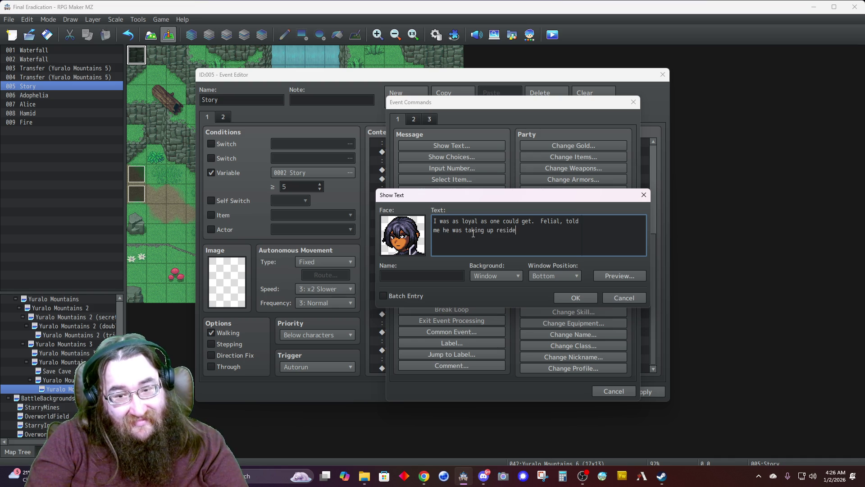
text(ncy in the eastern)
key(Return)
Step: Finish the text: Felial told him he had become a danger to the empire they both served
text(state)
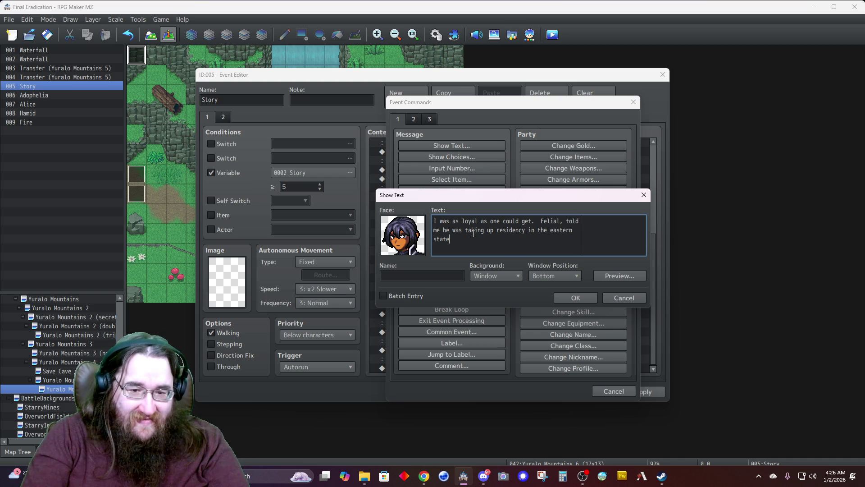
text(here)
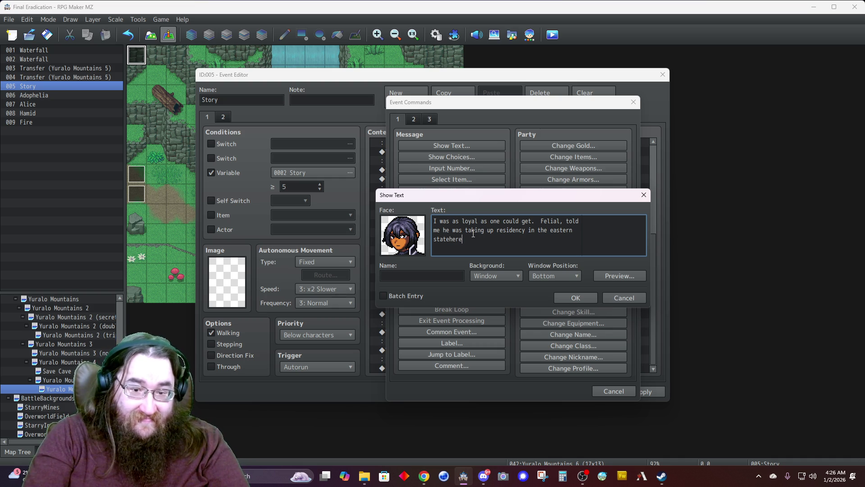
key(BackSpace)
key(BackSpace)
key(BackSpace)
text(state)
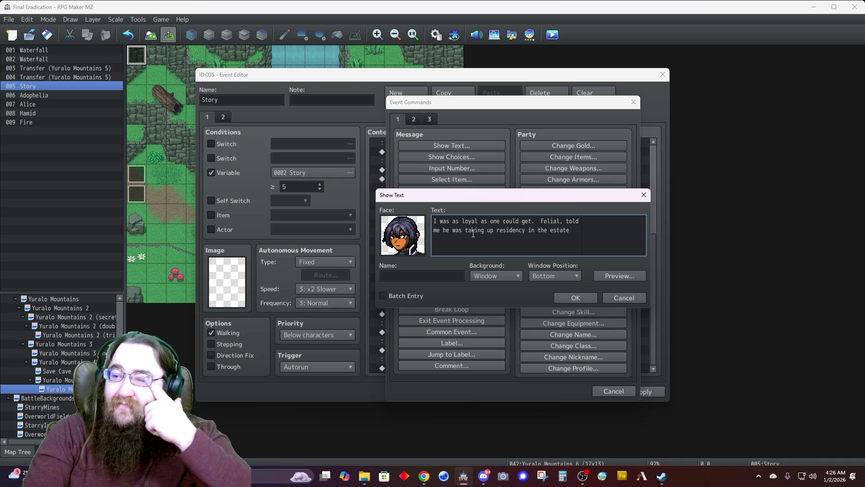
text( sn)
key(BackSpace)
key(BackSpace)
key(BackSpace)
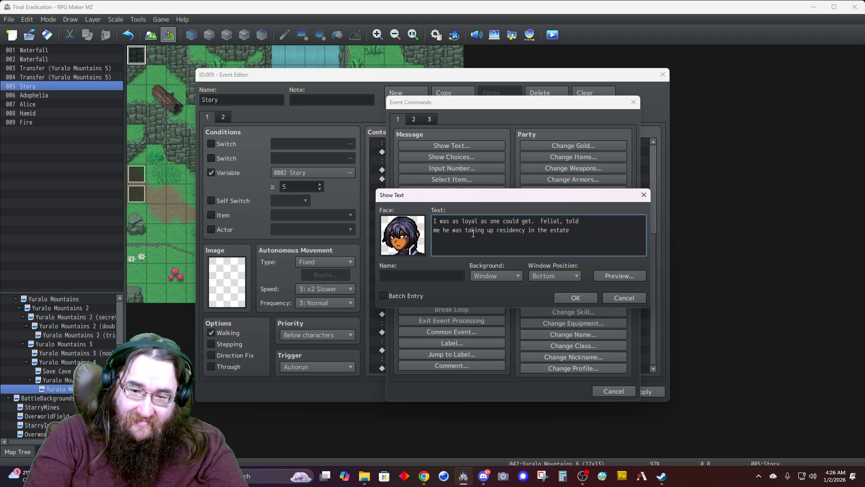
text( and)
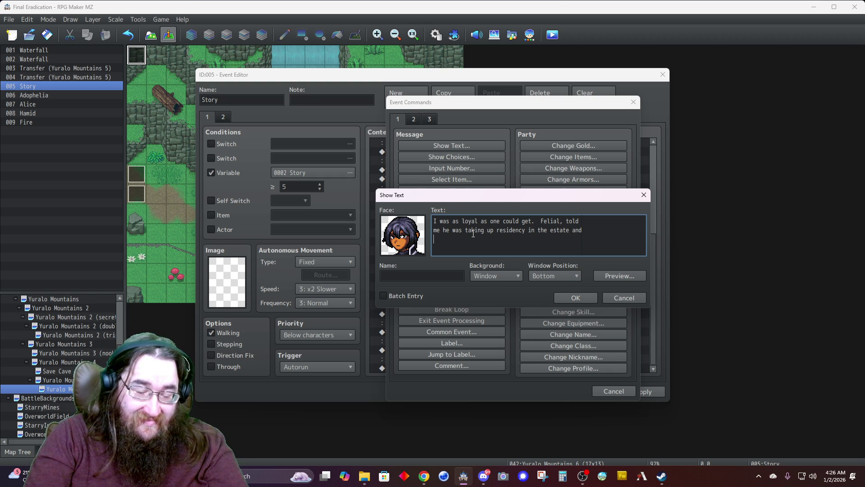
text(that)
key(BackSpace)
key(BackSpace)
key(BackSpace)
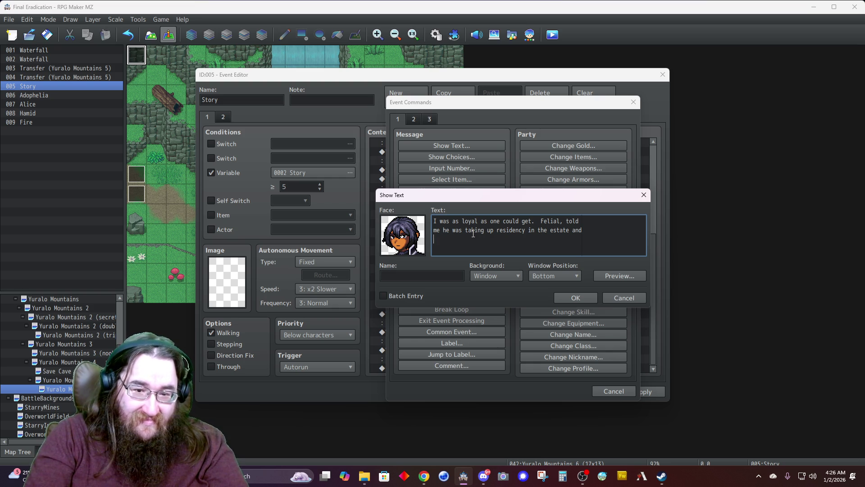
text(told me)
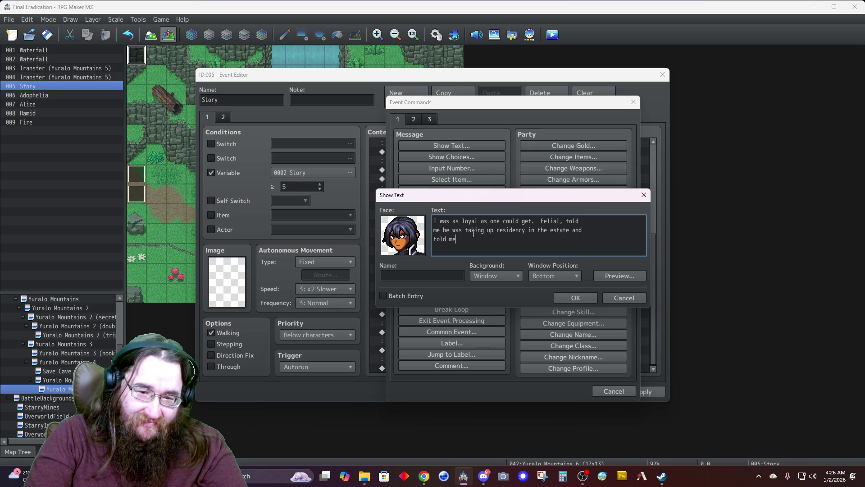
text(that I had become a dangero)
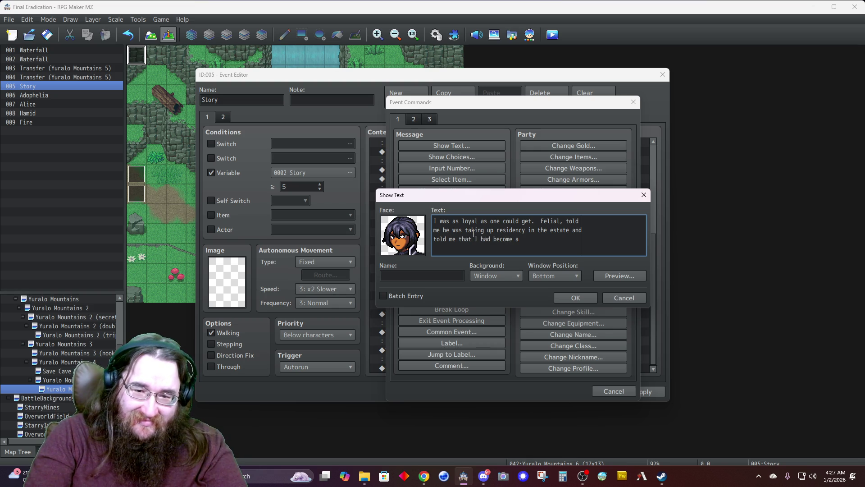
key(BackSpace)
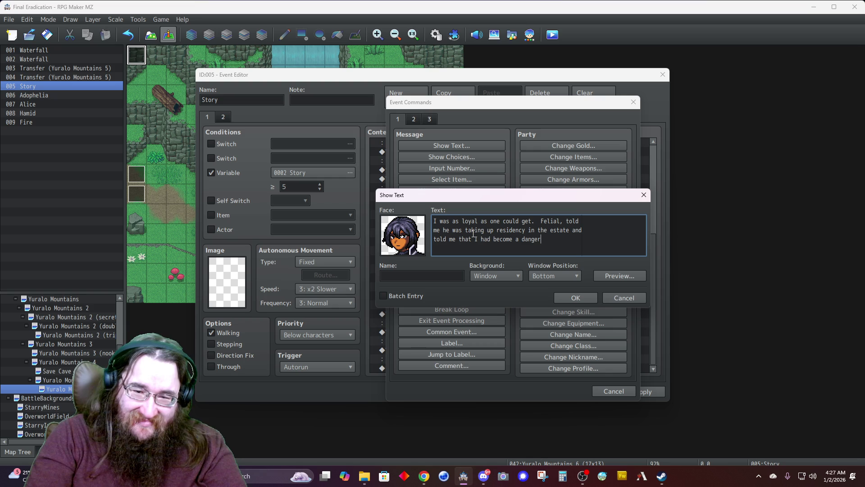
text(to the )
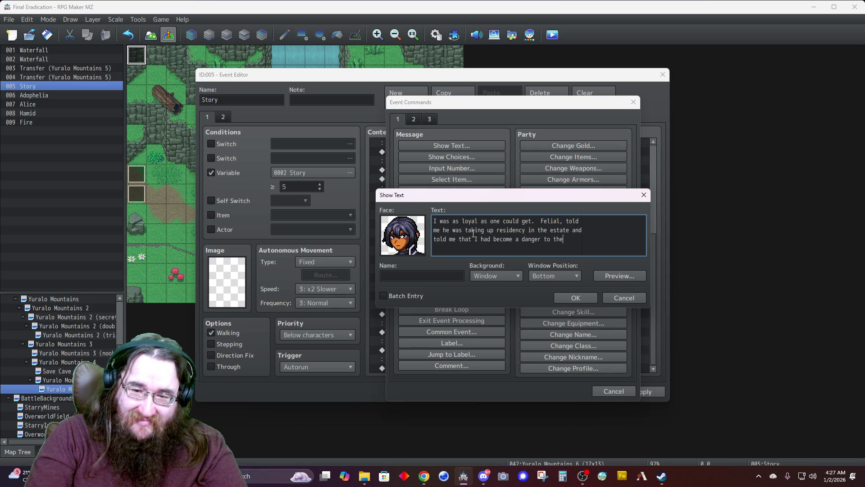
text(empire )
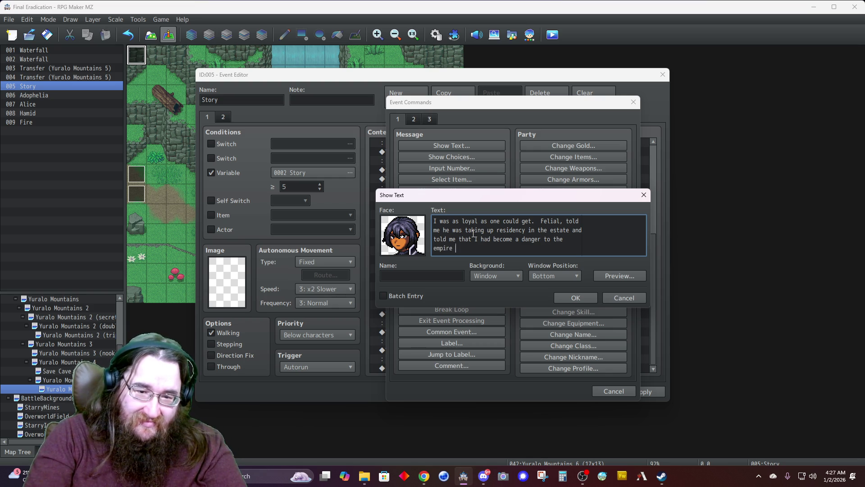
text(we both served.)
Step: Name the speaker Hamid, set Dim background at Top, confirm, and close the Story event
key(Tab)
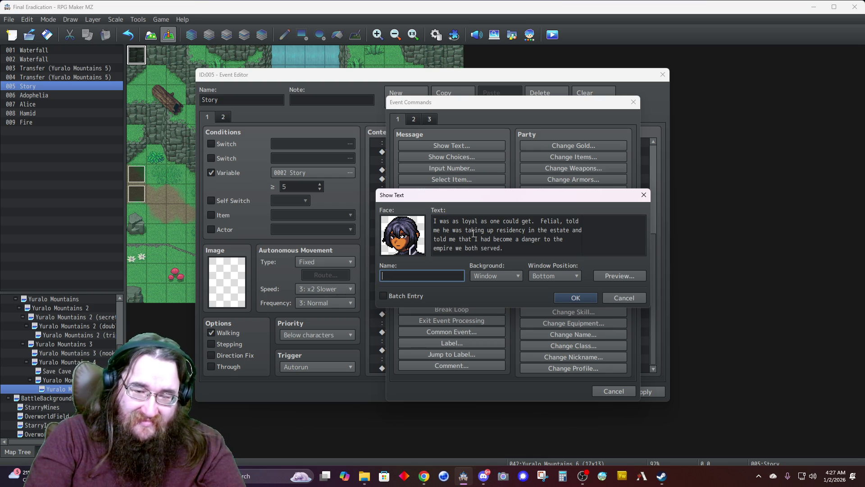
text(Hamid)
click(494, 274)
click(490, 296)
click(542, 277)
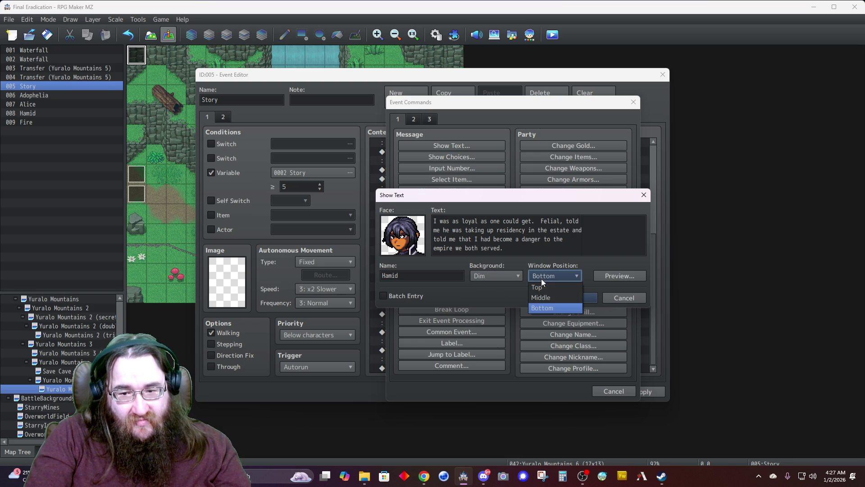
click(542, 287)
click(567, 296)
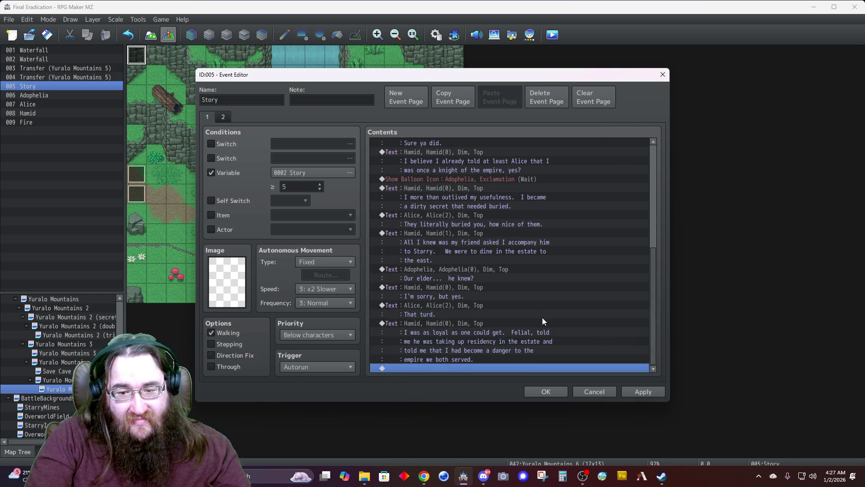
click(535, 392)
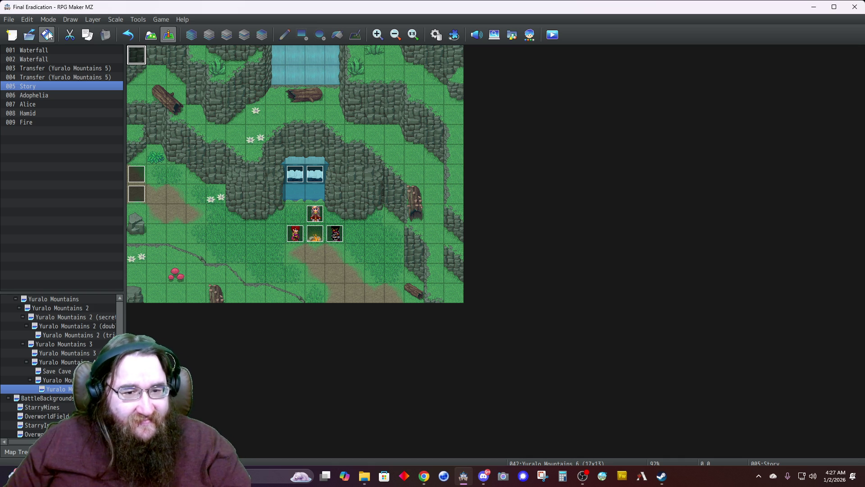
Step: Switch the editor to Map mode for tile editing
click(150, 35)
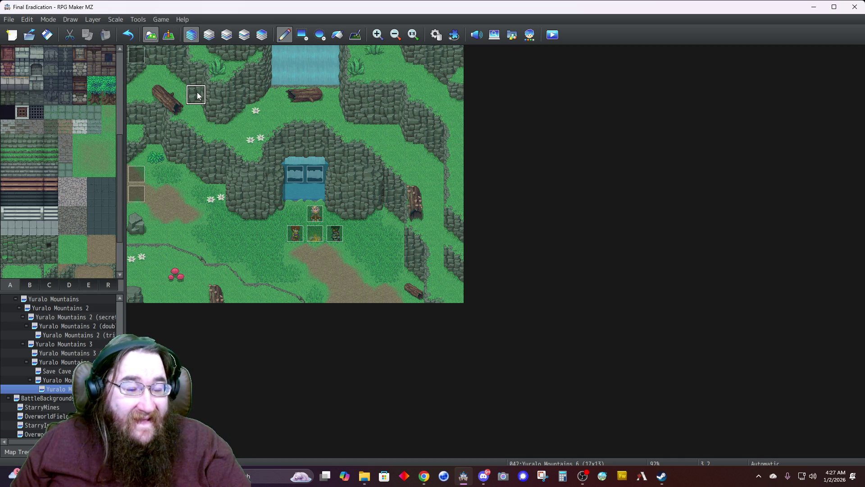
Step: Paint a 3x2 block of tab D grass tiles on Layer 4 over the cliff top beside the doorway
click(261, 35)
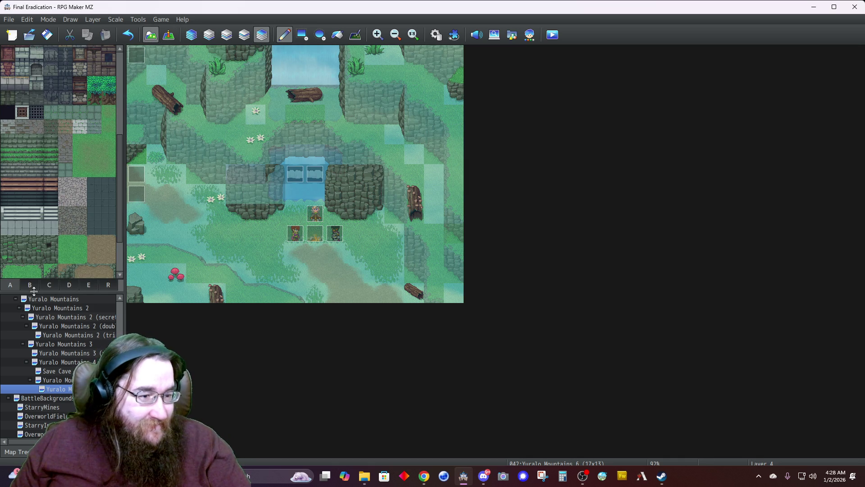
click(64, 286)
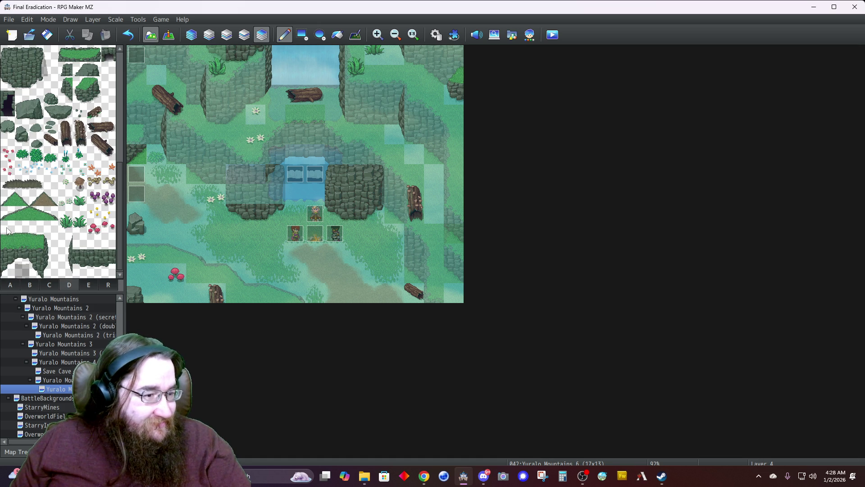
click(18, 203)
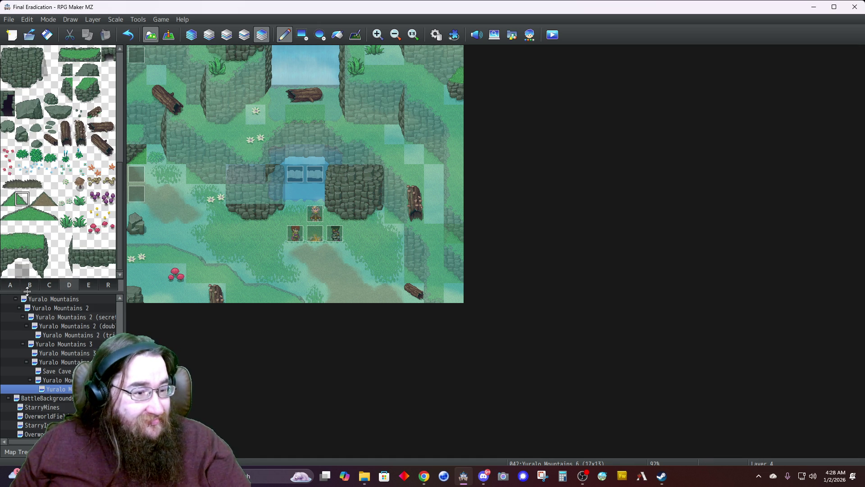
mouse_move(6, 229)
mouse_down()
mouse_move(9, 243)
mouse_move(36, 246)
mouse_up()
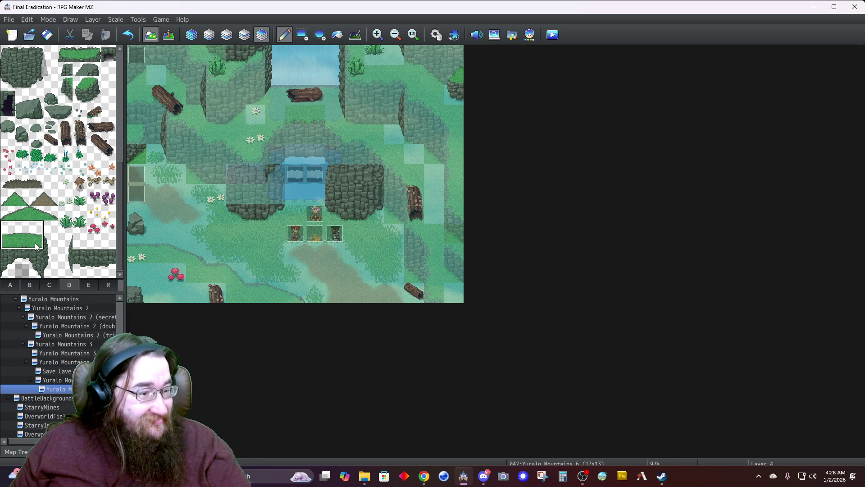
click(340, 161)
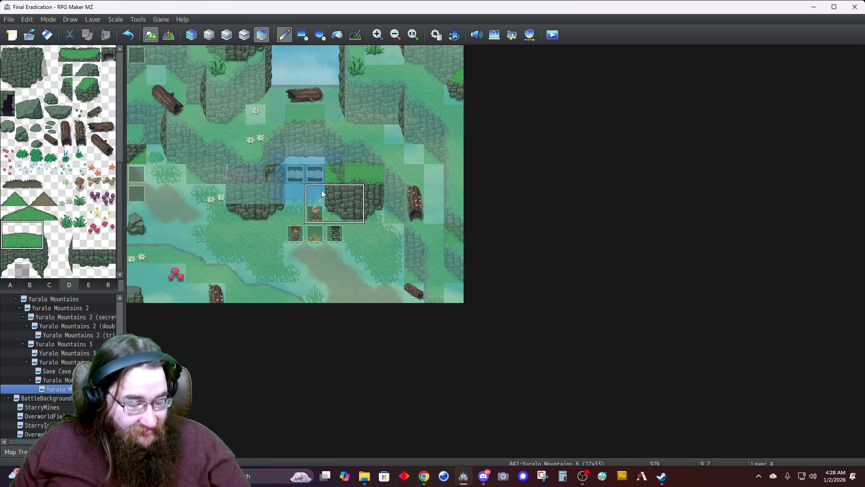
key(ctrl+z)
click(338, 163)
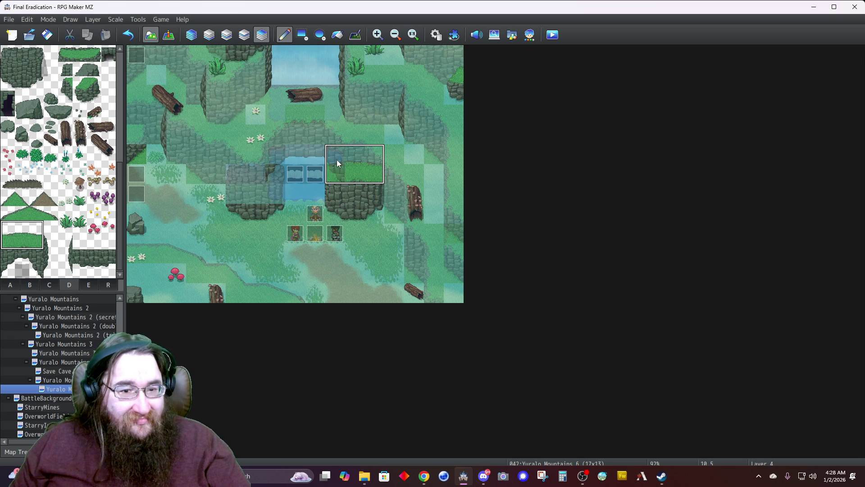
Step: Return to Automatic layer, undo the grass patch, and switch back to Event mode
click(190, 35)
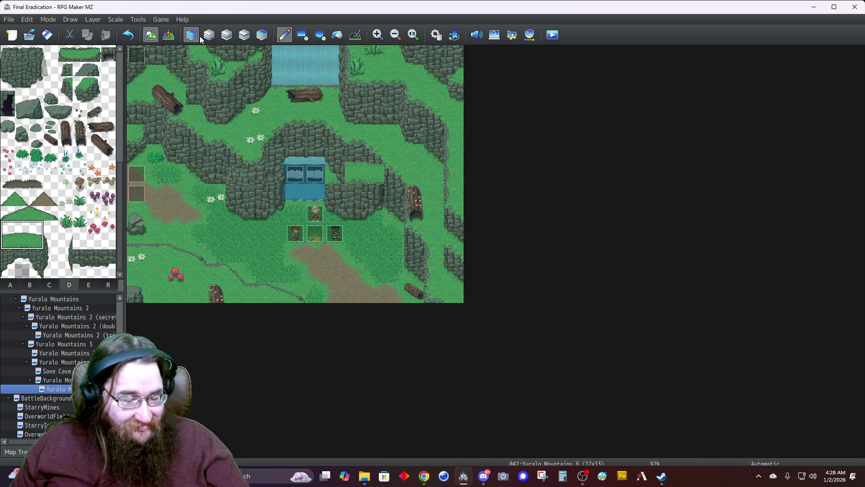
key(ctrl+z)
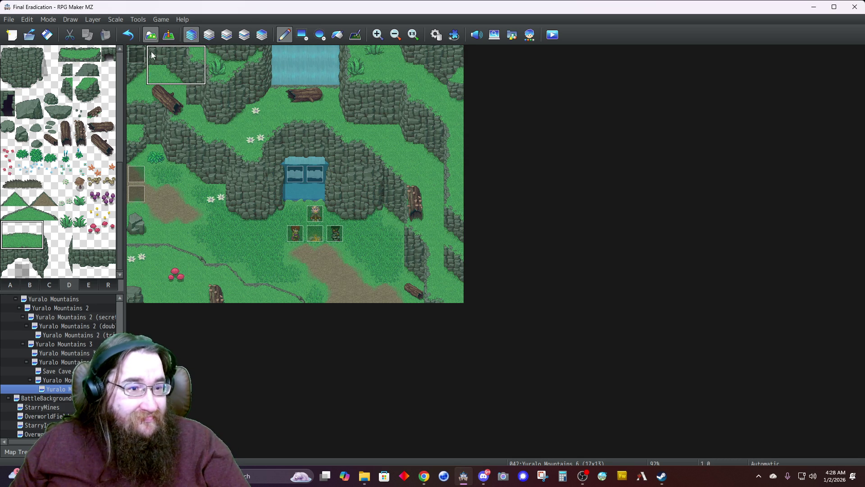
click(168, 36)
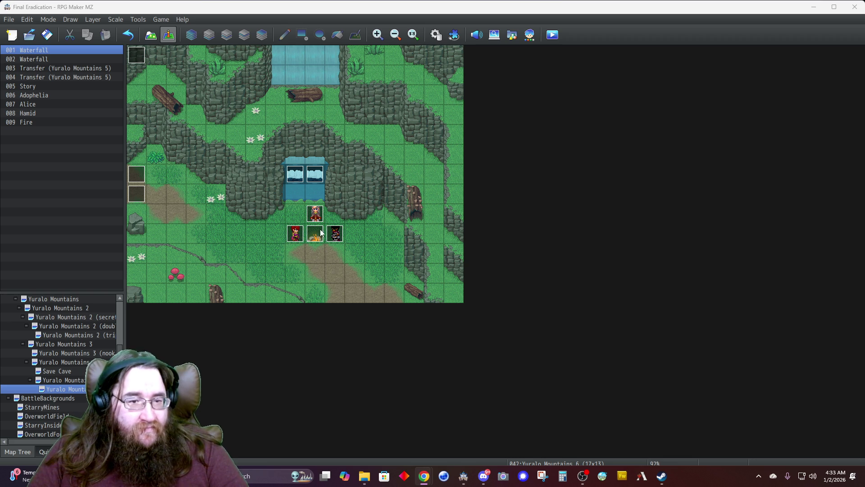
Step: Open the Story event and add a new message using Hamid's second face
double_click(139, 57)
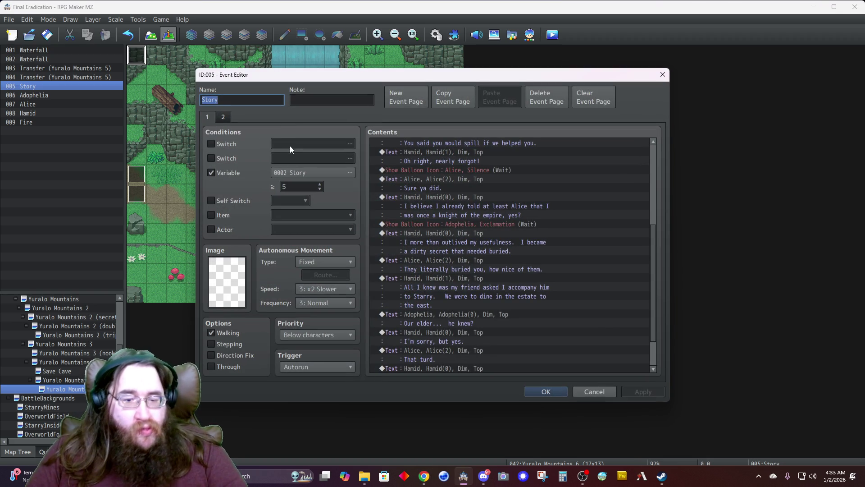
scroll(523, 236, down, 2)
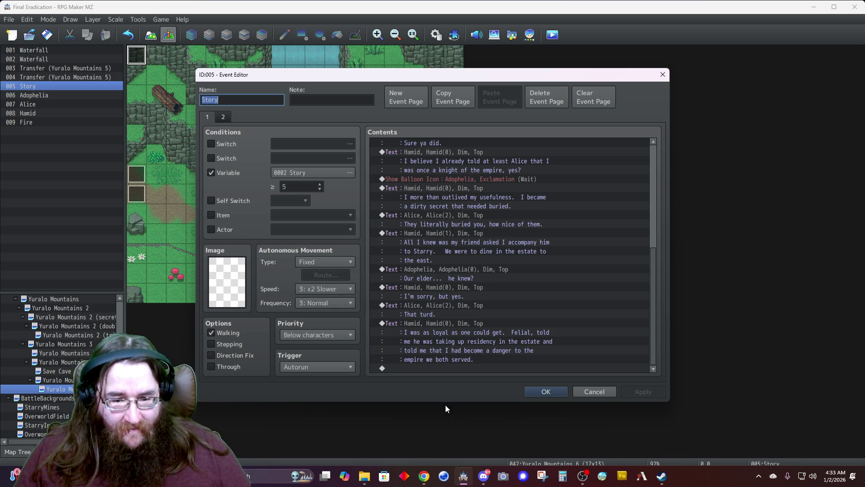
double_click(415, 370)
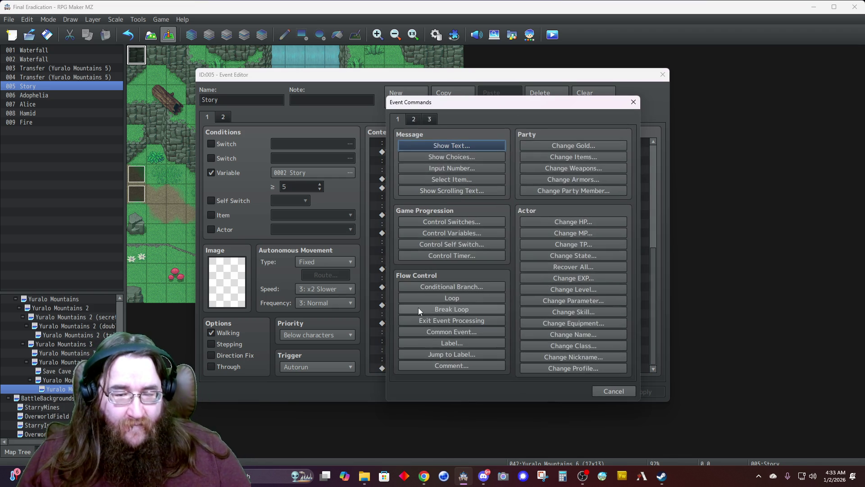
click(433, 147)
double_click(410, 237)
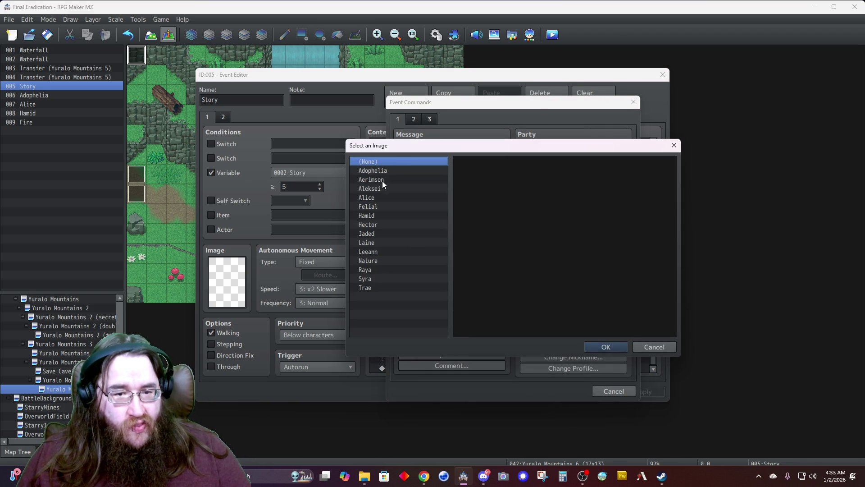
click(374, 214)
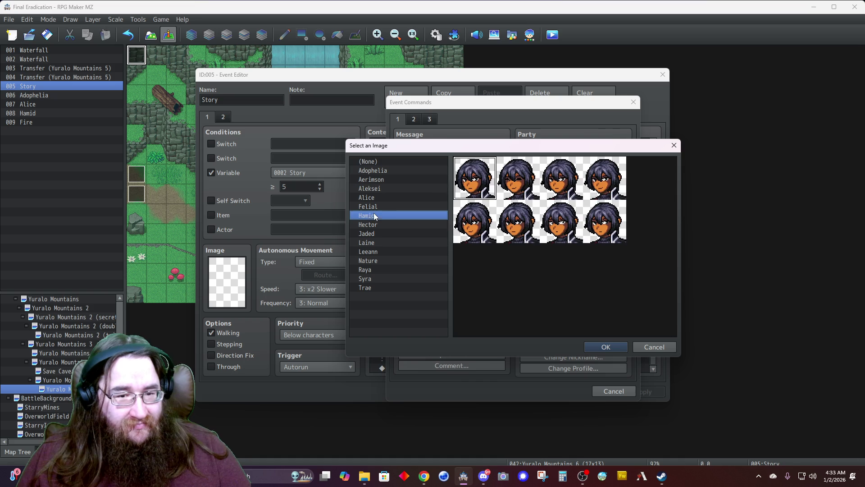
click(516, 190)
double_click(516, 190)
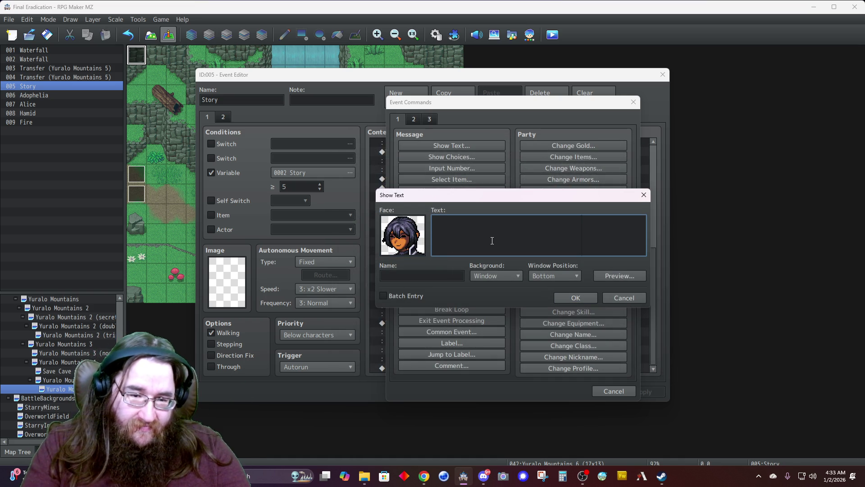
Step: Write Hamid's line about being sealed away and left to become the monster they created
text(I was)
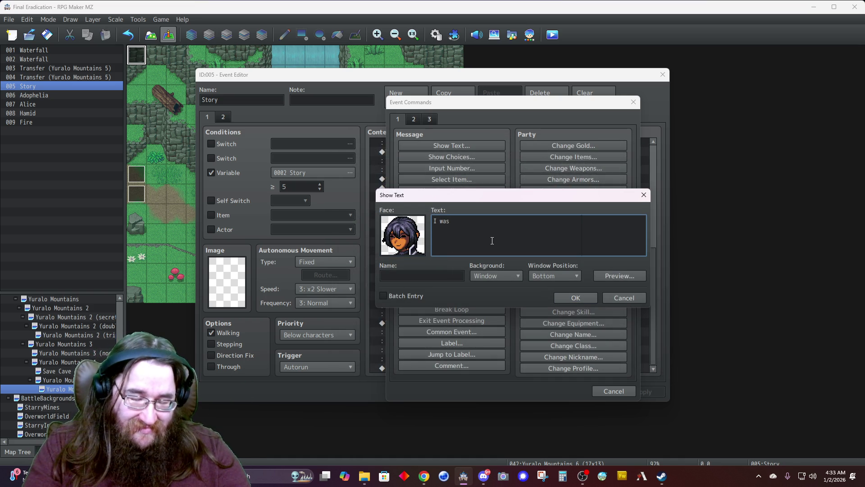
key(BackSpace)
key(BackSpace)
key(BackSpace)
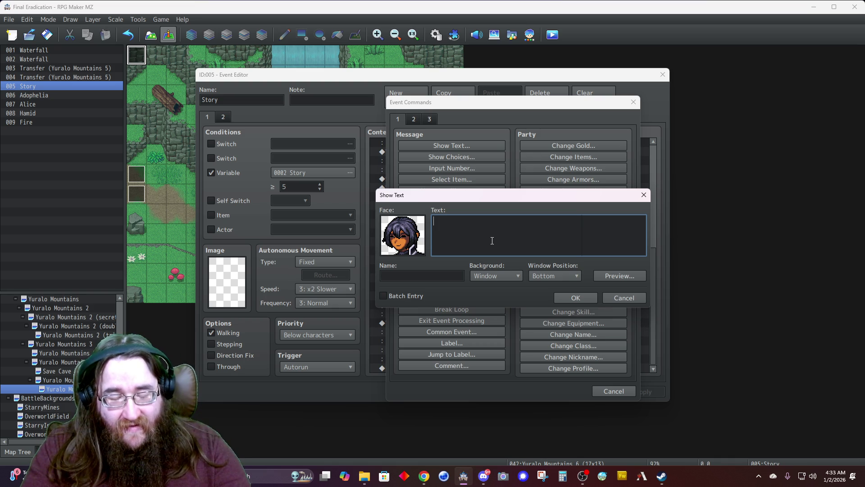
text(Agreed.)
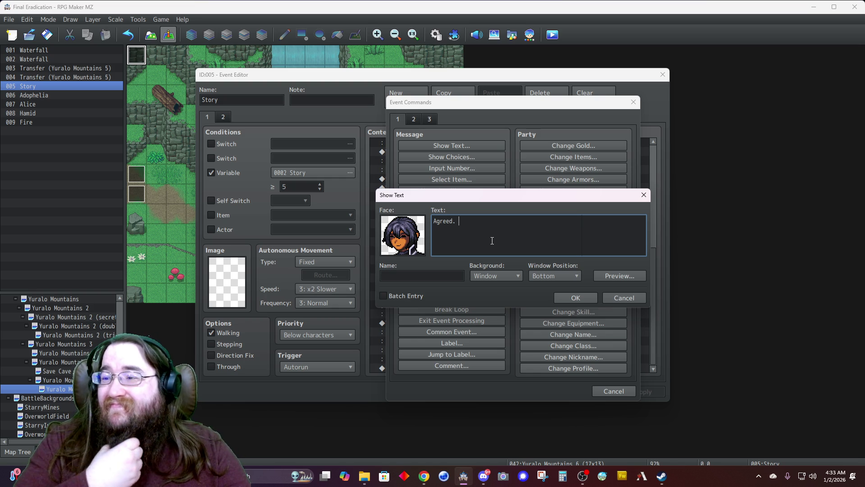
text(I)
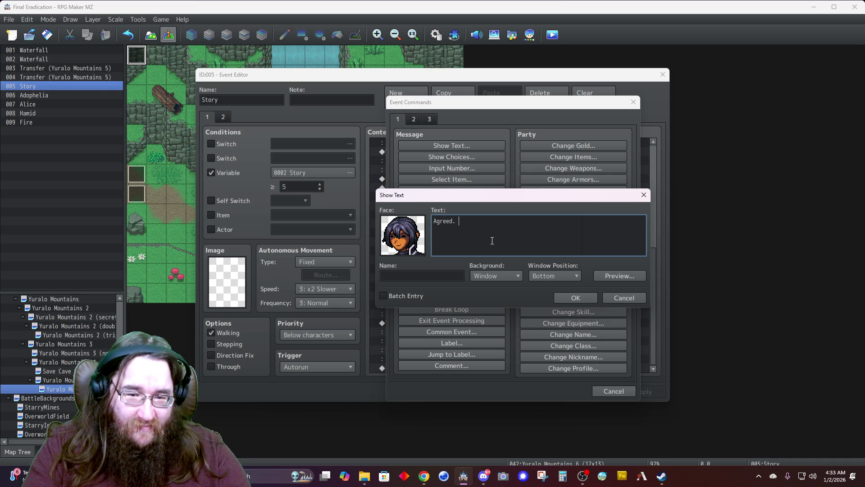
text(I was )
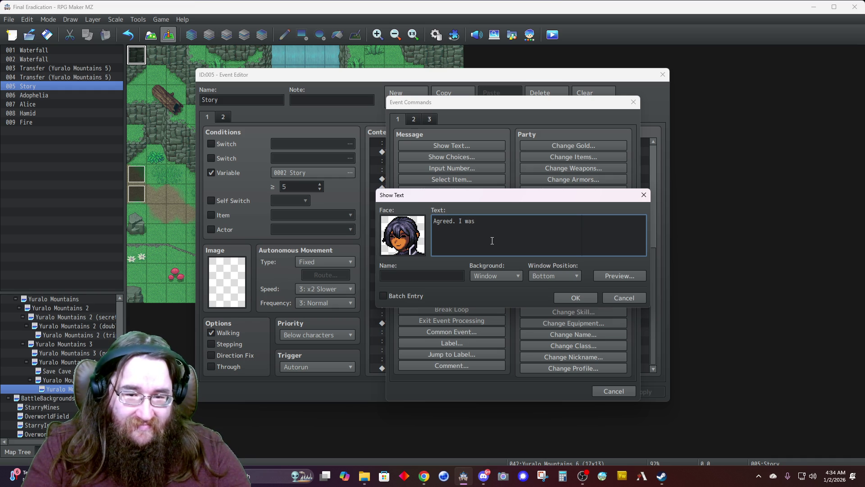
text(transparent and )
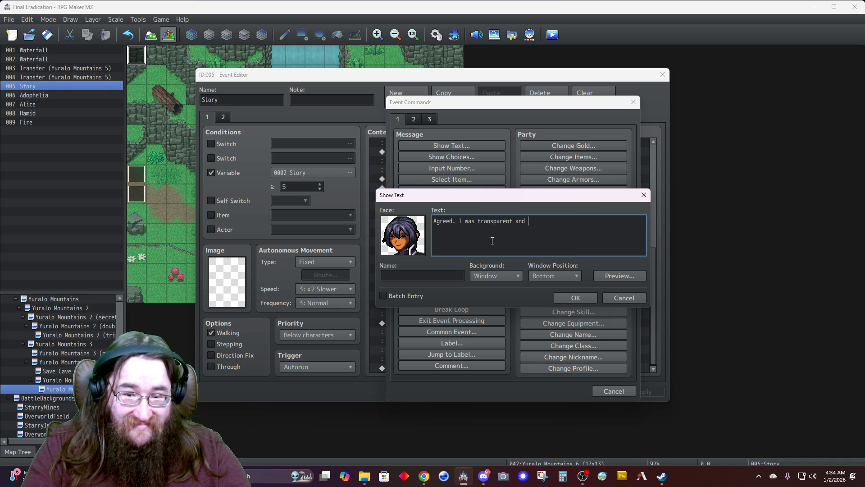
text(honest)
key(BackSpace)
key(BackSpace)
key(BackSpace)
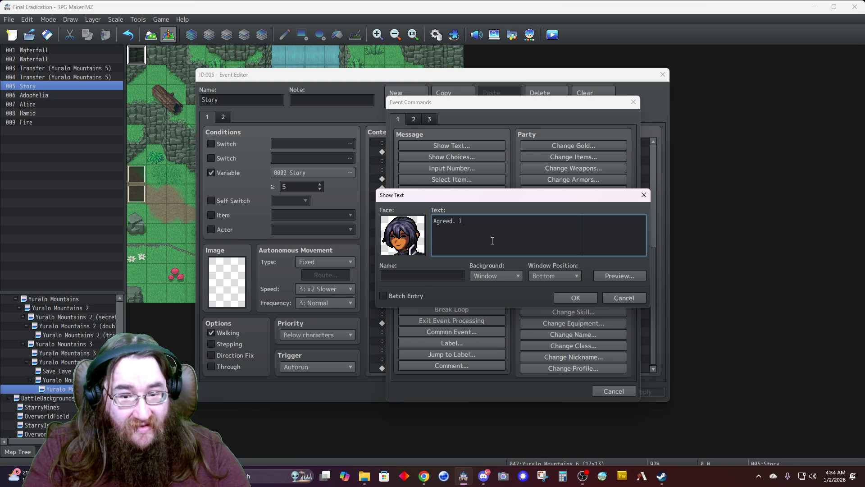
text(Rather than dea)
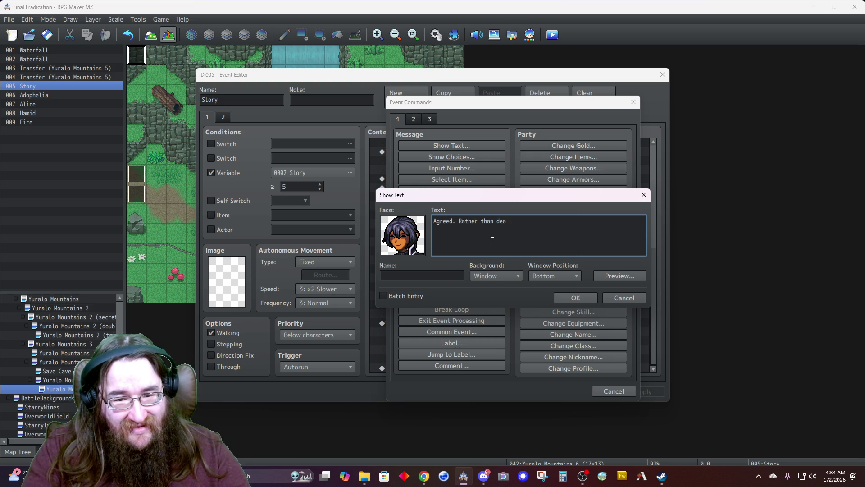
text(ling with the monster)
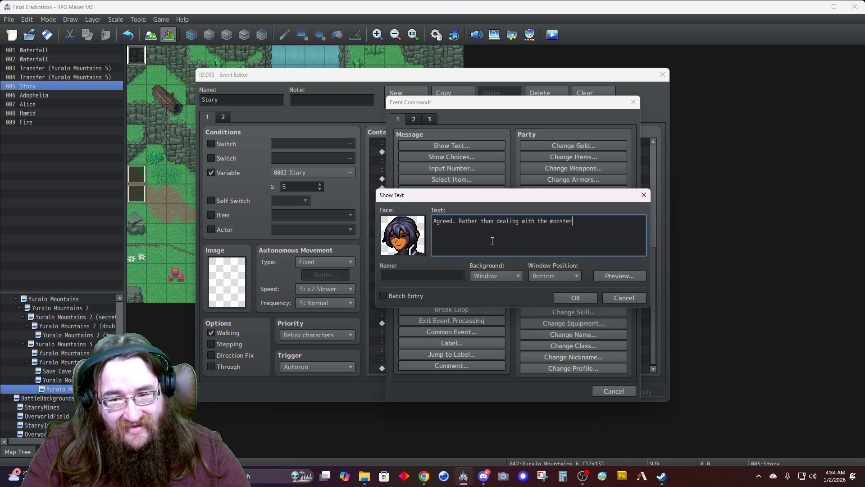
text( I would)
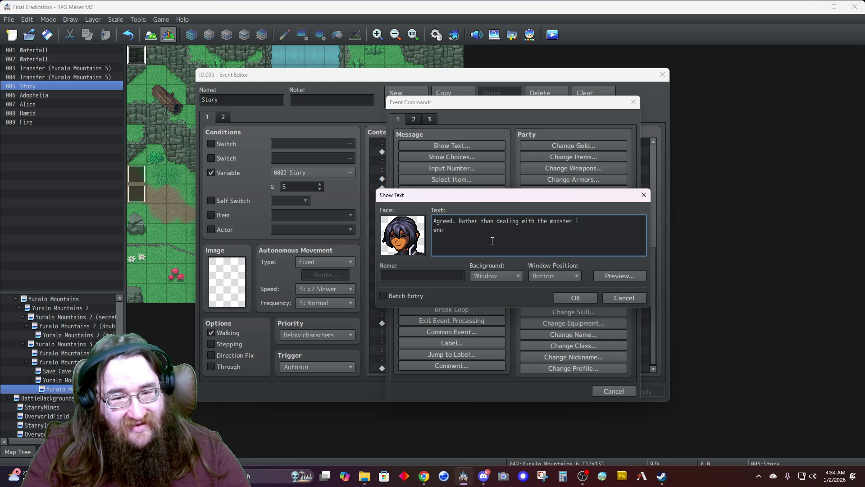
key(BackSpace)
key(BackSpace)
key(BackSpace)
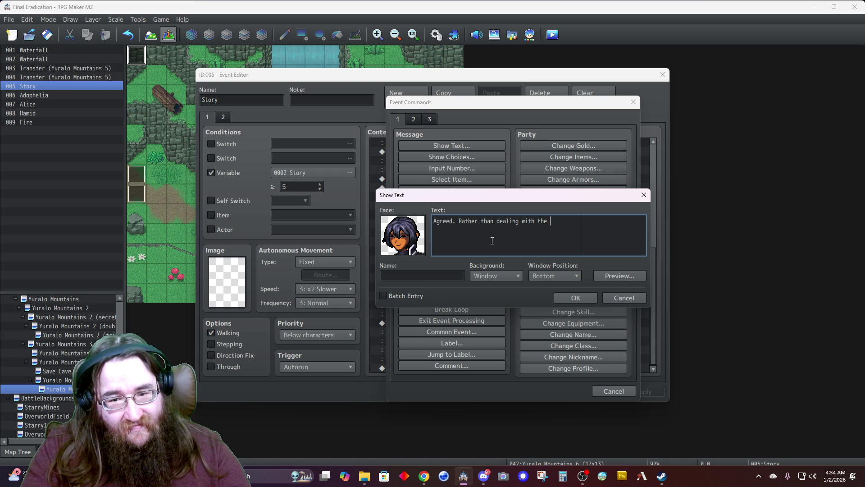
key(BackSpace)
key(BackSpace)
key(BackSpace)
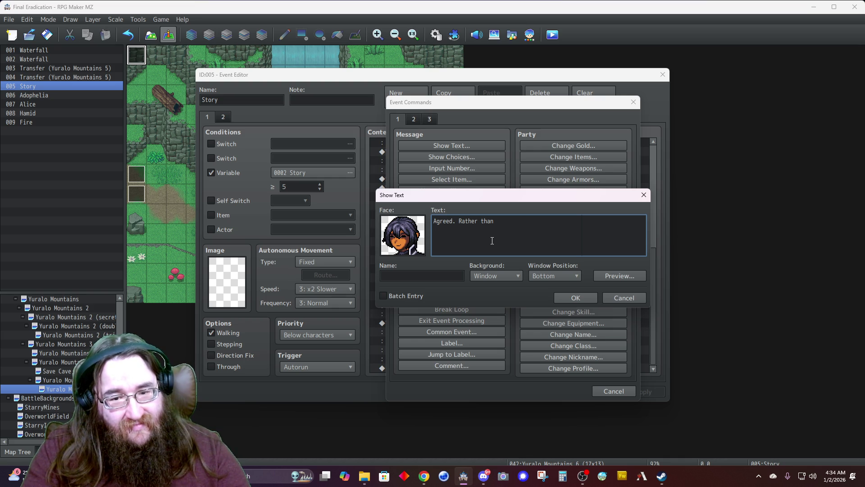
text(help me)
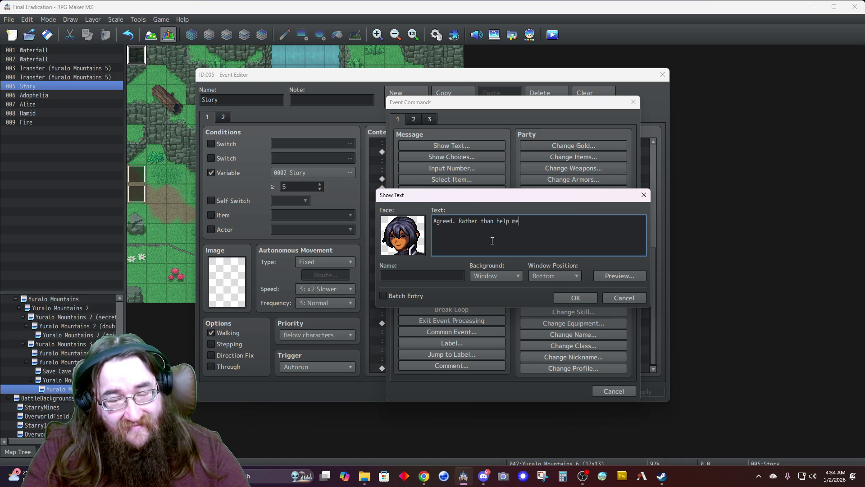
key(BackSpace)
key(BackSpace)
key(BackSpace)
text(I was to)
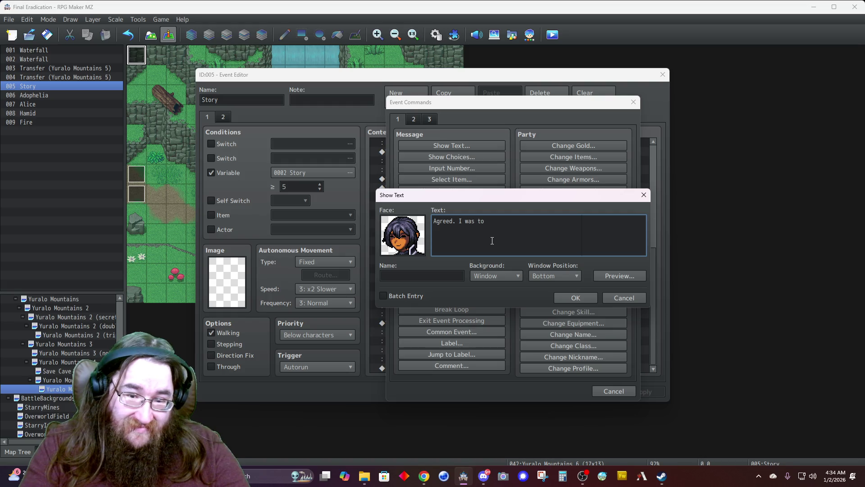
text( be sealed away )
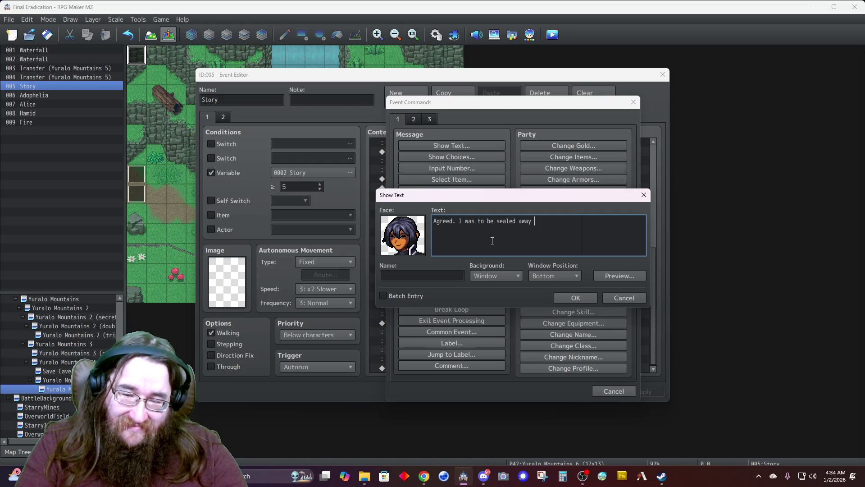
text(and left to )
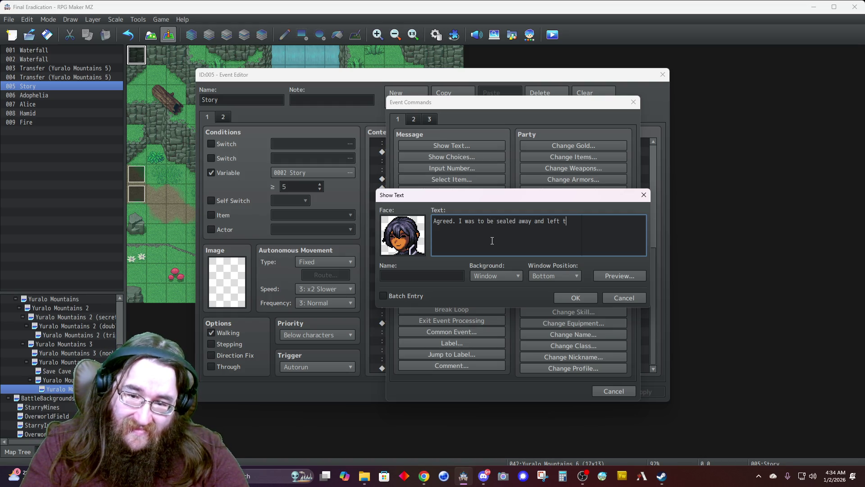
text(become the)
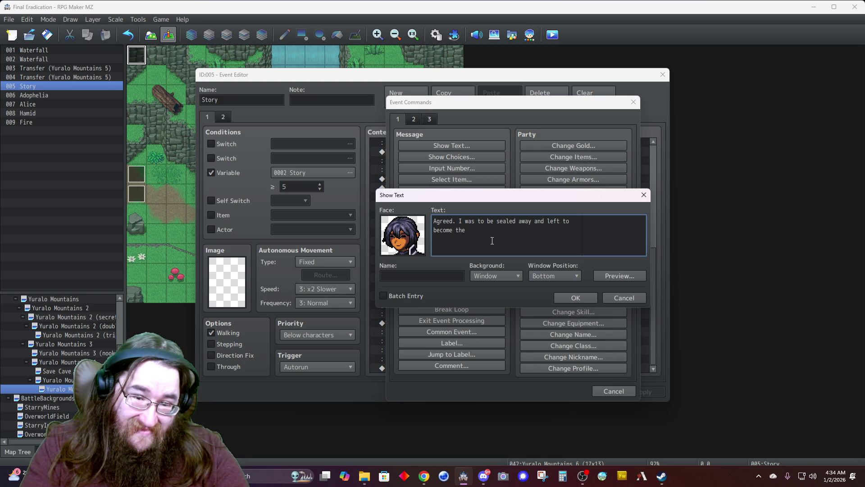
text( monster their r)
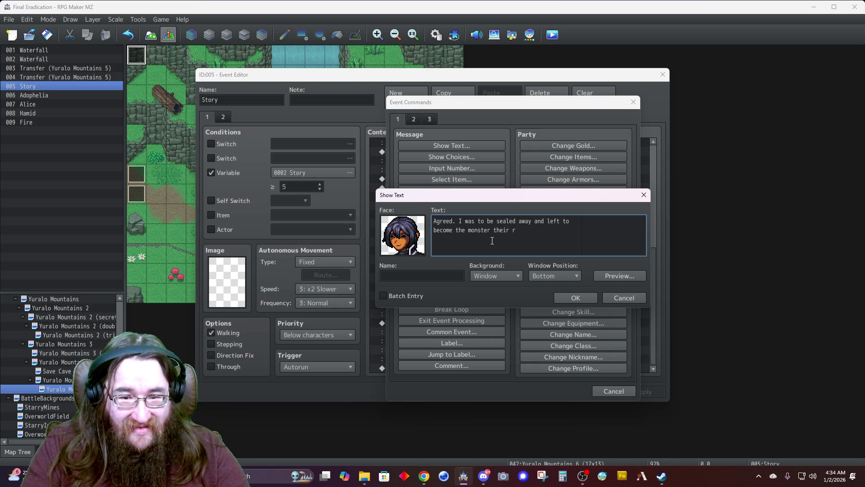
key(BackSpace)
key(BackSpace)
key(BackSpace)
key(BackSpace)
text(y created.)
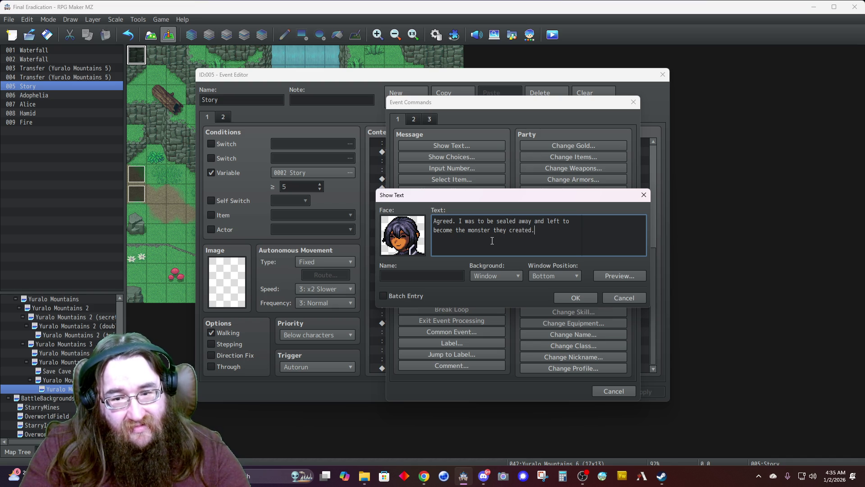
Step: Name the speaker Hamid, set a Dim background at Top, and confirm the message
key(Tab)
text(Hamid)
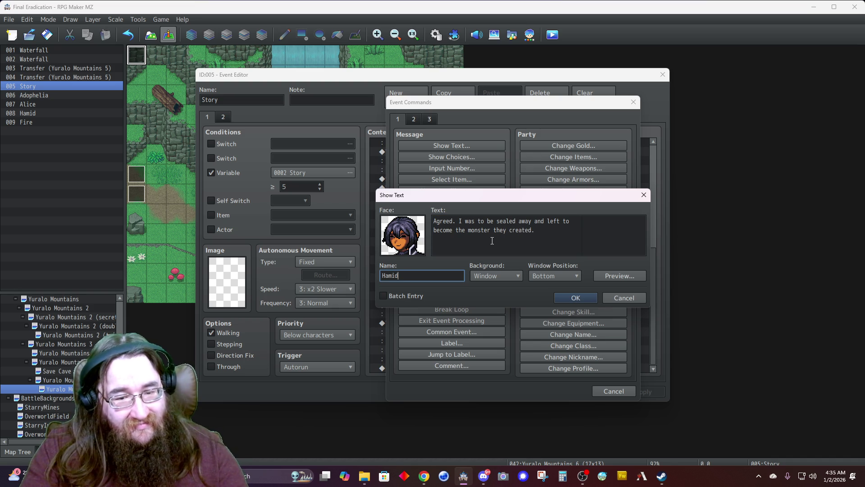
click(491, 271)
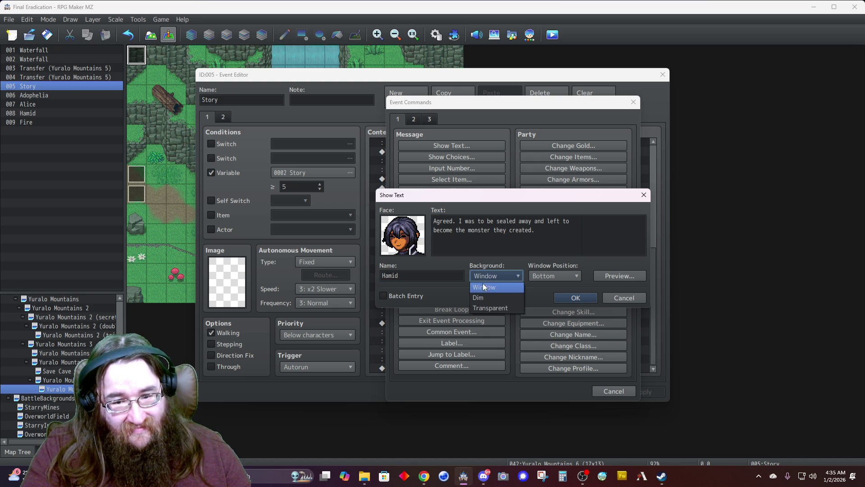
click(483, 293)
click(550, 281)
click(544, 288)
click(566, 294)
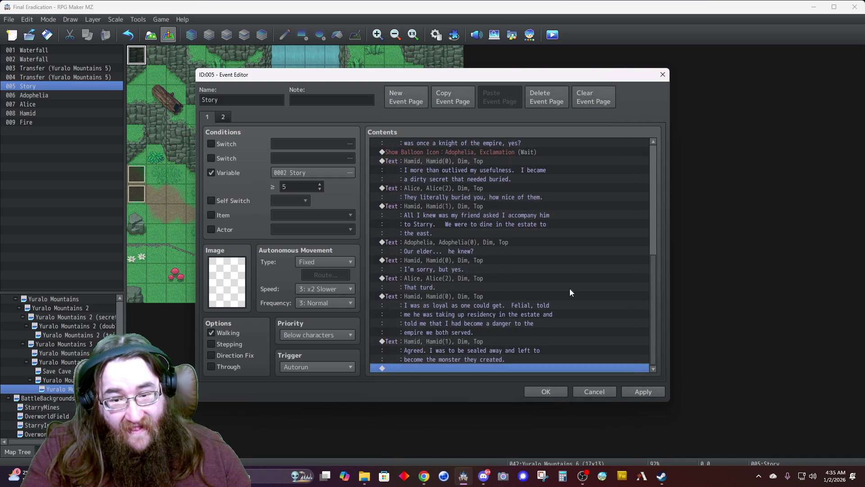
double_click(408, 369)
Step: Add an Alice message: "Oh right, Ady...naked guy was that spider we pummeled by the way."
click(424, 146)
double_click(404, 241)
click(378, 197)
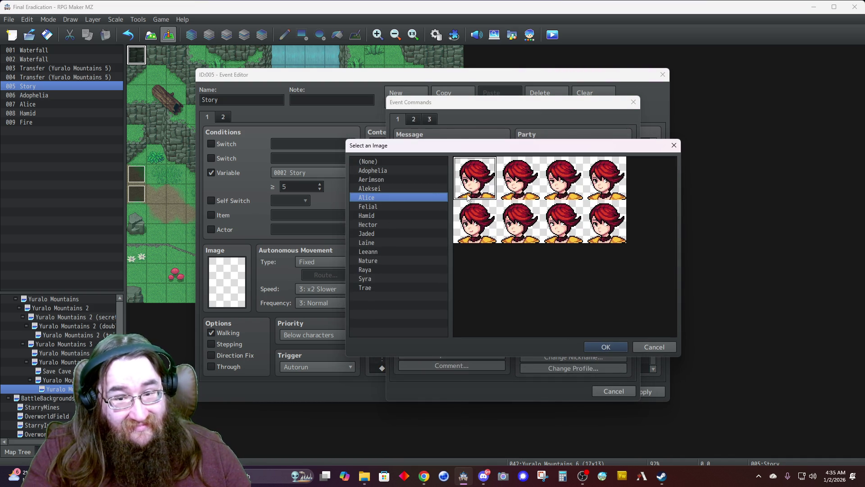
double_click(525, 190)
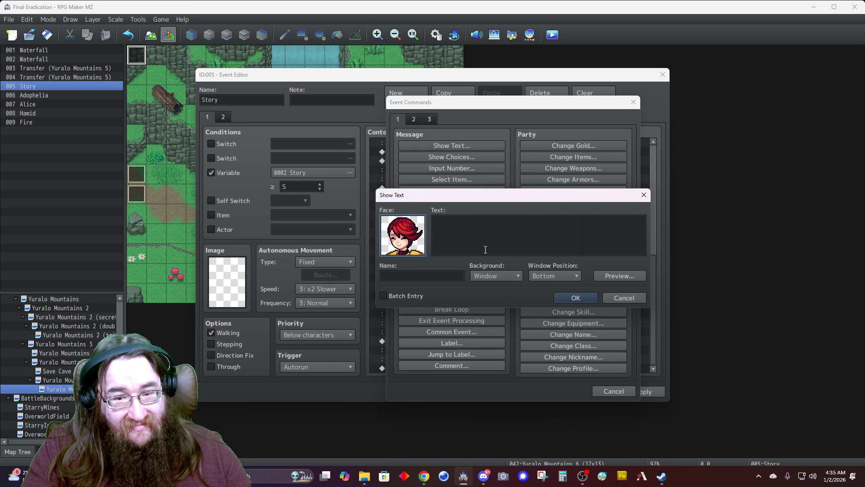
double_click(411, 242)
double_click(562, 218)
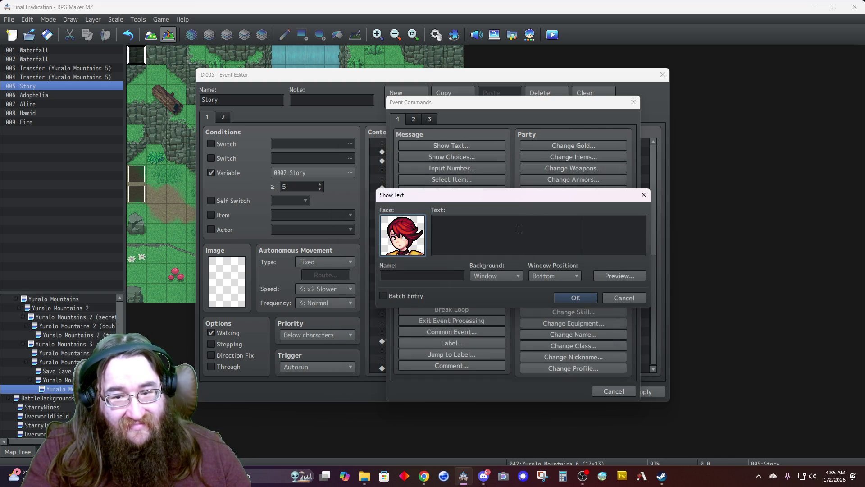
click(515, 229)
text(Oh right, Ady...)
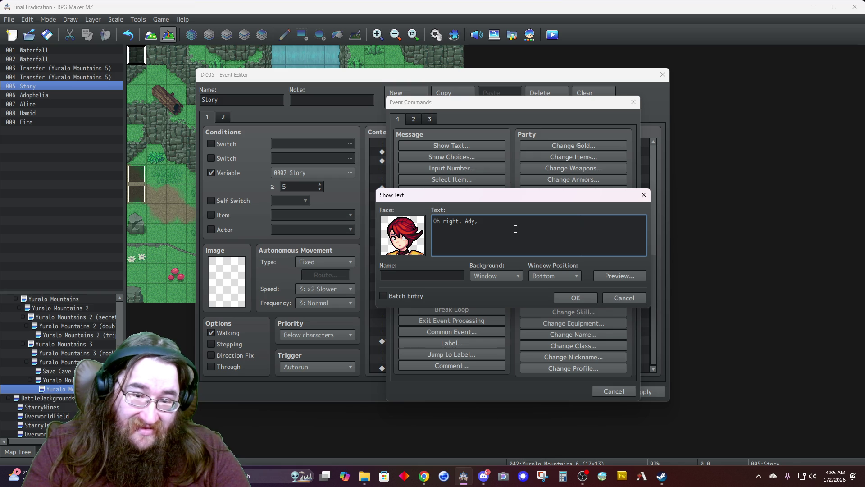
text(naked guy)
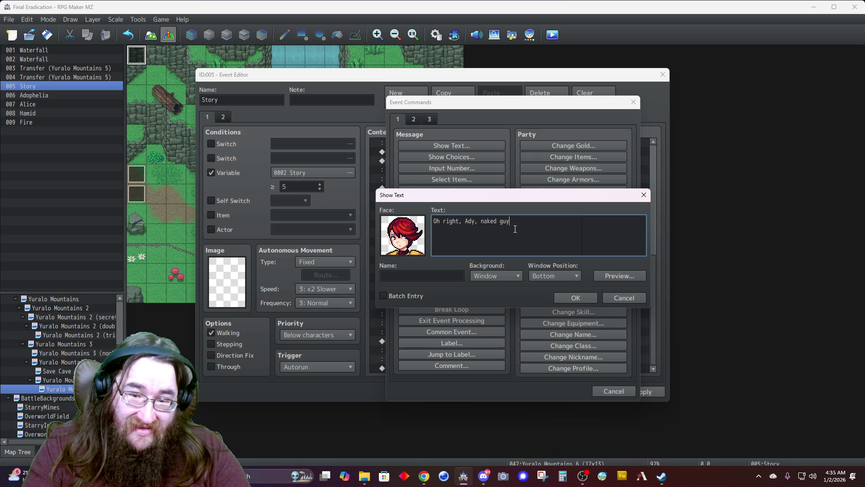
text( was that spider we)
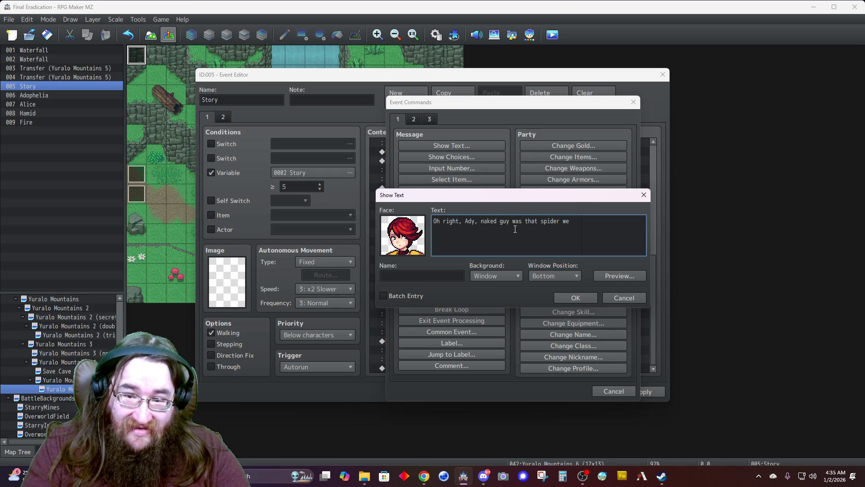
key(Return)
text(pummeled by the way.)
Step: Name the speaker Alice, set a Dim background at Top, and confirm the message
key(Tab)
text(Alice)
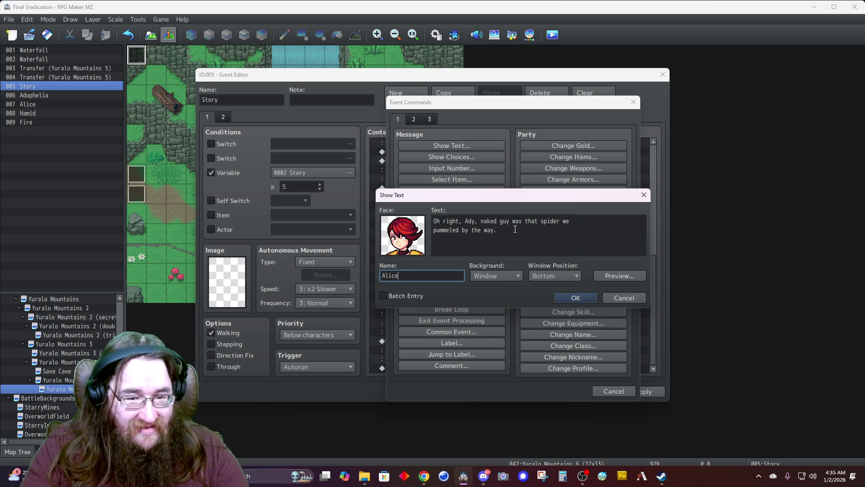
click(493, 276)
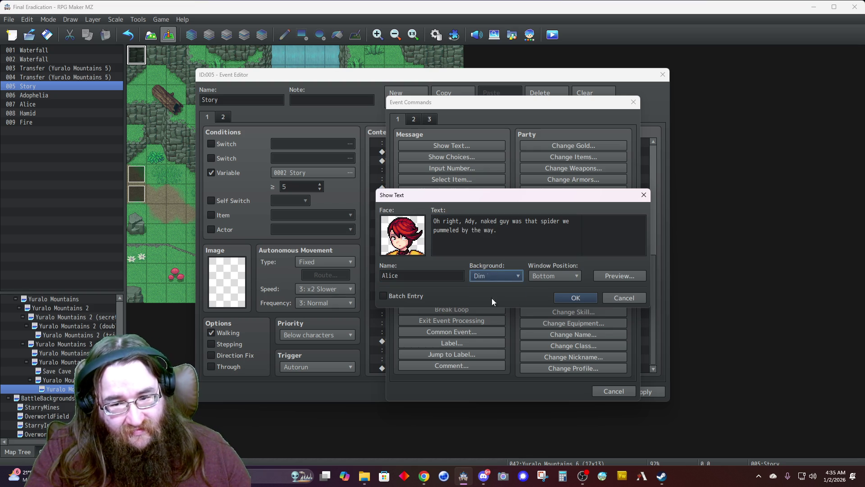
click(488, 298)
click(551, 280)
click(550, 288)
click(566, 302)
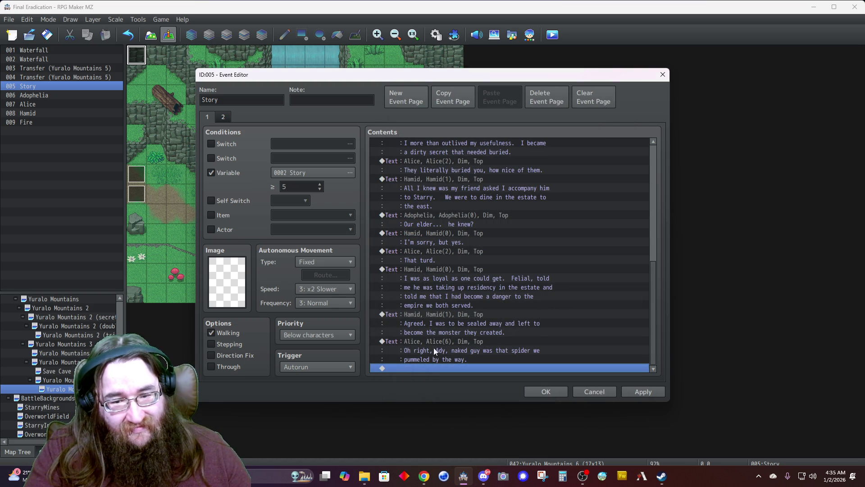
Step: Duplicate the Adophelia exclamation balloon command at the end of the list, after Alice's line
double_click(434, 368)
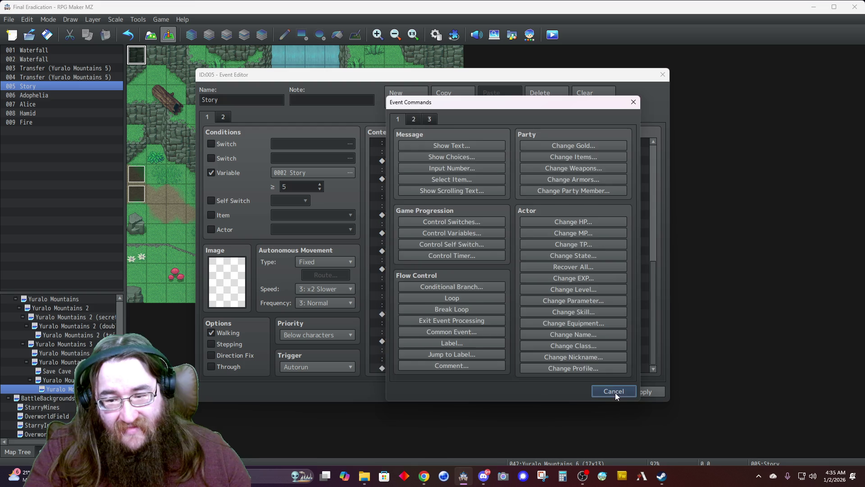
click(615, 393)
scroll(480, 317, up, 4)
click(451, 232)
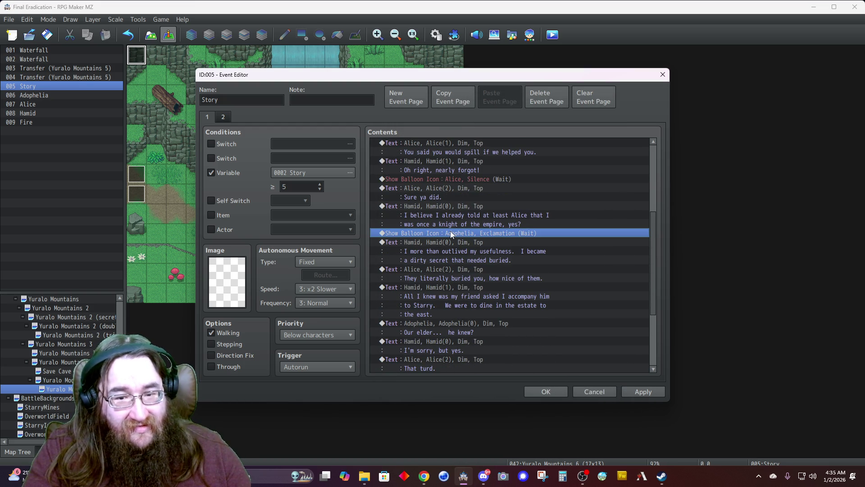
scroll(453, 244, down, 4)
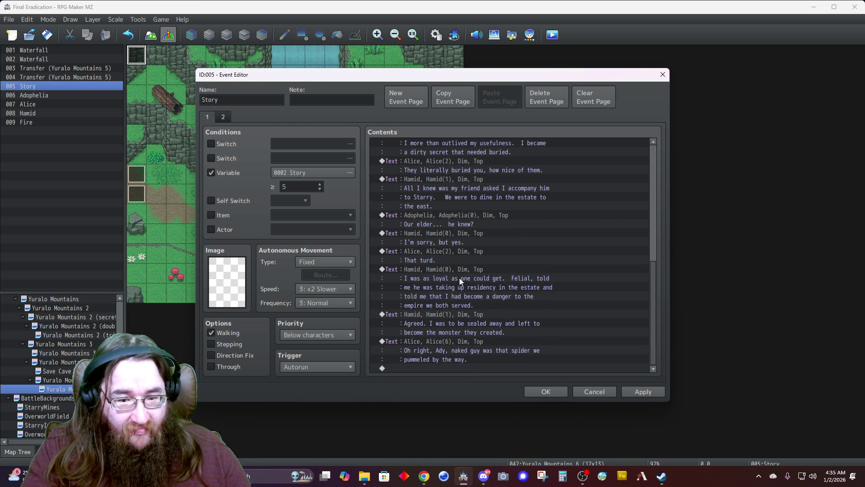
click(423, 368)
key(ctrl+v)
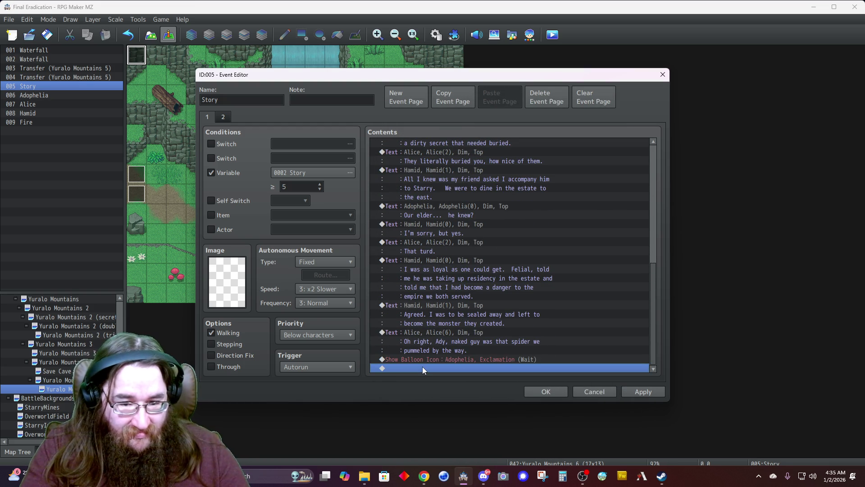
double_click(422, 367)
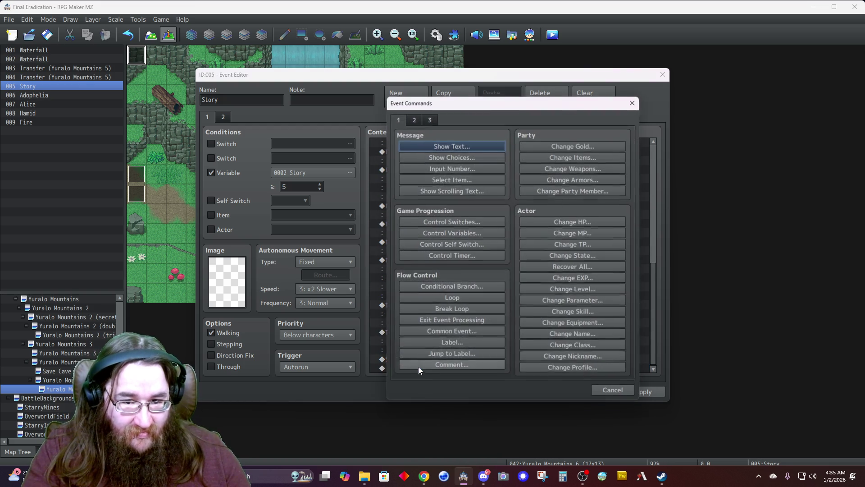
Step: Start a new Show Text message using Adophelia's third face in the bottom row
click(428, 143)
double_click(405, 243)
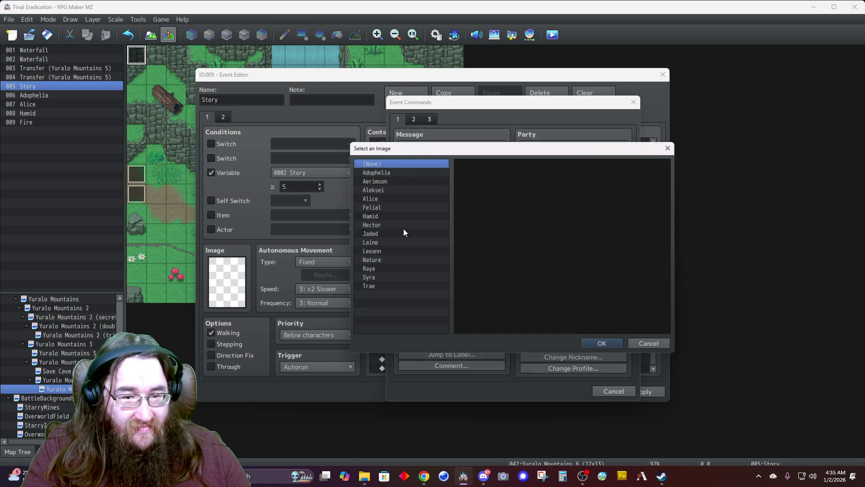
click(383, 171)
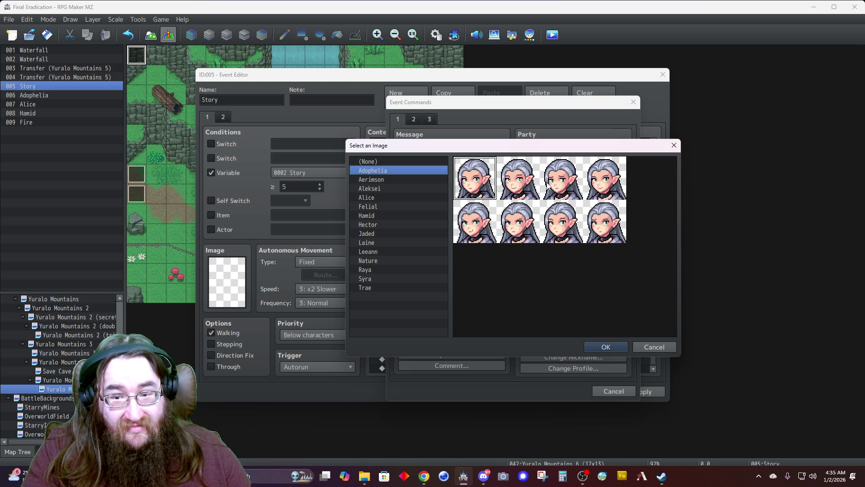
double_click(515, 187)
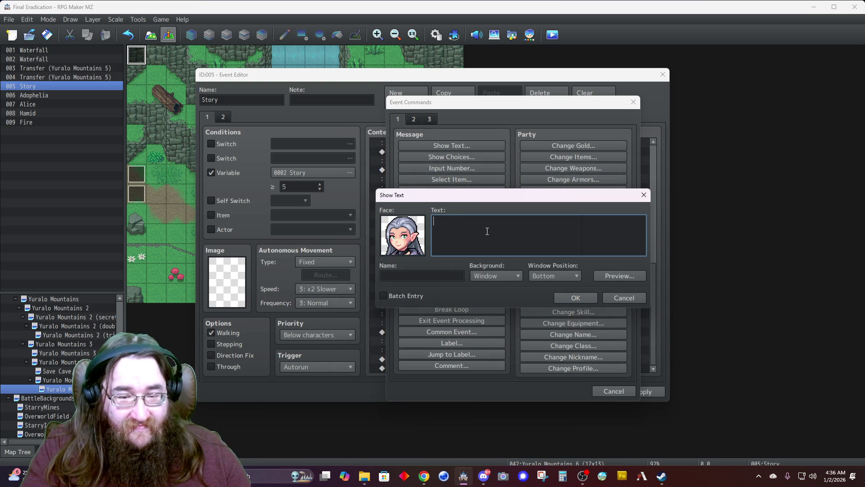
text(He's)
key(BackSpace)
key(BackSpace)
key(BackSpace)
double_click(402, 244)
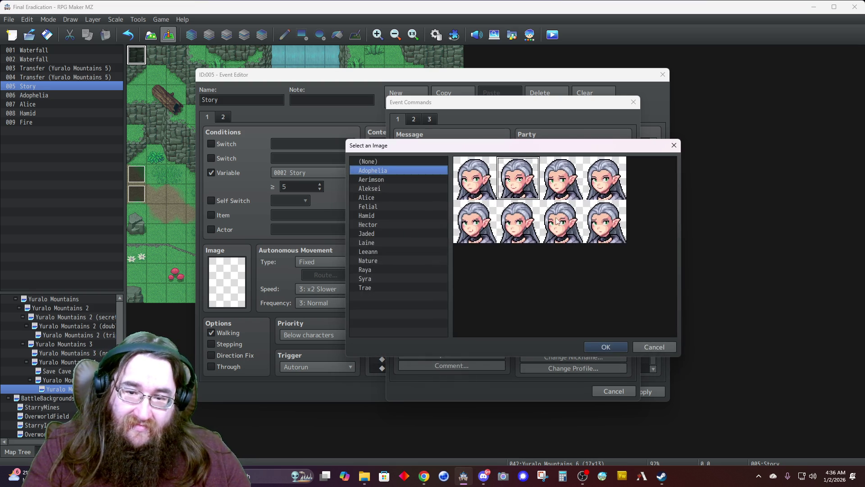
double_click(567, 182)
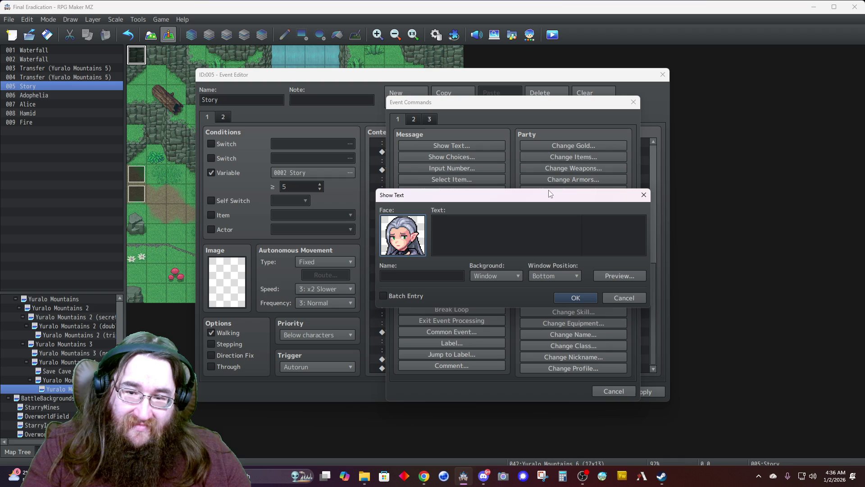
double_click(417, 246)
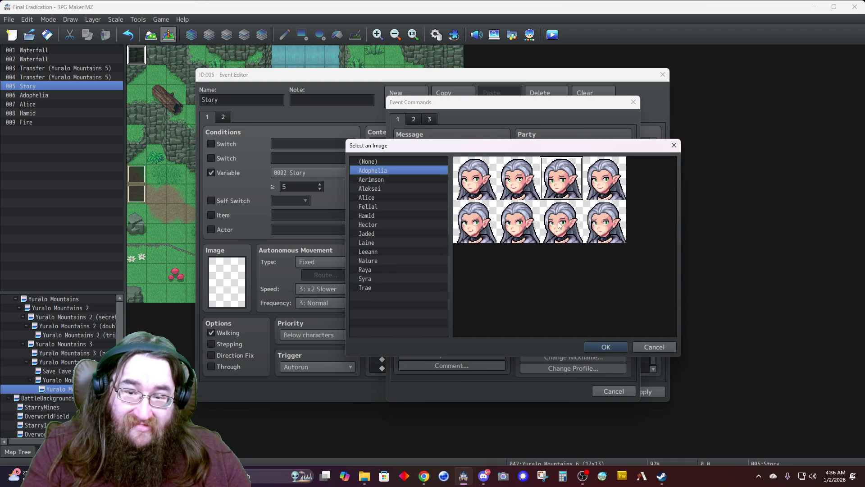
double_click(558, 224)
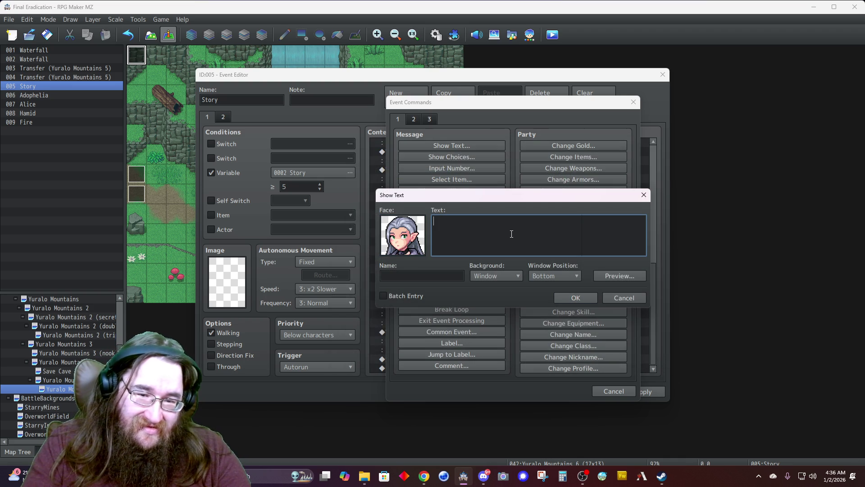
Step: Enter 'You... you won't become a spider again will you?' named Adophelia, Dim background, Top position
text(You... you won't)
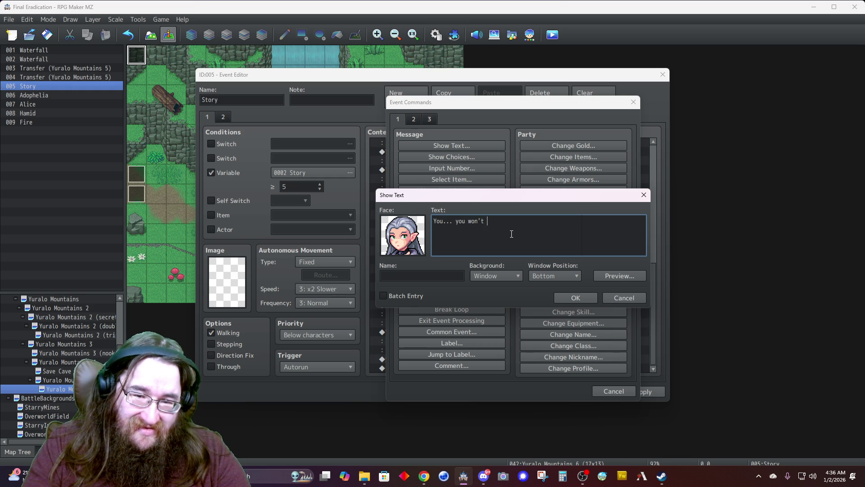
text( become a spid)
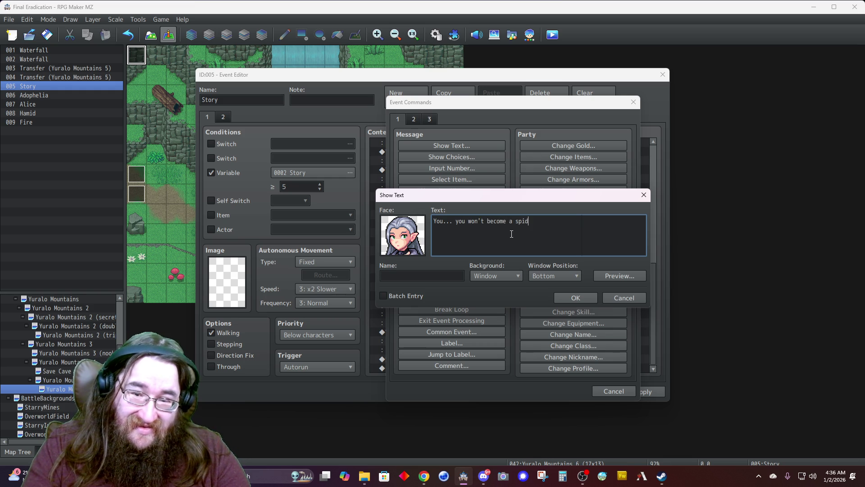
text(er again)
key(BackSpace)
key(BackSpace)
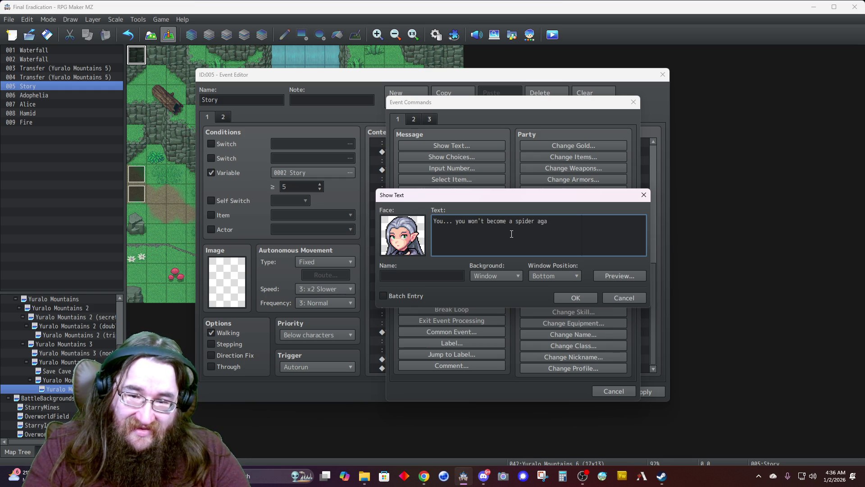
text(in will )
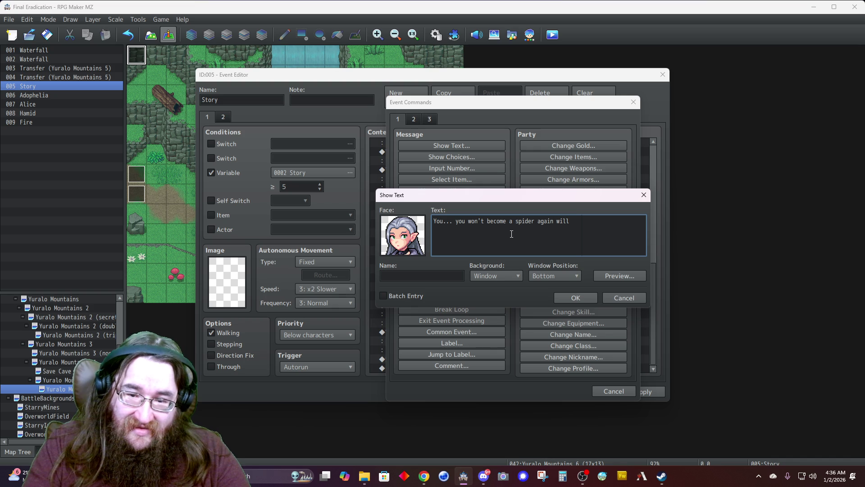
text(you?)
key(Tab)
text(Al)
text(ophelia)
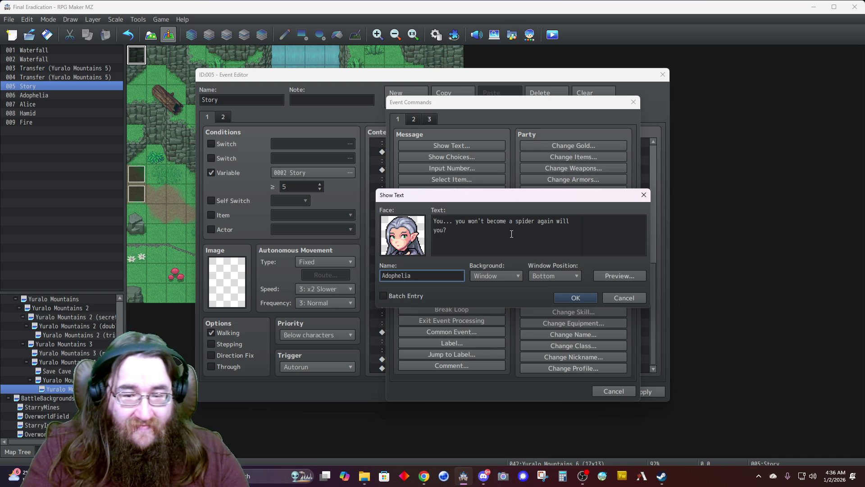
click(495, 276)
click(483, 297)
click(541, 275)
click(532, 287)
click(564, 298)
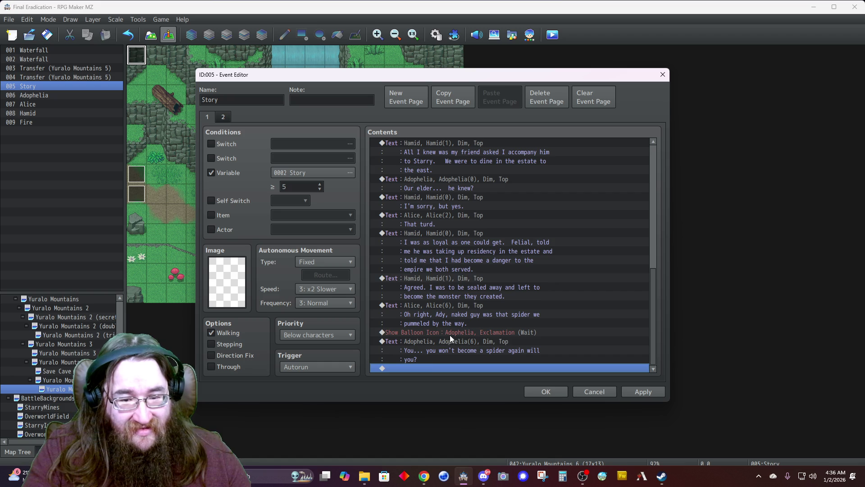
double_click(426, 369)
Step: Add Hamid's message 'I had not planned on it, no.' with his face and name
click(446, 147)
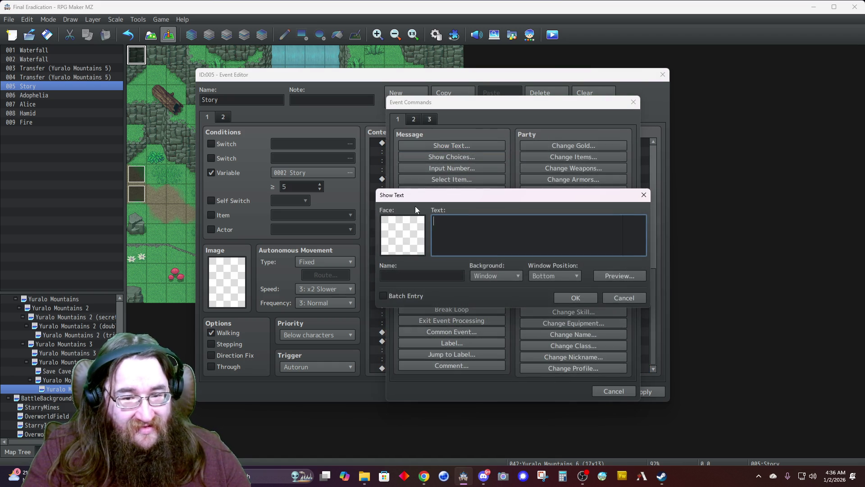
double_click(406, 226)
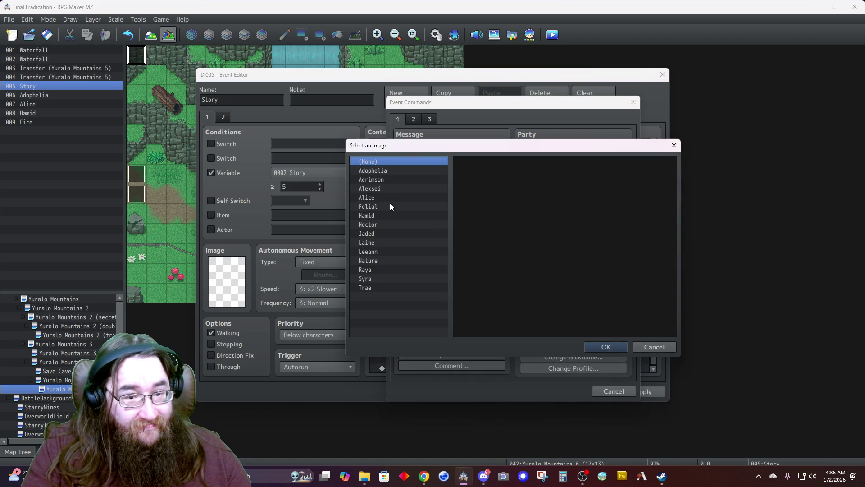
click(375, 215)
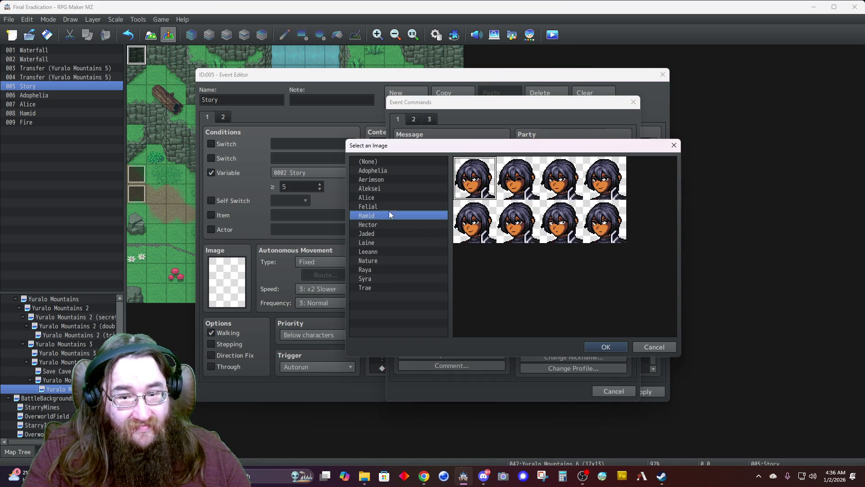
double_click(530, 198)
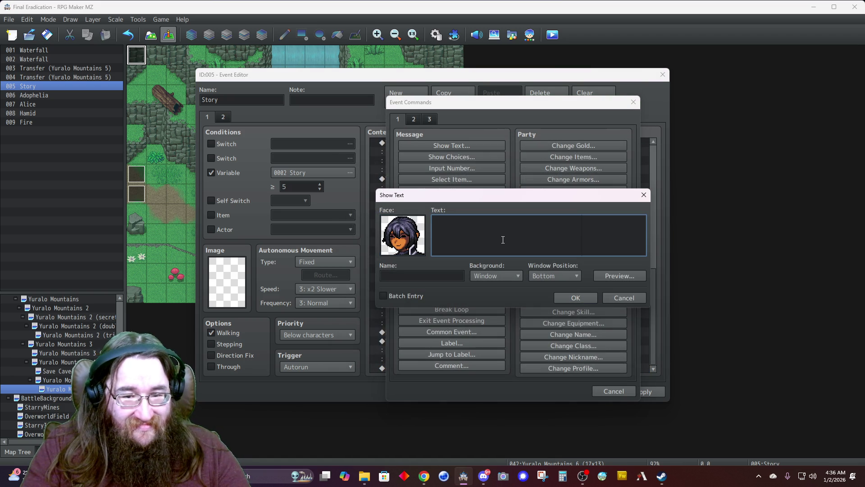
text(Ihad not planned on it, )
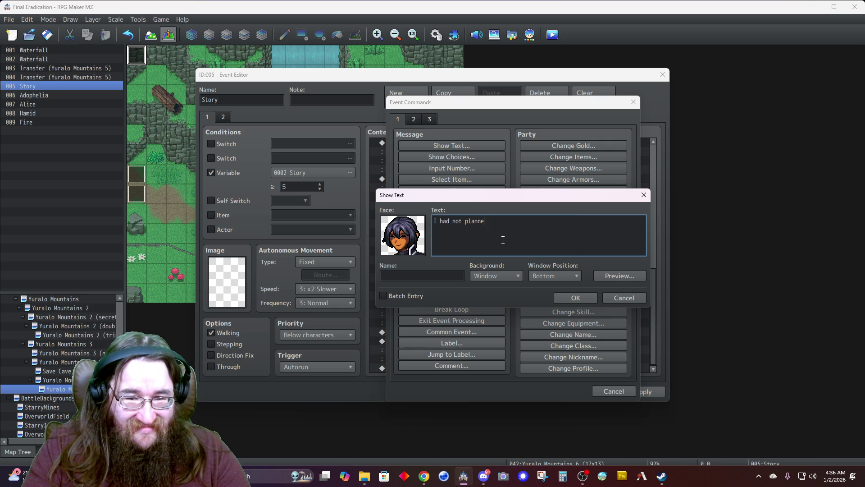
text(no.)
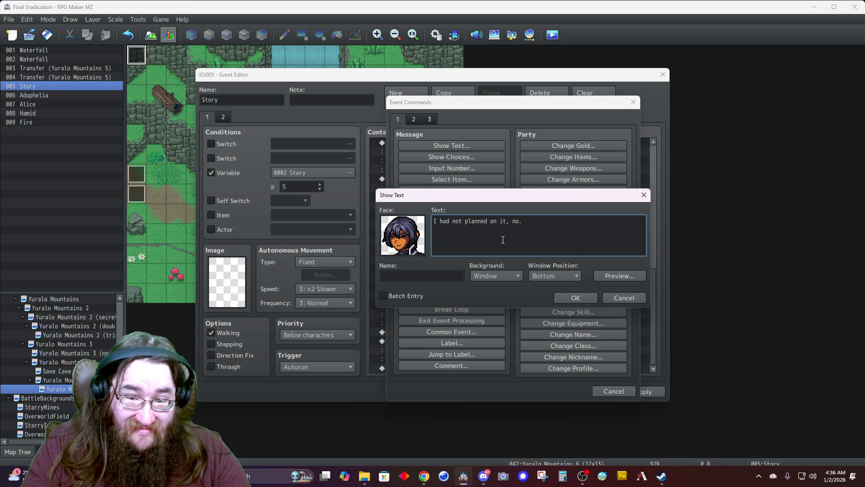
key(Tab)
text(Hamid)
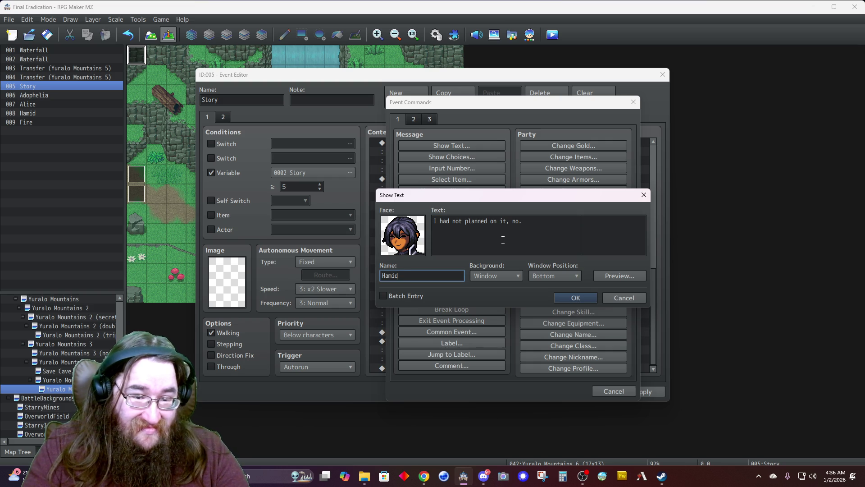
Step: Swap Hamid's line to a different face and show it at Top with a Dim background
double_click(418, 247)
double_click(605, 221)
click(554, 275)
click(545, 286)
click(488, 279)
click(482, 286)
click(486, 276)
click(486, 297)
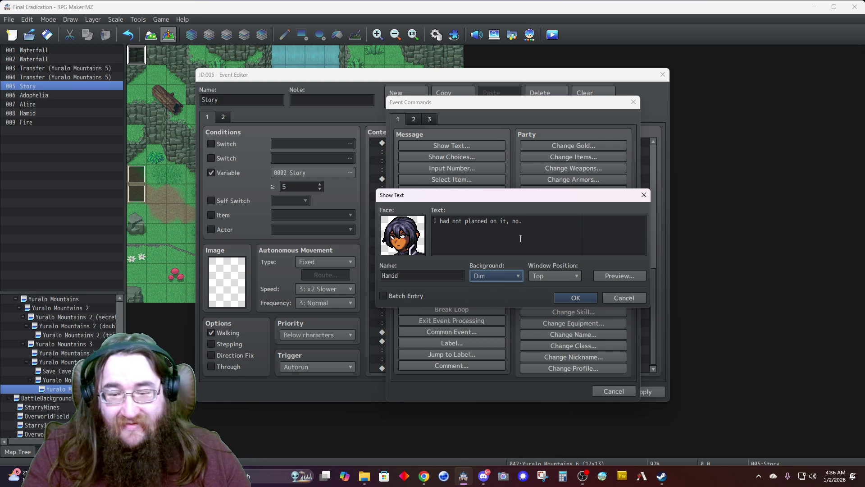
click(575, 298)
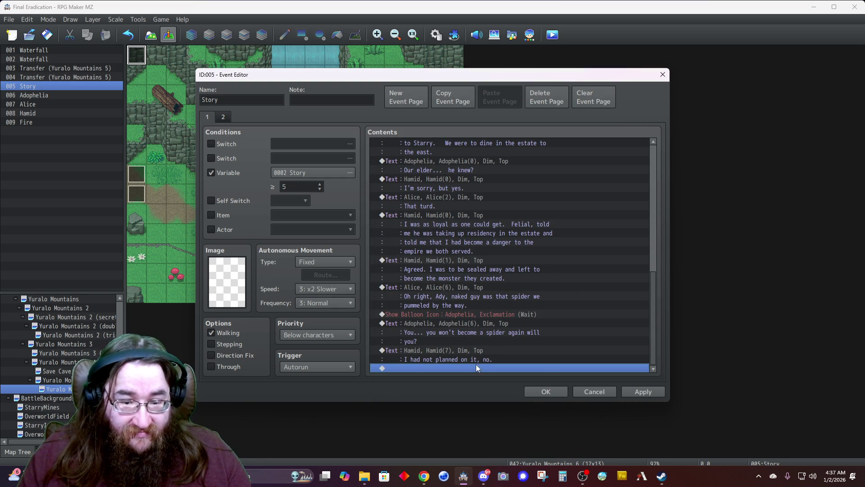
double_click(461, 369)
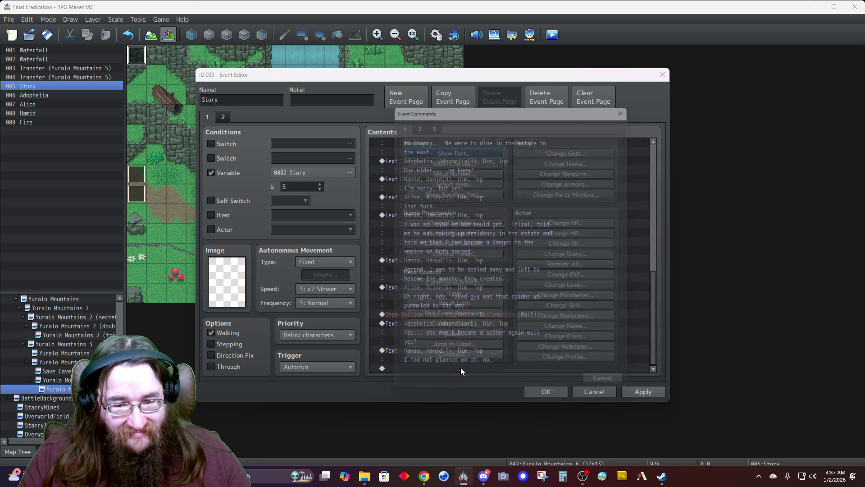
Step: Add Adophelia's 'Good! I hate spiders!' with her second face, Dim background, Top position
click(437, 147)
double_click(396, 238)
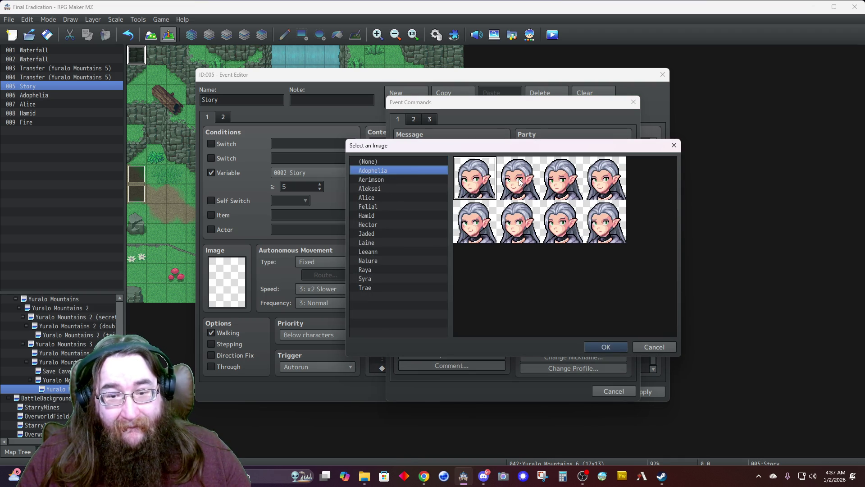
double_click(519, 181)
text(ood!  I hate spiders)
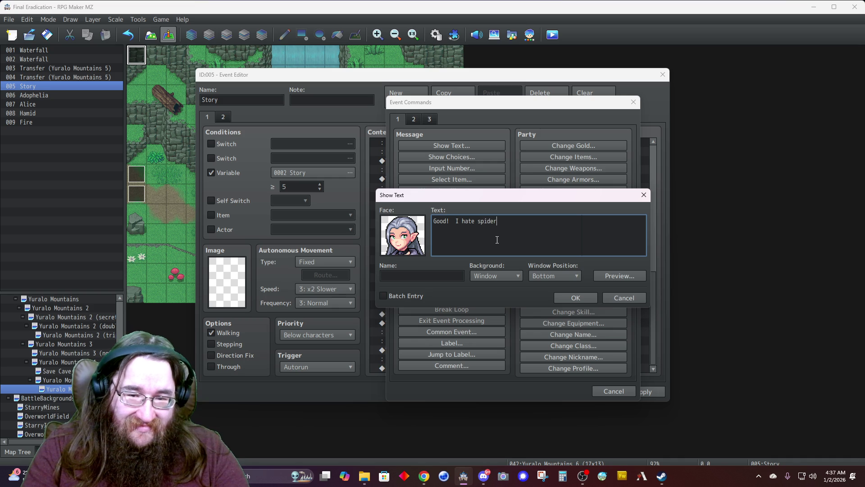
text(!)
key(Tab)
text(Adophelia)
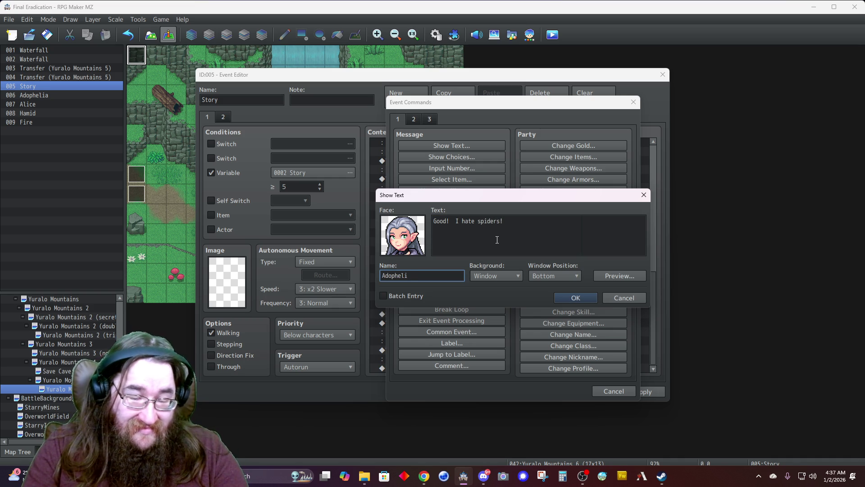
click(494, 276)
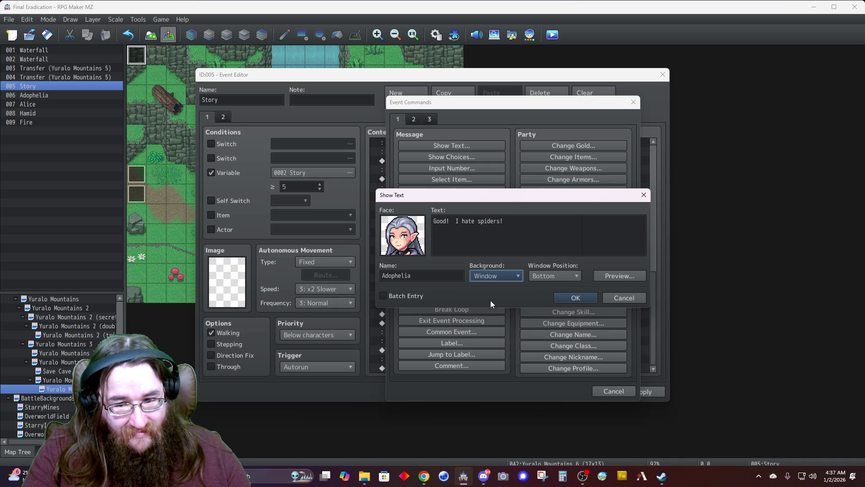
click(491, 300)
click(540, 277)
click(541, 285)
click(568, 298)
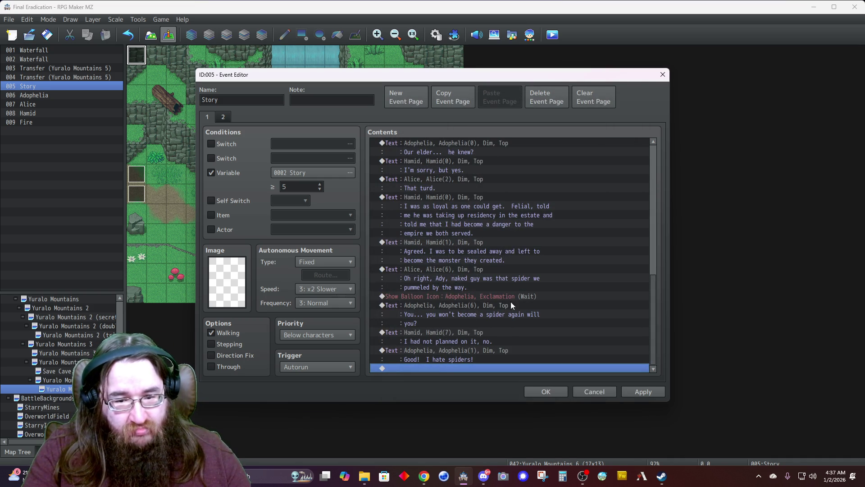
double_click(429, 367)
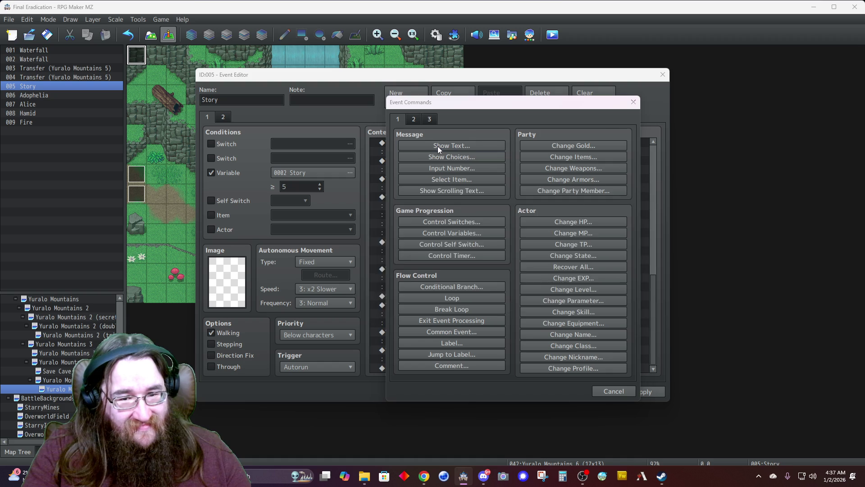
Step: Start a new message using Alice's third face
click(437, 146)
double_click(403, 239)
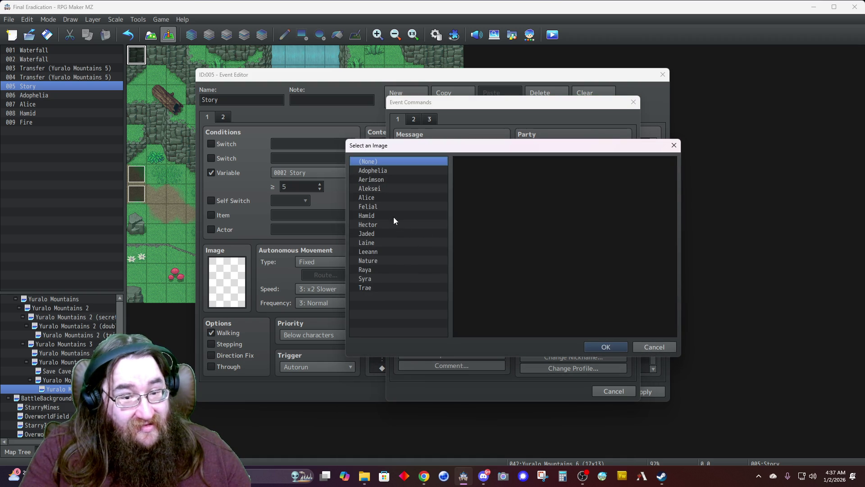
click(381, 197)
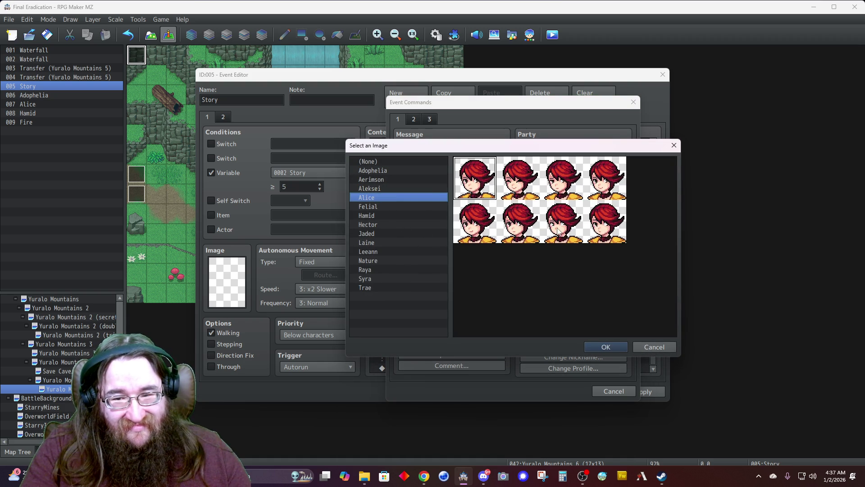
double_click(559, 195)
Step: Enter 'So what's the interest in you now?' named Alice, with Dim background at Top
click(519, 222)
text(So)
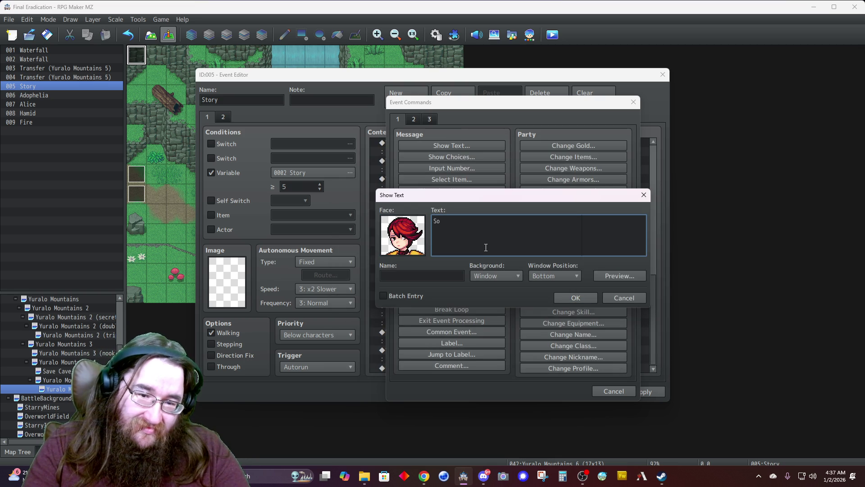
text(wh)
key(BackSpace)
key(BackSpace)
key(BackSpace)
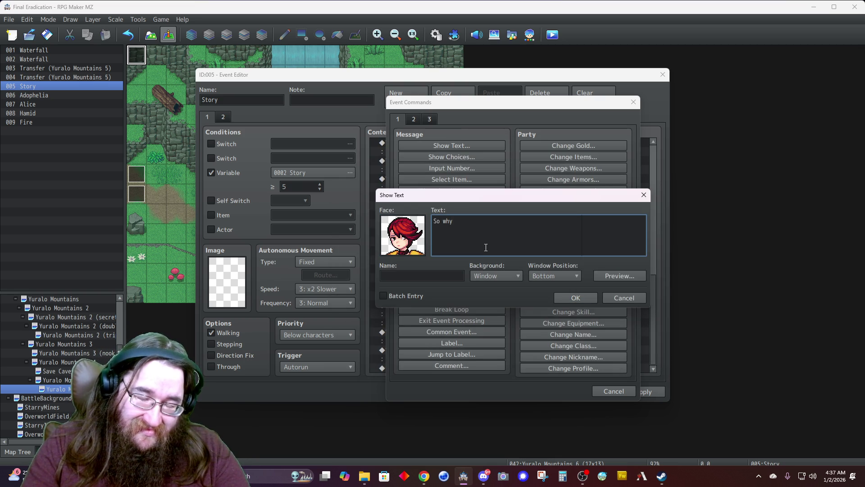
key(BackSpace)
text(at's the int)
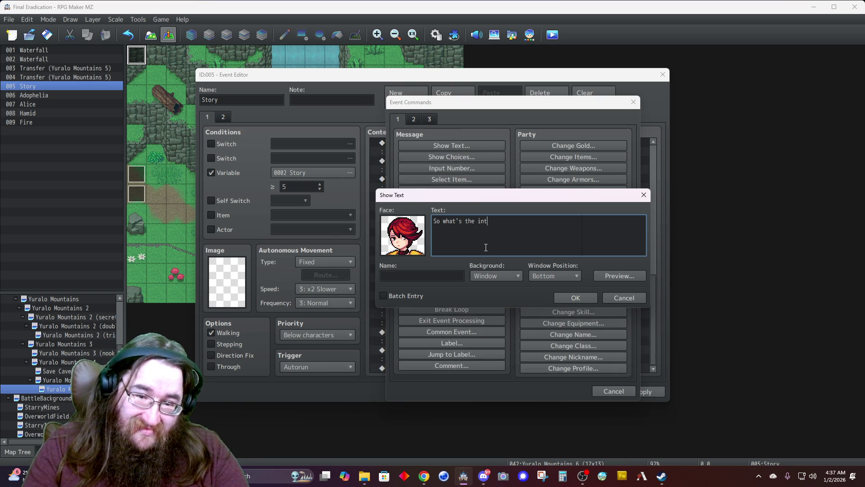
text(erest in you now?)
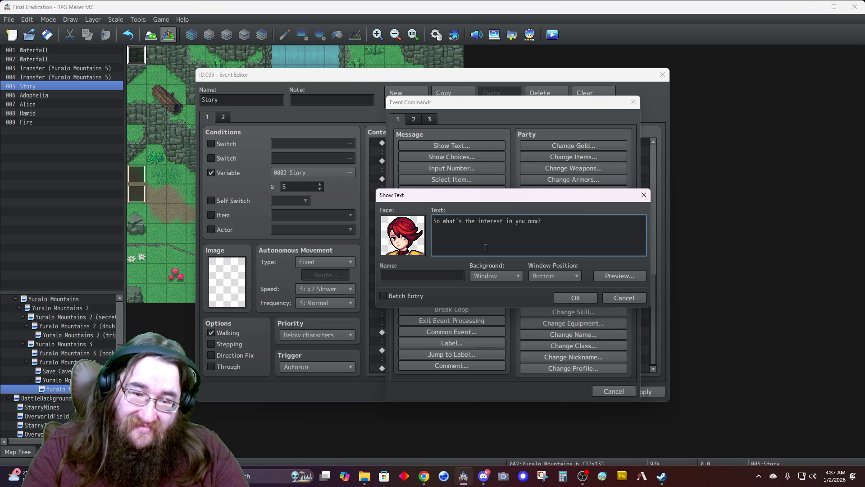
key(Tab)
text(Alice)
click(496, 275)
click(491, 297)
click(539, 276)
click(539, 286)
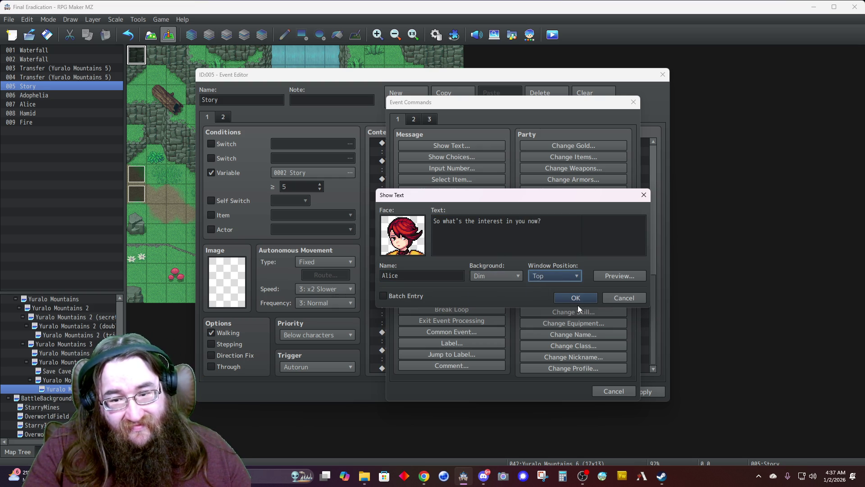
click(575, 300)
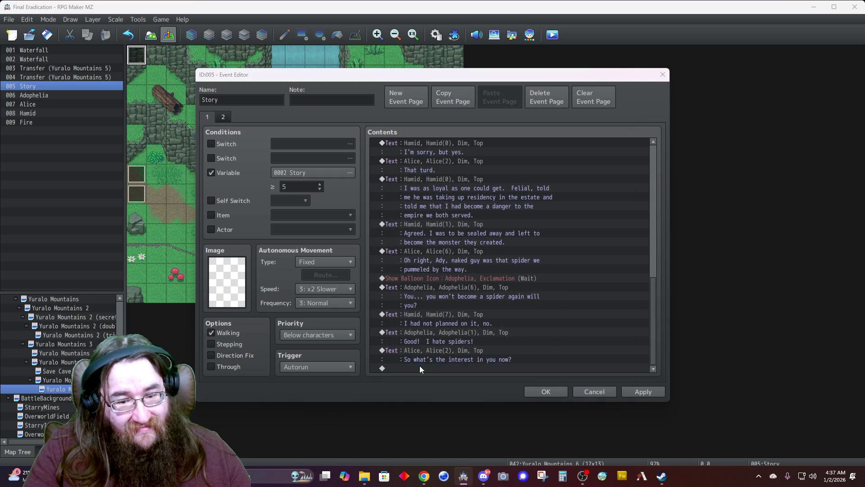
Step: Add Hamid's 'If I'm lucky...' line with his bottom-right face, Dim background, Top position
double_click(420, 367)
double_click(409, 243)
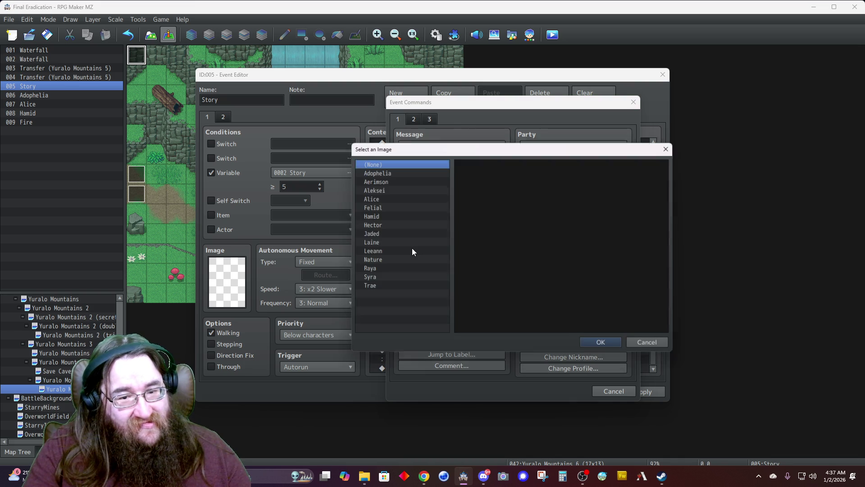
click(376, 215)
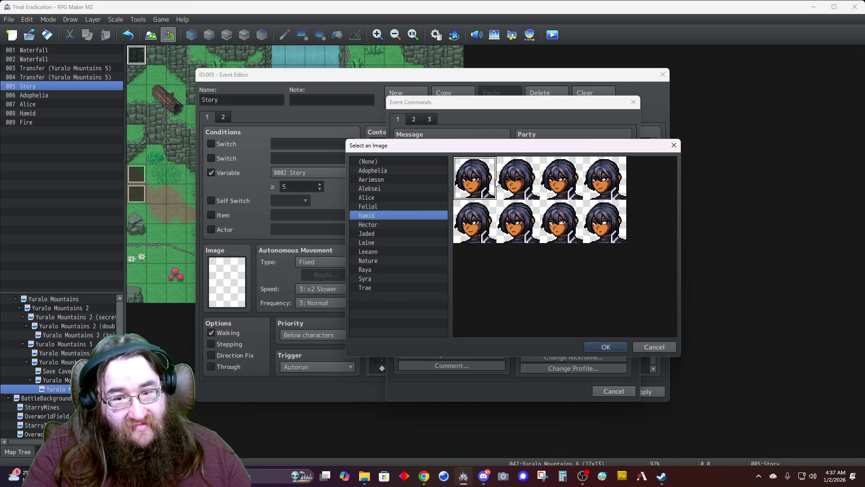
double_click(596, 228)
click(495, 246)
text(If)
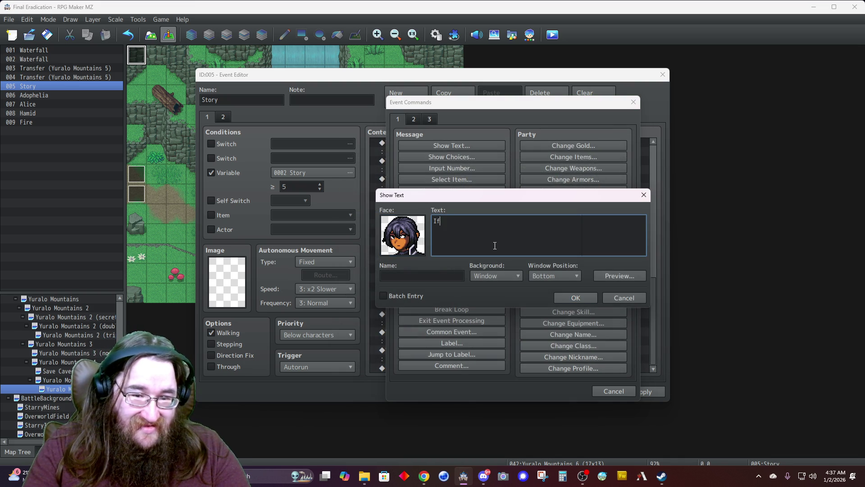
text( I'm lucky, conscript me back into service.)
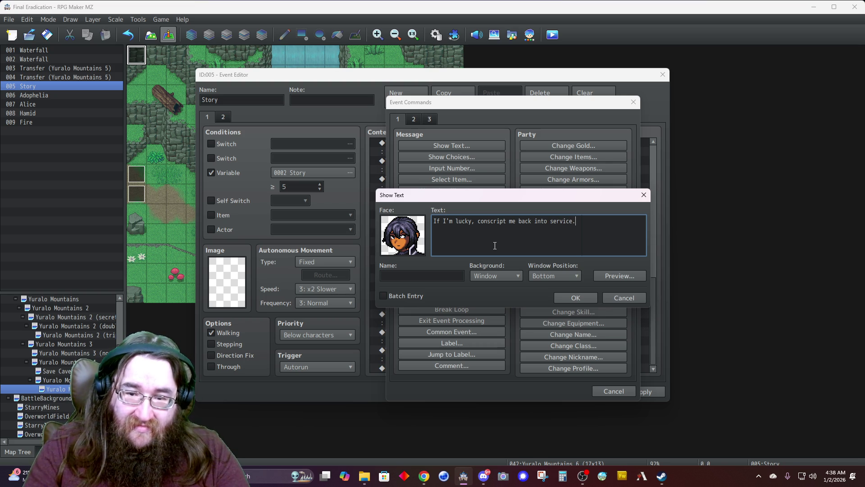
key(Tab)
text(Hamid)
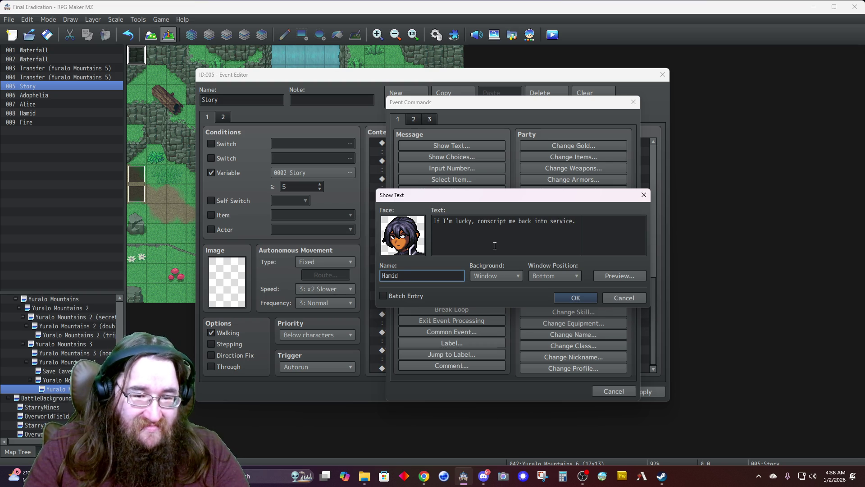
click(512, 275)
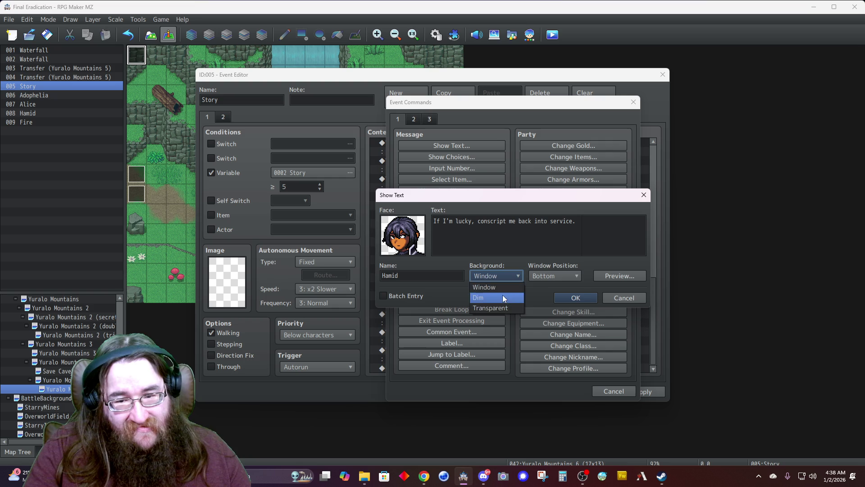
click(502, 294)
click(543, 276)
click(542, 287)
click(570, 297)
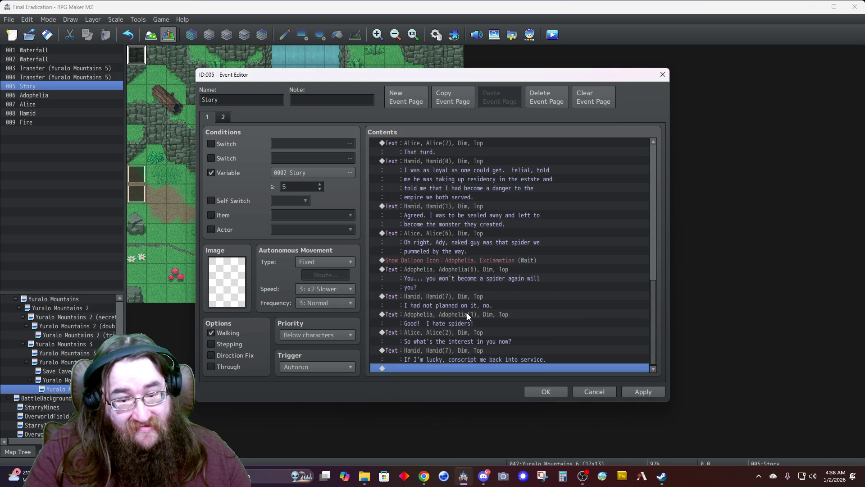
Step: Add Alice's reply 'And if you are not lucky?' with her face, Dim and Top
double_click(431, 366)
click(444, 148)
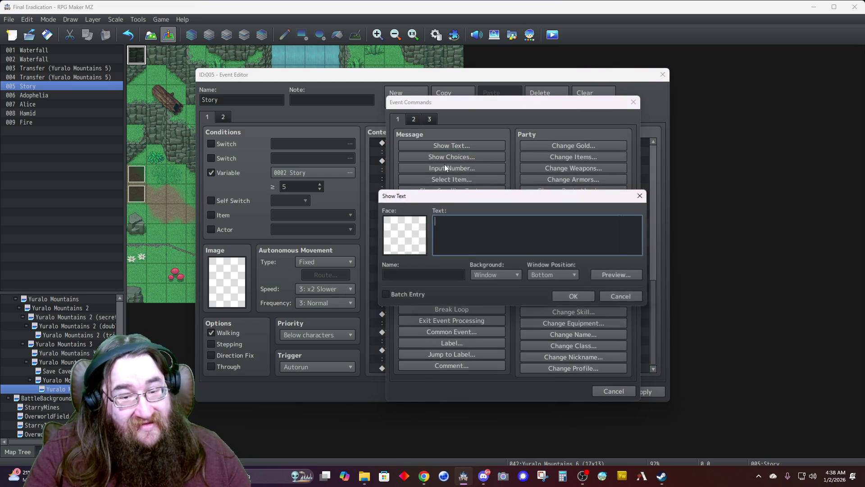
double_click(420, 238)
click(383, 198)
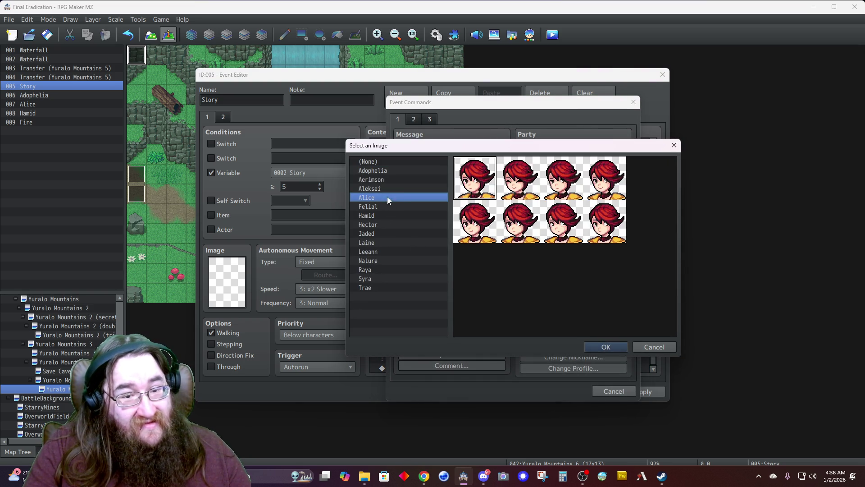
double_click(556, 221)
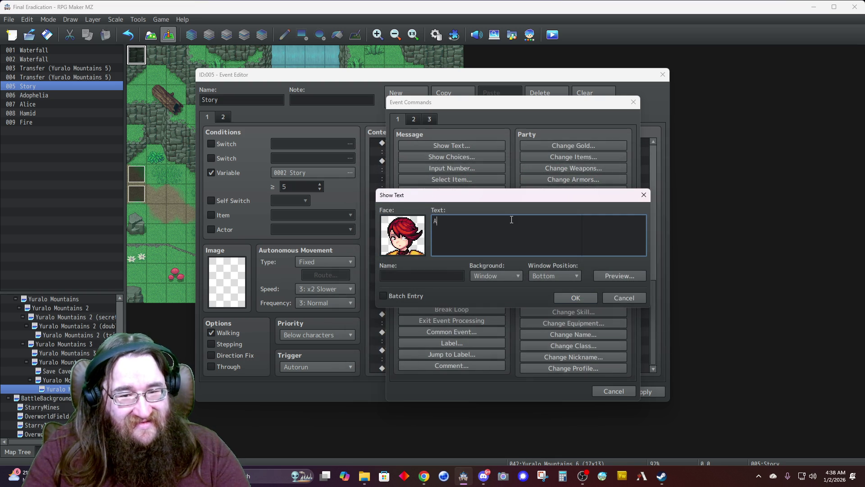
text(And if you are not lucky)
key(Tab)
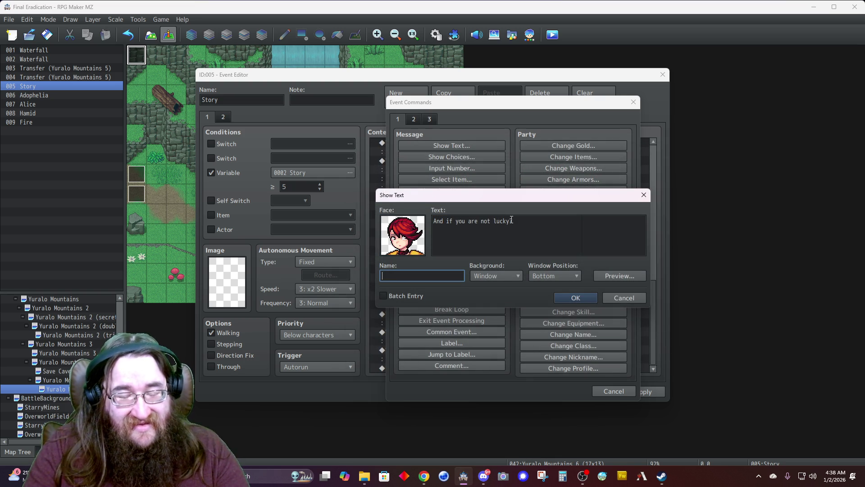
text(Alice)
click(492, 275)
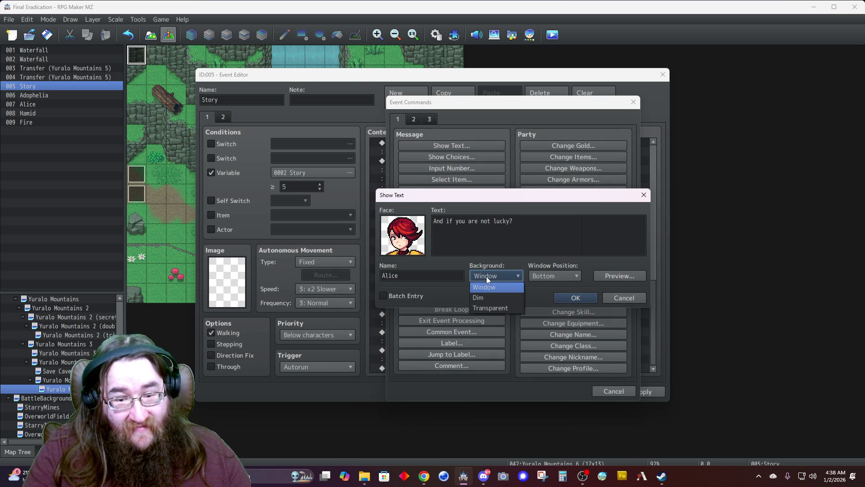
click(552, 276)
click(547, 284)
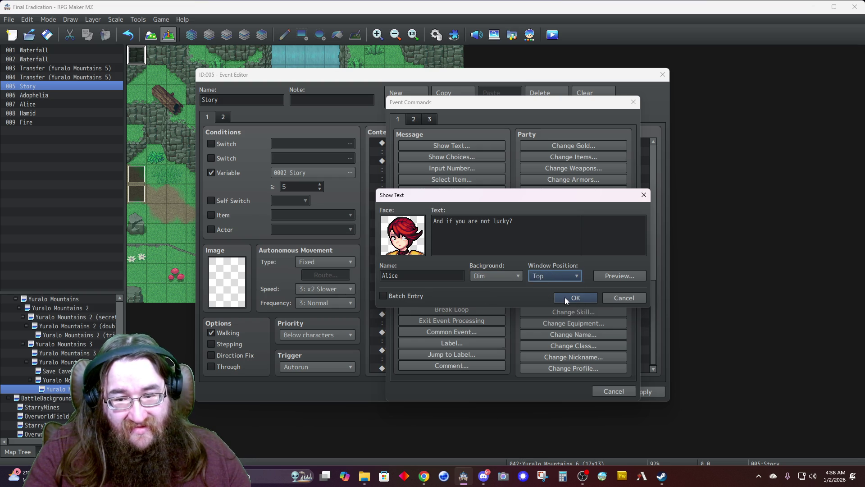
click(564, 297)
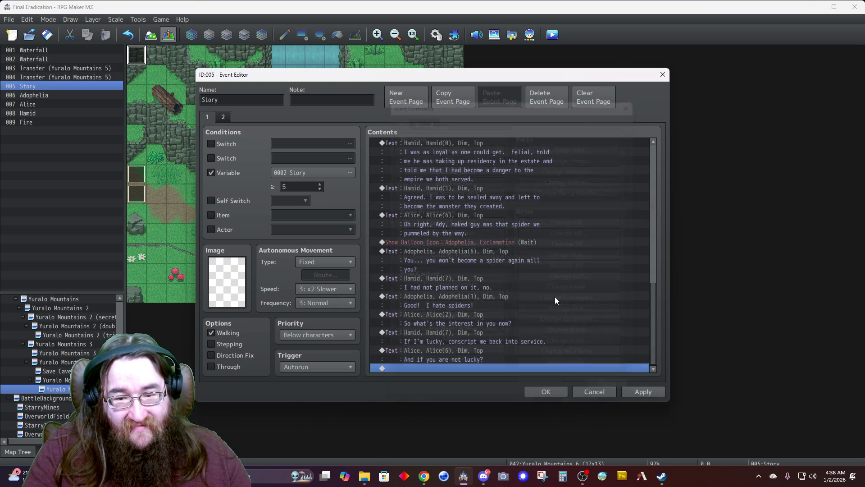
double_click(447, 367)
Step: Add a faceless Dim, Top message 'There you are, my old friend!' named Voice of Felial
click(436, 145)
click(493, 275)
click(547, 275)
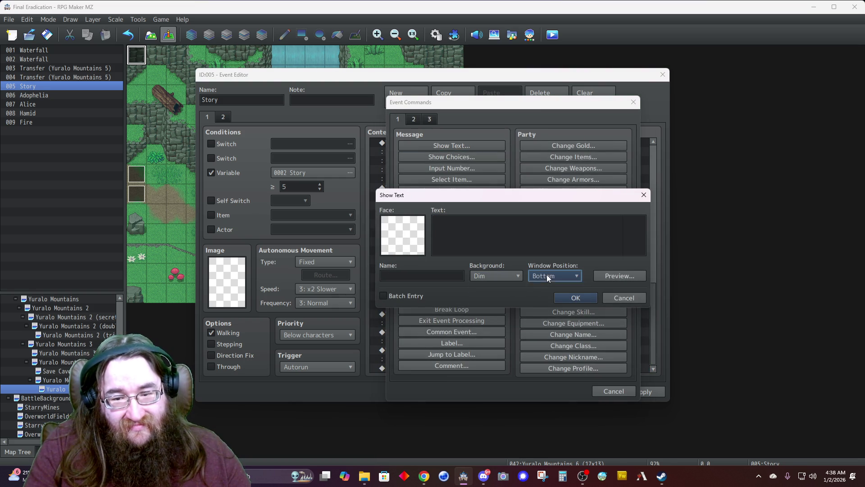
click(544, 284)
click(486, 243)
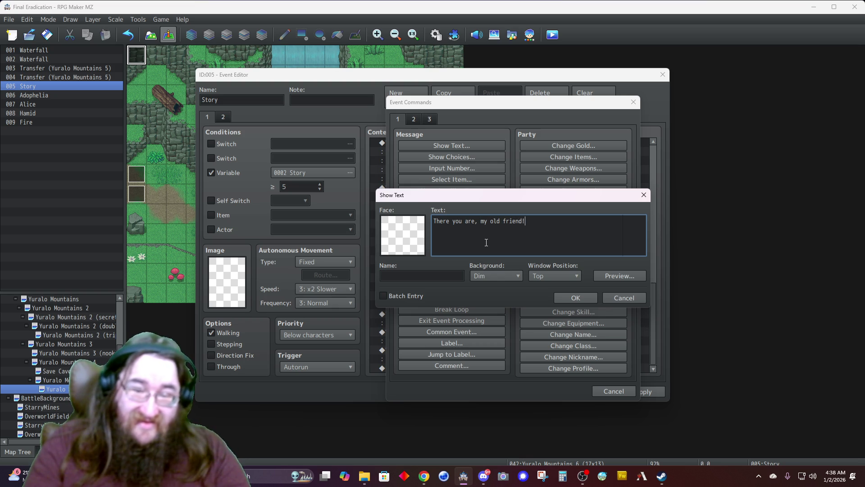
key(Tab)
text(CV)
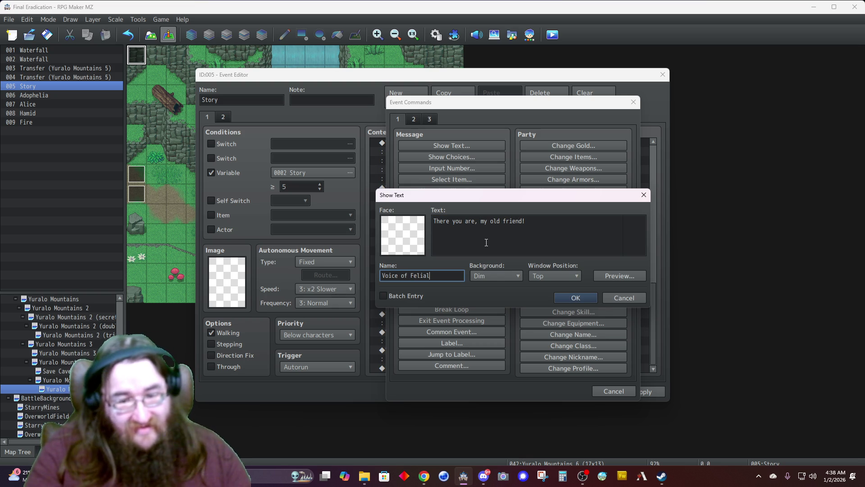
click(566, 296)
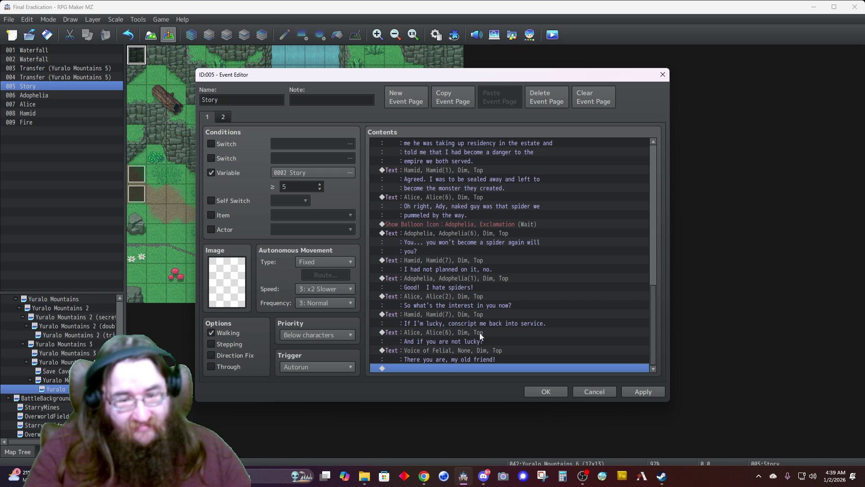
Step: Insert a Show Balloon Icon command with an exclamation over Alice
double_click(437, 367)
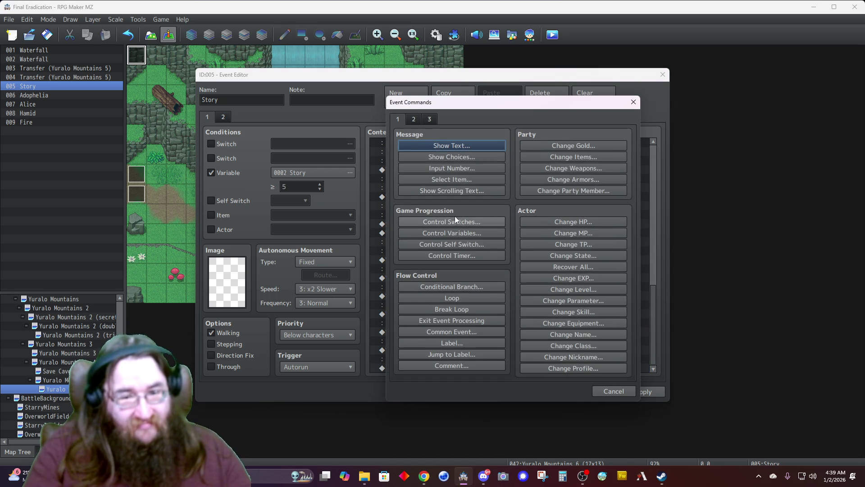
click(413, 120)
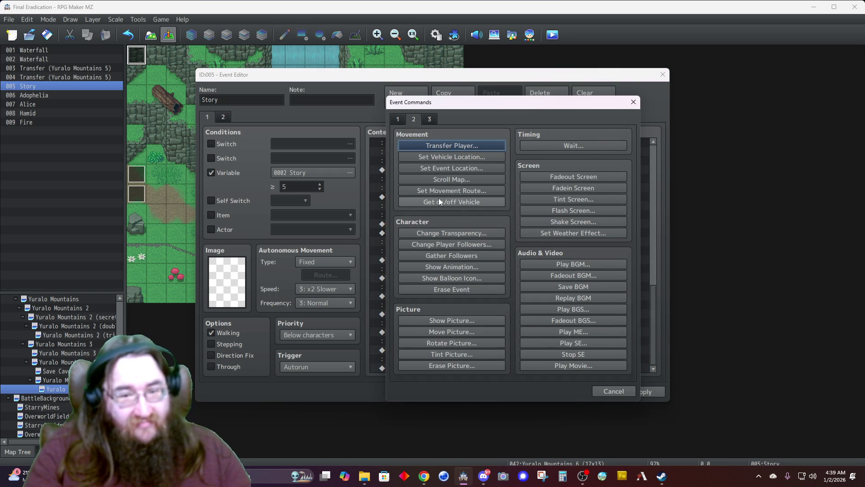
click(450, 278)
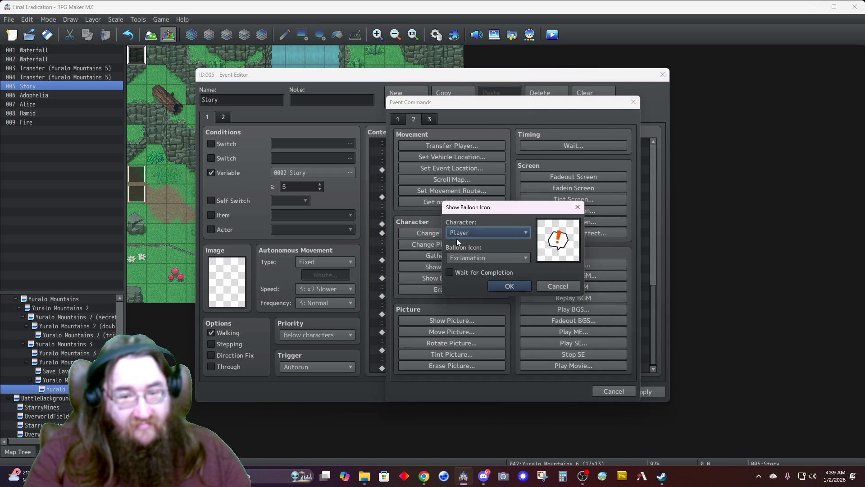
click(464, 232)
click(457, 327)
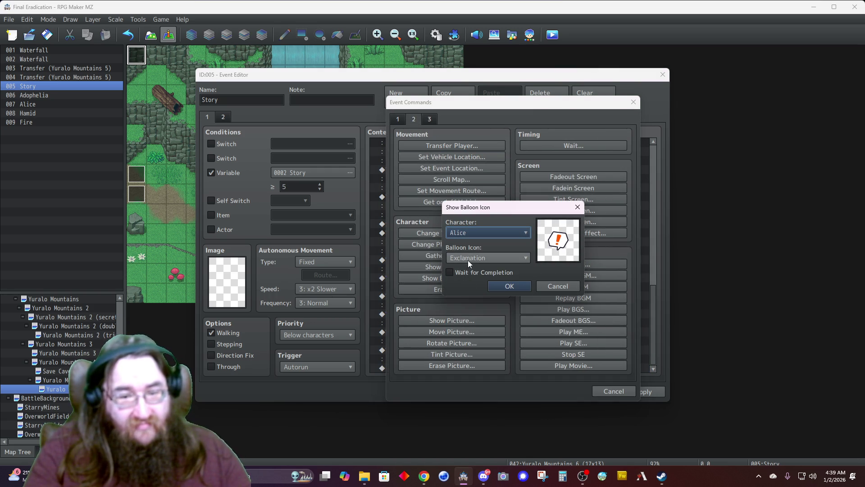
click(509, 285)
Step: Duplicate Alice's balloon and change the middle copy to appear over Adophelia
click(431, 358)
key(ctrl+c)
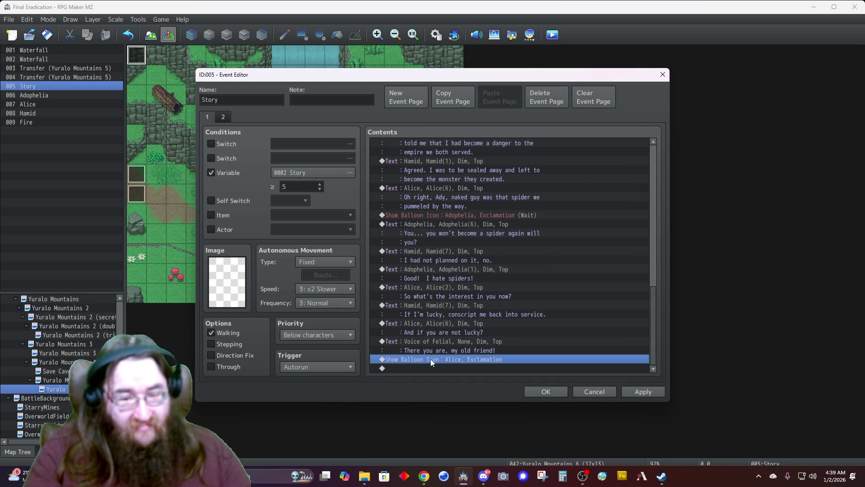
key(ctrl+v)
key(ctrl+v)
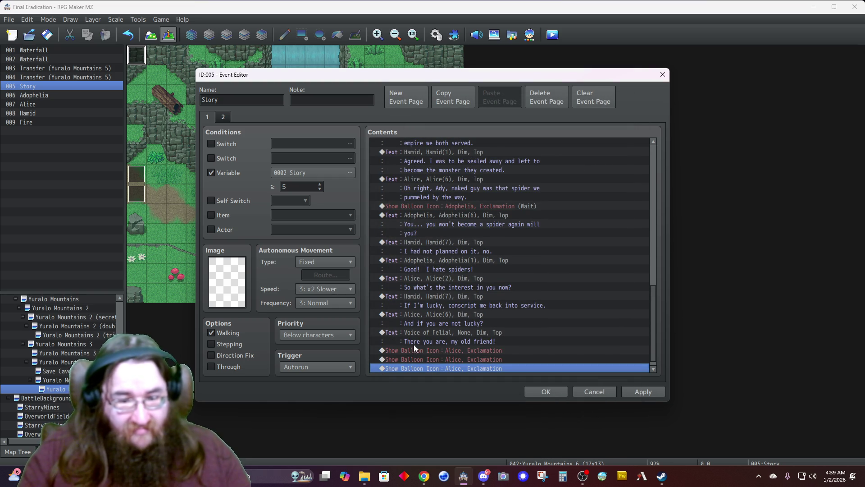
click(416, 353)
right_click(415, 353)
click(403, 360)
right_click(403, 359)
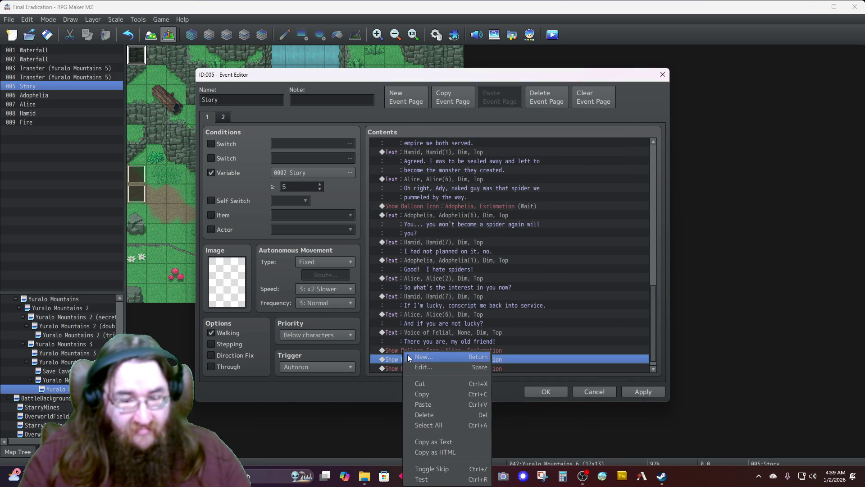
click(419, 368)
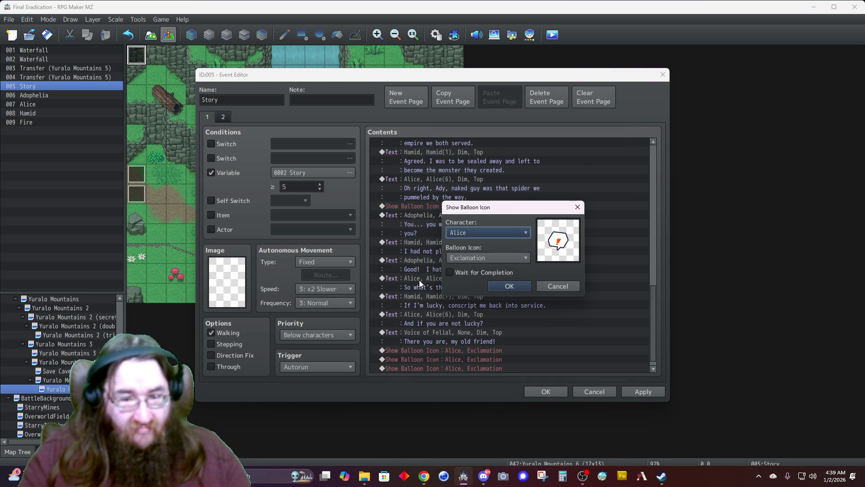
click(469, 231)
click(468, 313)
click(502, 284)
Step: Change the last balloon copy to Hamid with Wait for Completion ticked
click(455, 367)
right_click(452, 367)
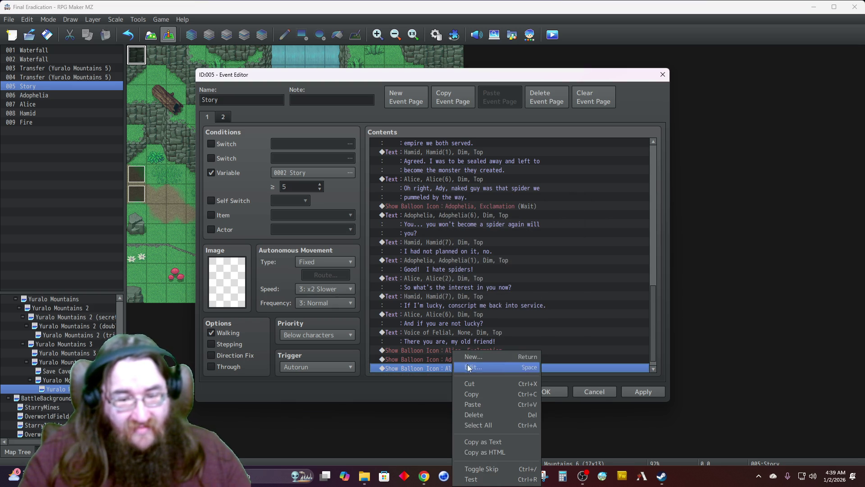
click(471, 367)
click(473, 231)
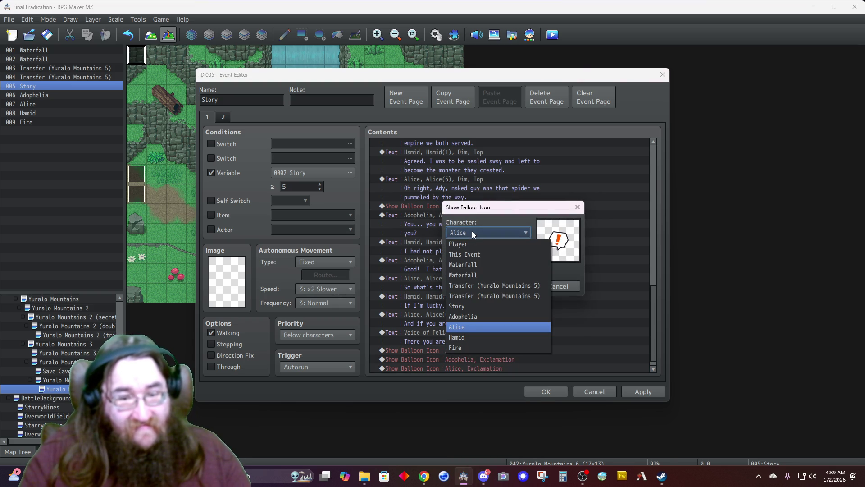
click(467, 337)
click(480, 273)
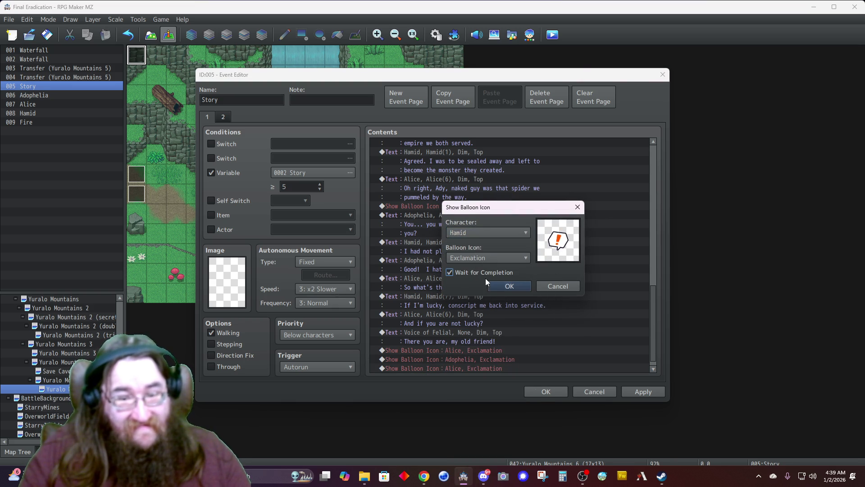
click(499, 285)
double_click(435, 367)
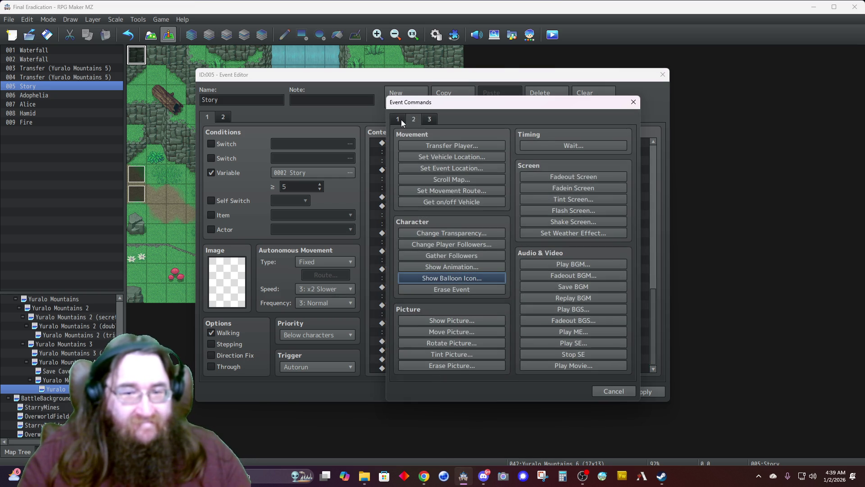
click(398, 119)
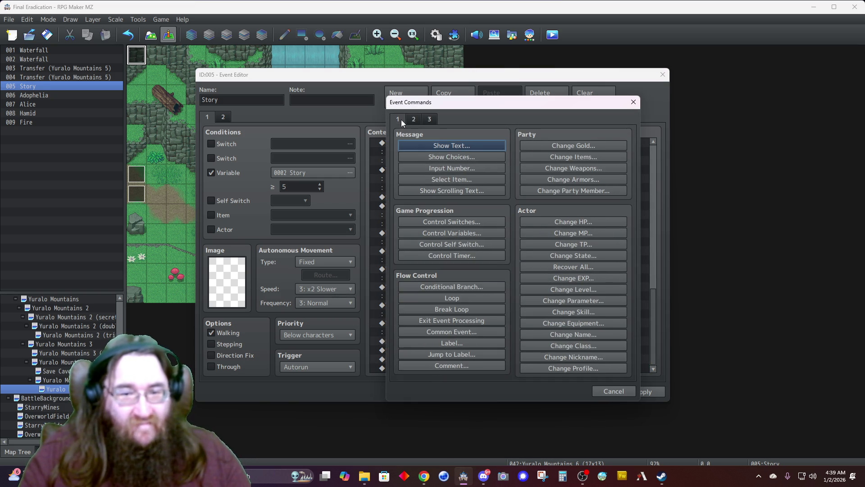
Step: Add Hamid's line ending 'moving, I-' with his face, speaker name Hamid, and a Dim background
click(431, 145)
double_click(409, 238)
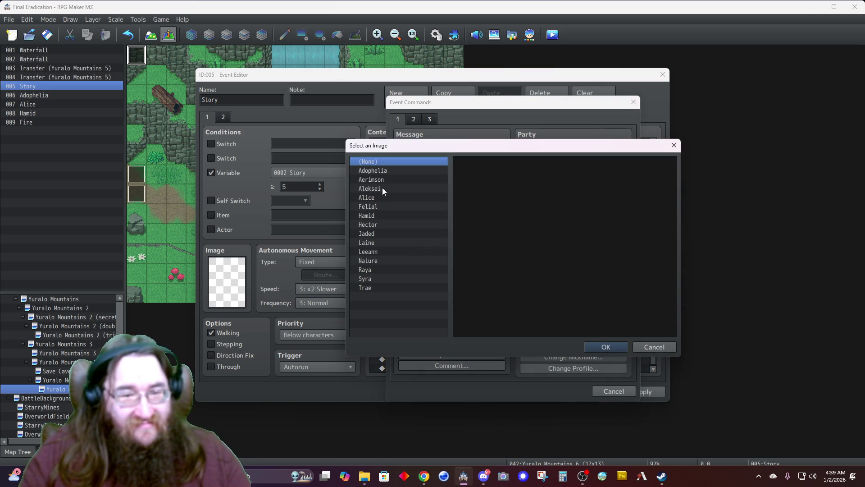
click(392, 216)
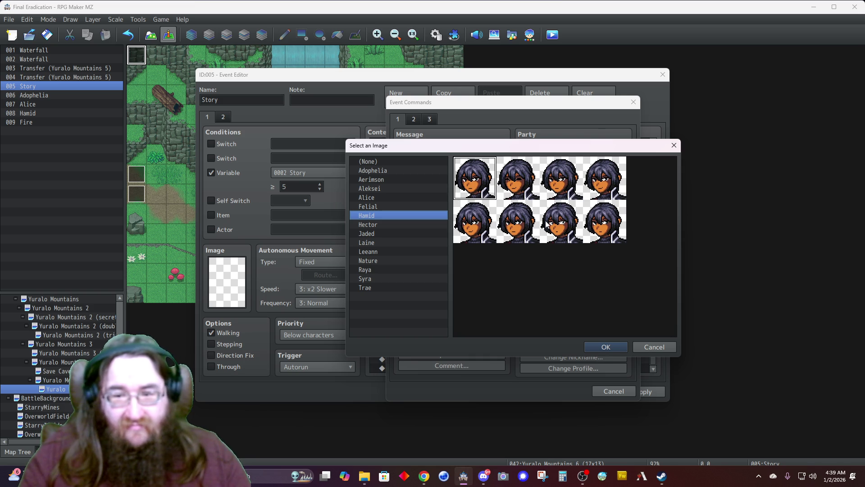
double_click(604, 225)
text(You two better get)
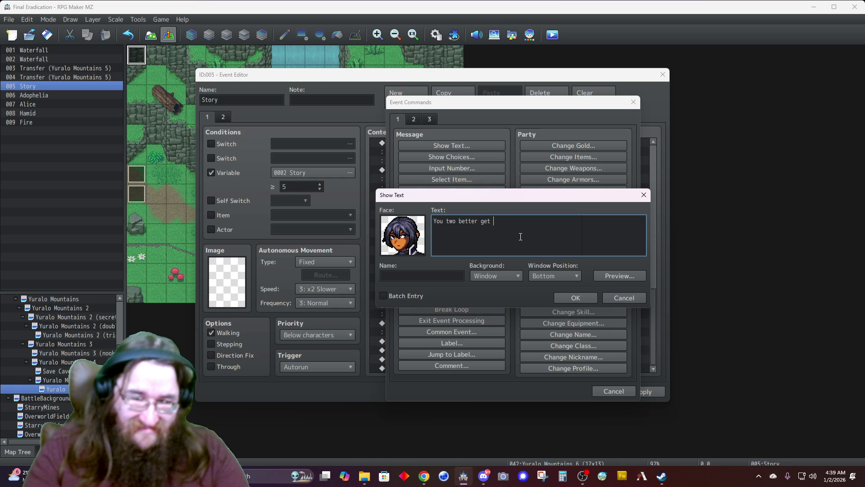
text(moving, I)
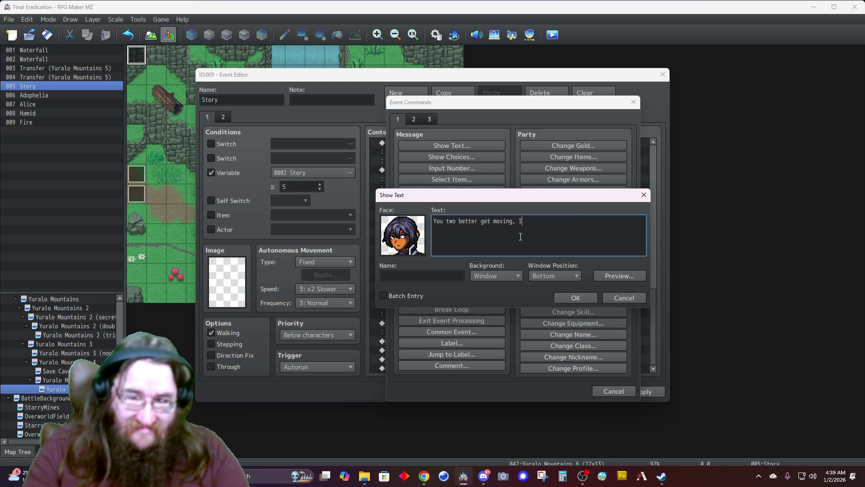
text(-)
click(421, 275)
text(Hamid)
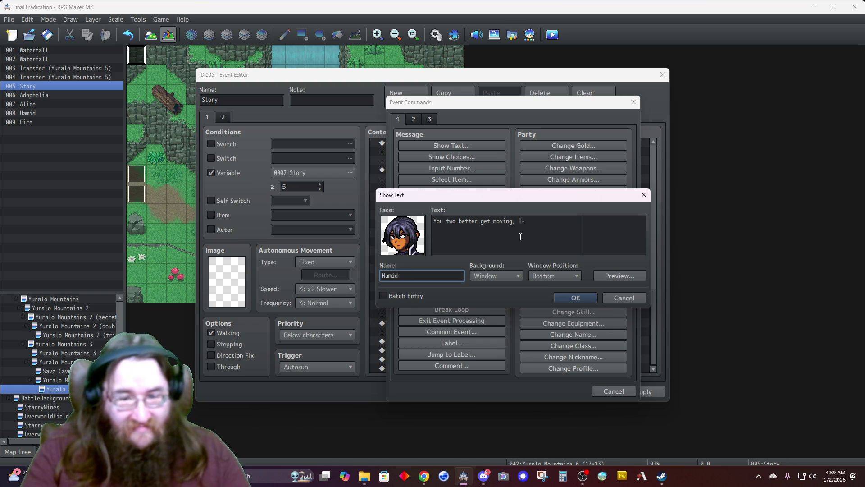
click(498, 272)
click(489, 299)
click(550, 277)
click(569, 298)
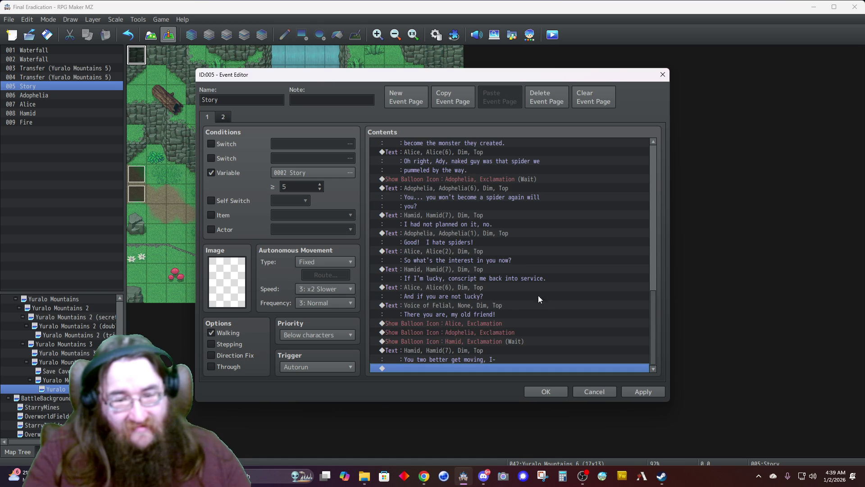
Step: Start Felial's reply message with no face, a Dim background and Top position
double_click(431, 366)
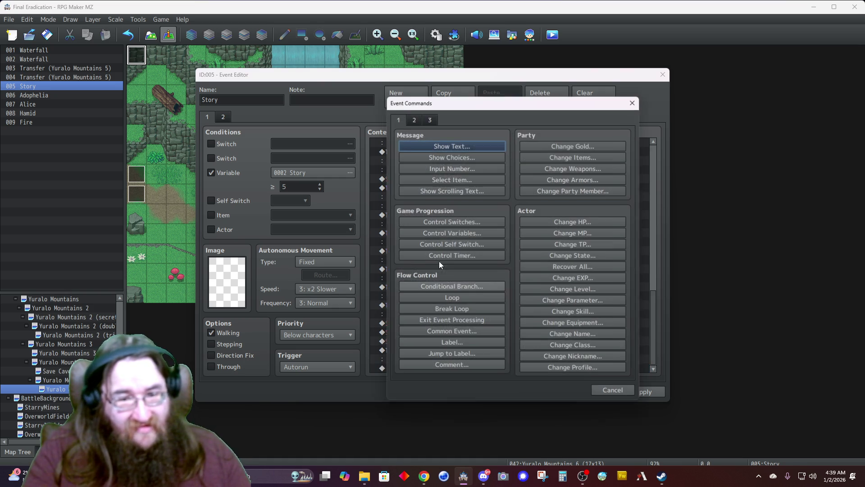
click(440, 146)
double_click(406, 239)
click(375, 206)
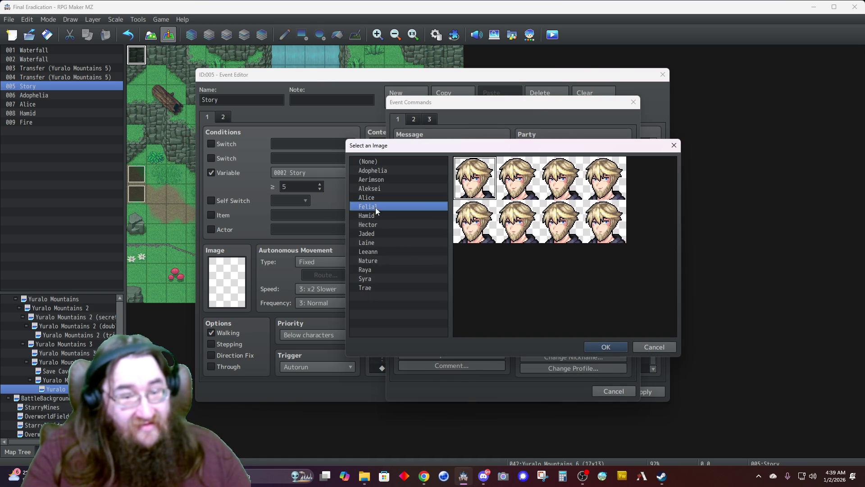
click(378, 161)
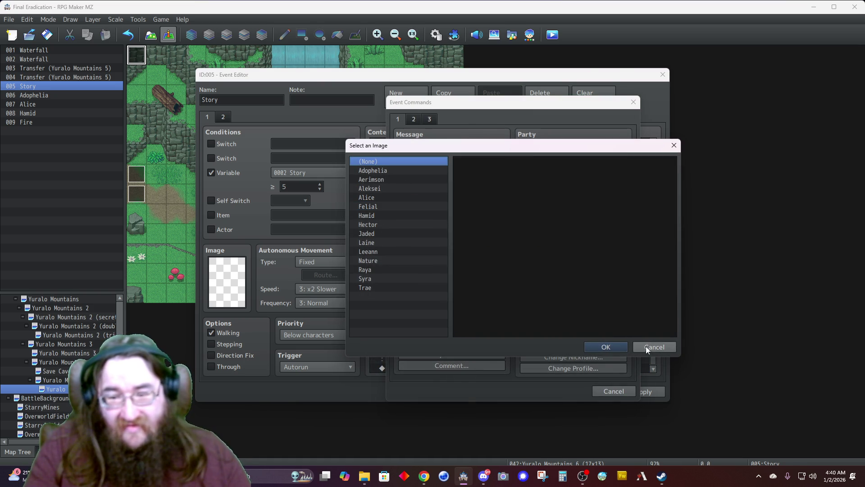
click(645, 345)
click(495, 276)
click(499, 293)
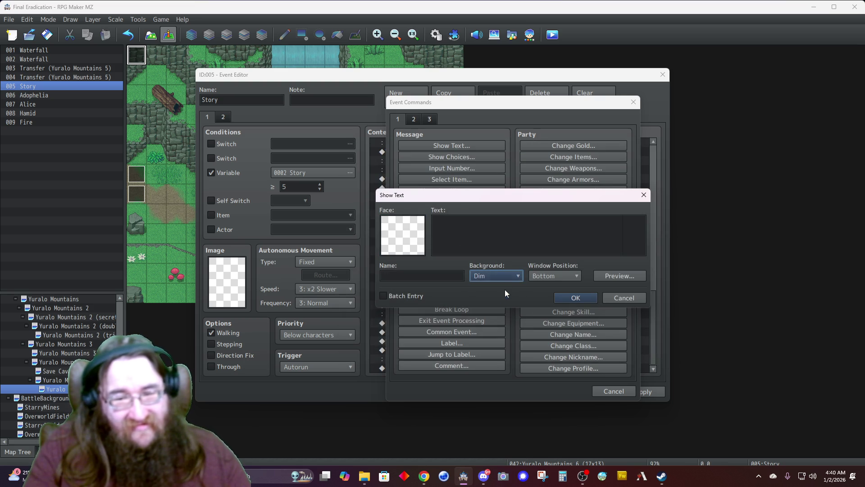
click(545, 275)
click(548, 287)
Step: Write Felial's reply '...I would like a word with them as well.', name her, and close the event
click(488, 243)
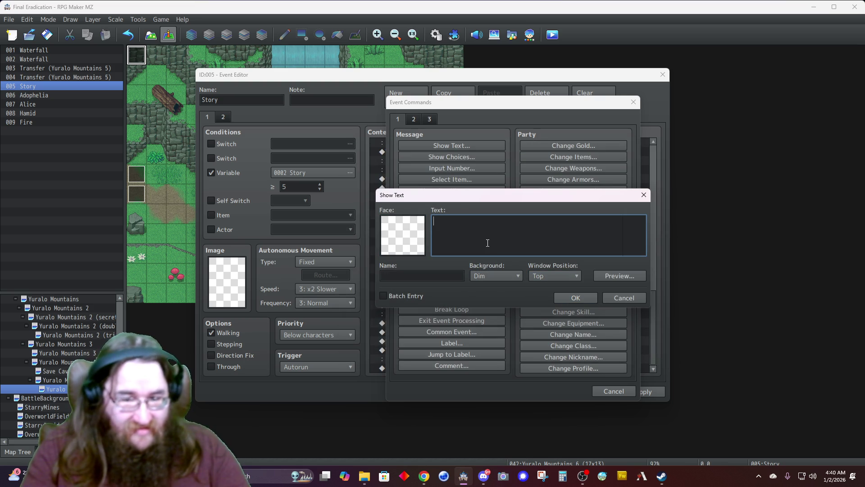
text(No, I would no)
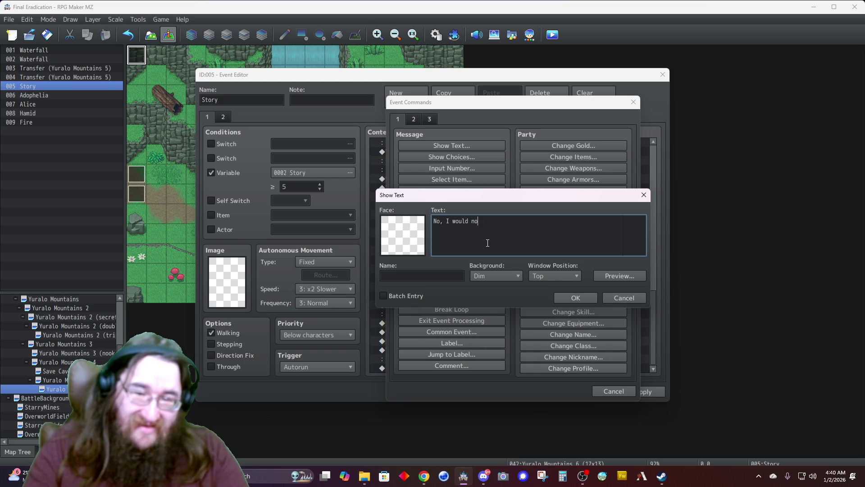
text(ing.)
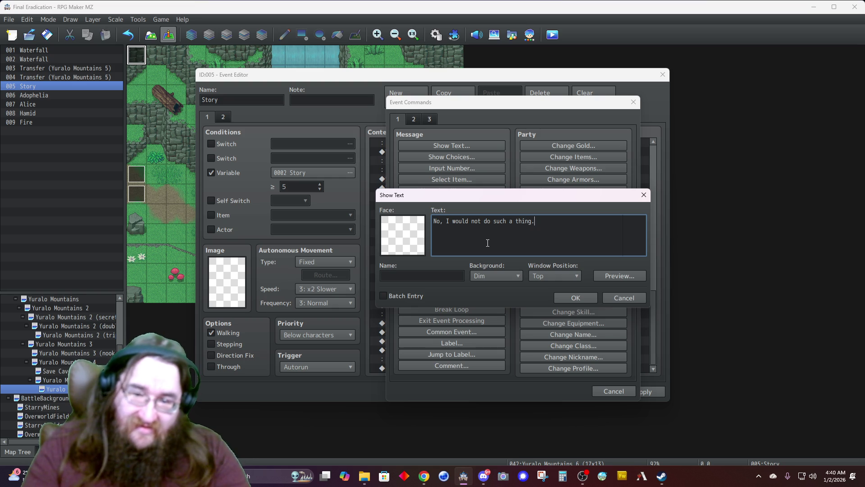
text(  I would)
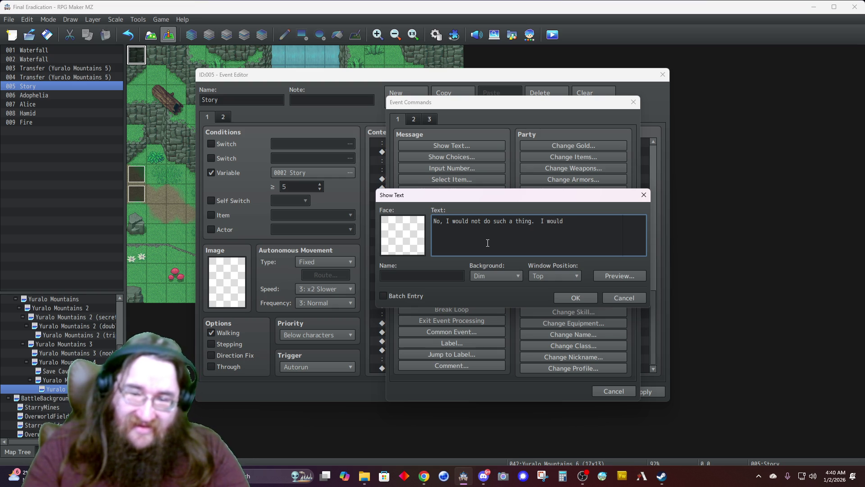
text( like a word with)
key(Return)
text(them as well.)
key(Tab)
text(Felial)
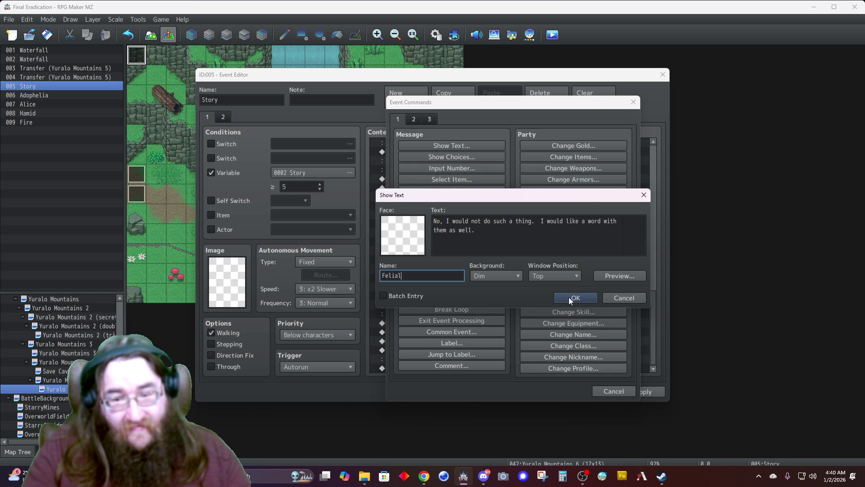
click(570, 298)
click(536, 391)
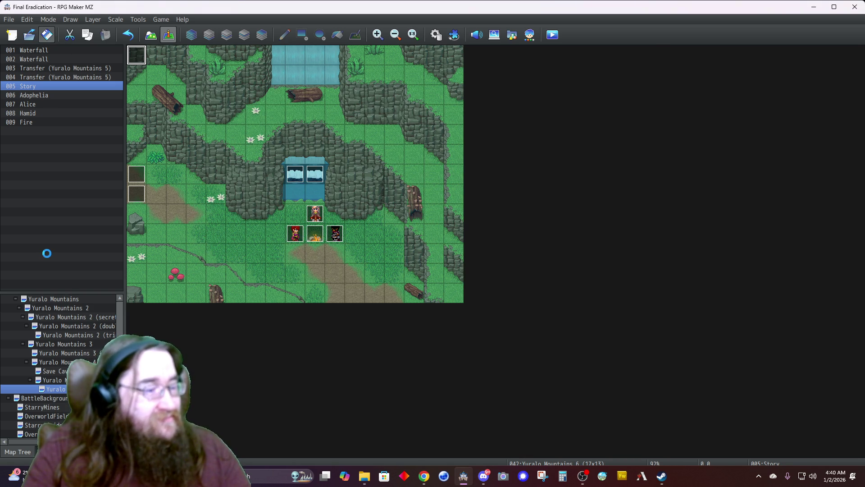
scroll(59, 391, down, 1)
scroll(56, 390, up, 5)
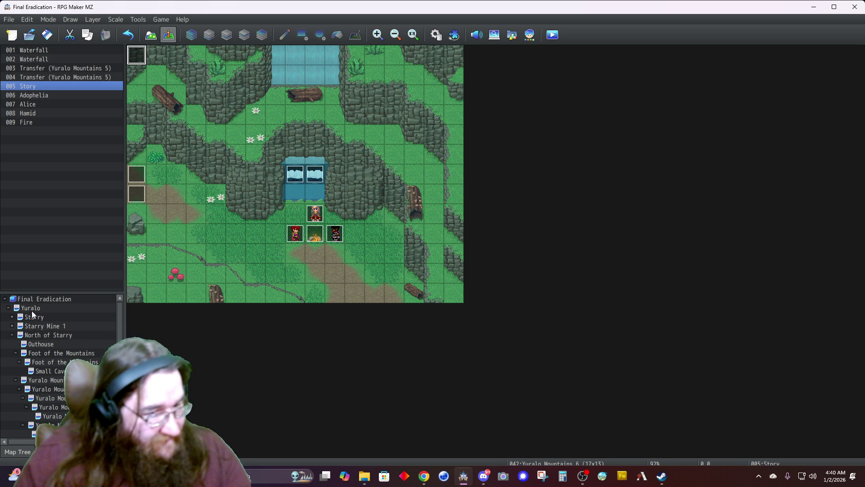
scroll(42, 345, down, 1)
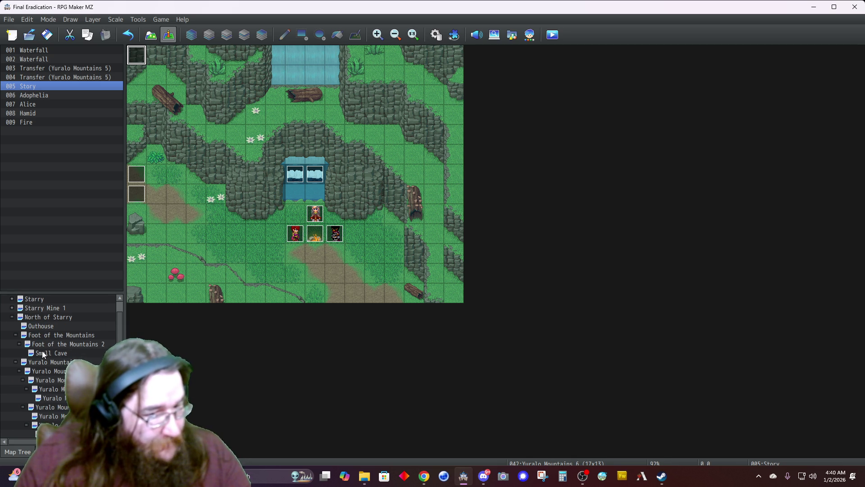
click(41, 350)
double_click(216, 253)
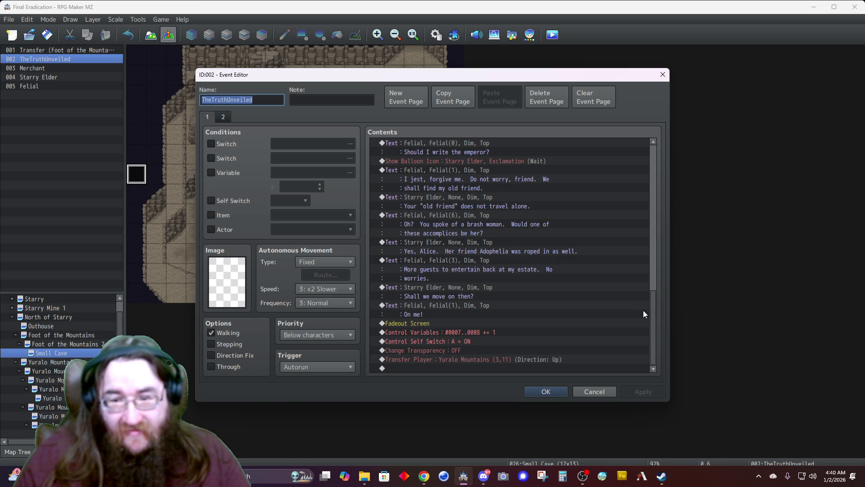
click(461, 331)
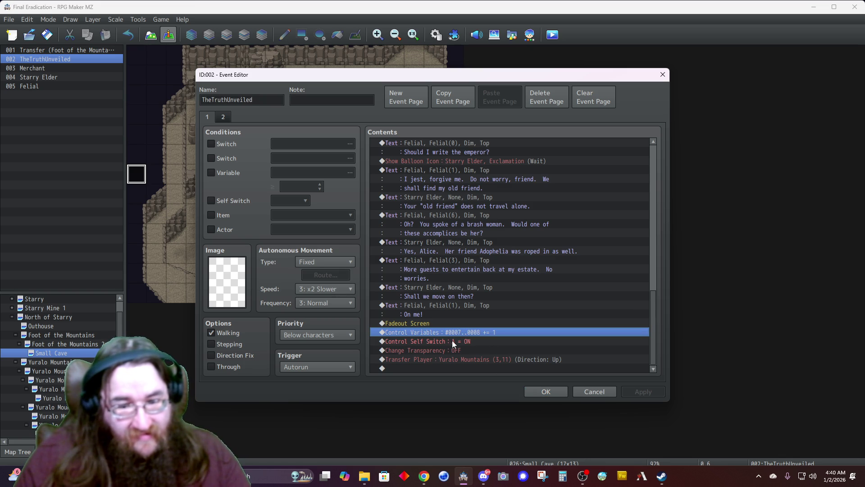
right_click(433, 334)
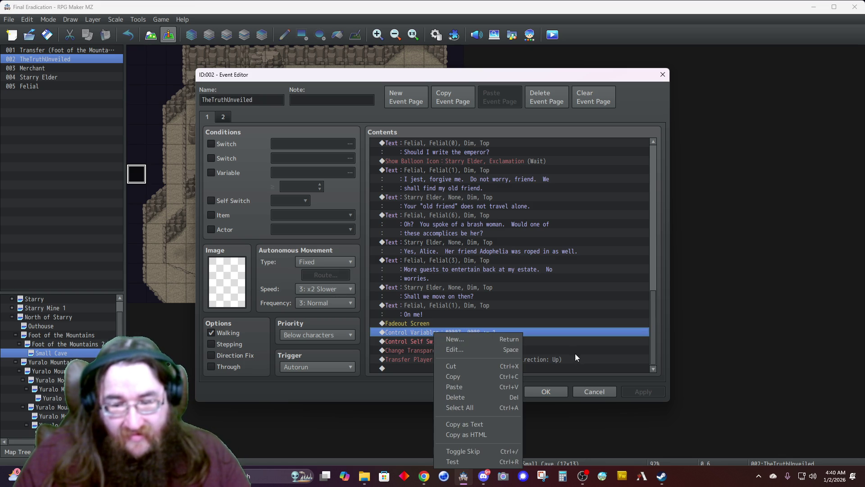
click(594, 386)
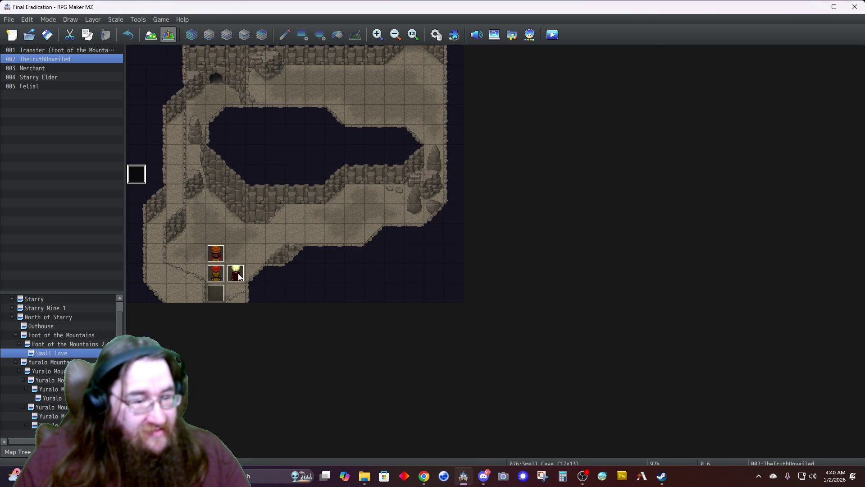
double_click(236, 273)
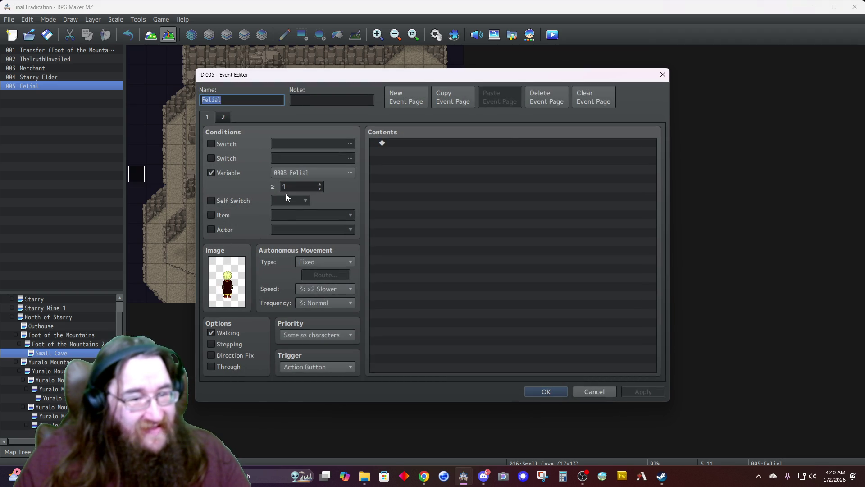
click(288, 175)
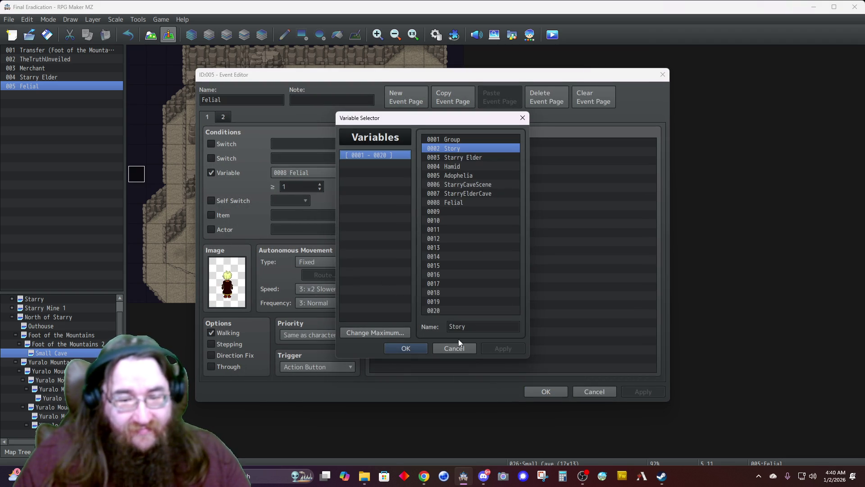
click(452, 350)
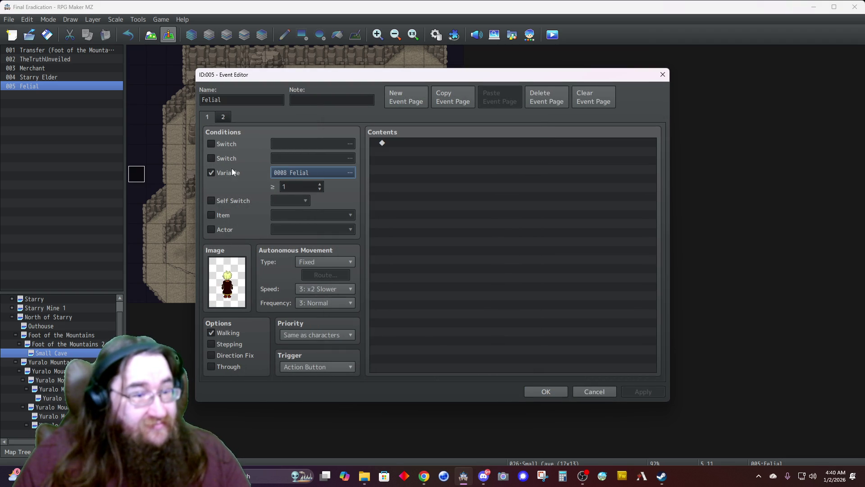
click(223, 117)
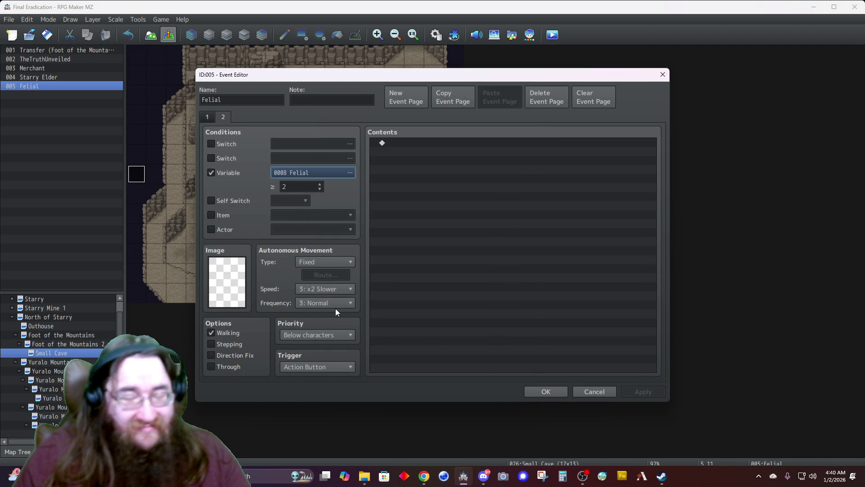
click(592, 390)
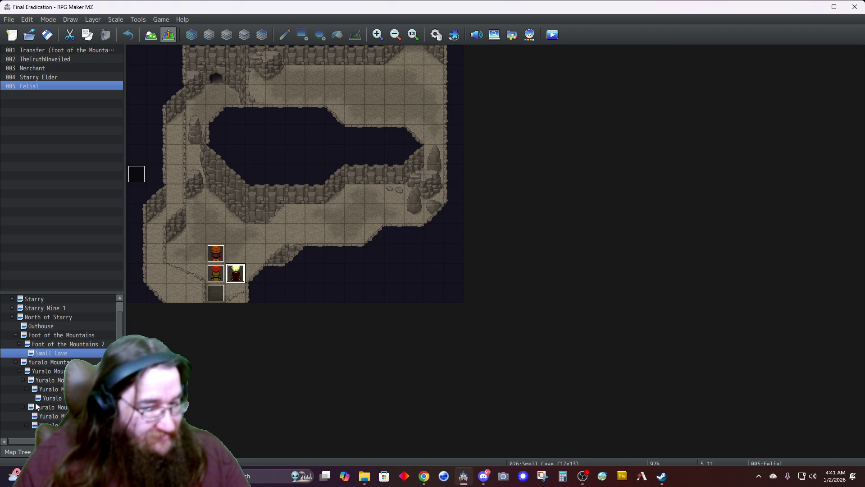
scroll(59, 365, down, 3)
click(54, 389)
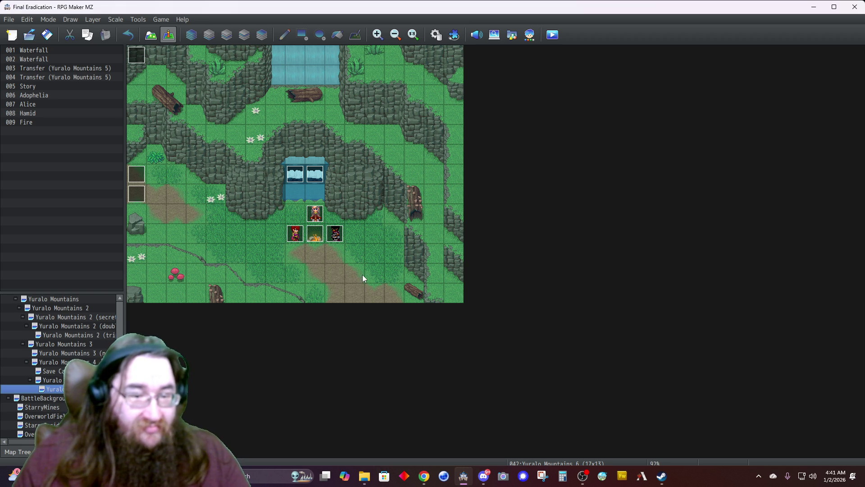
Step: Create a new event right of the campfire using a $FelialWalking sprite frame
double_click(390, 238)
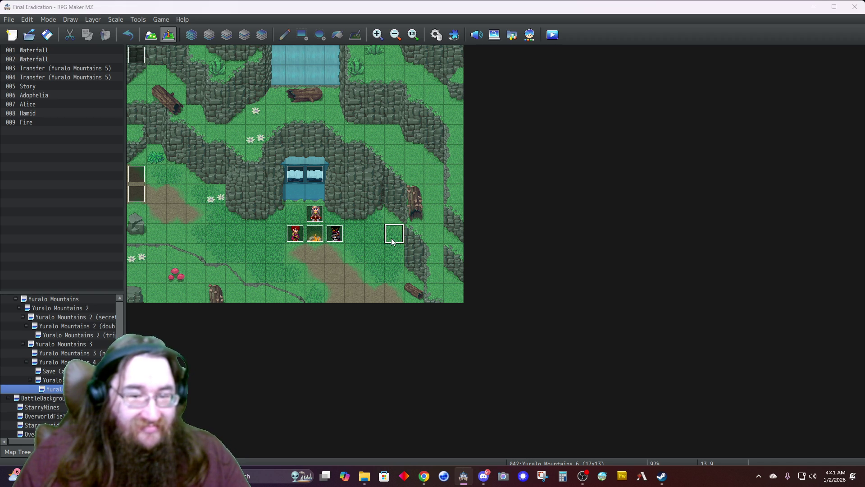
double_click(240, 269)
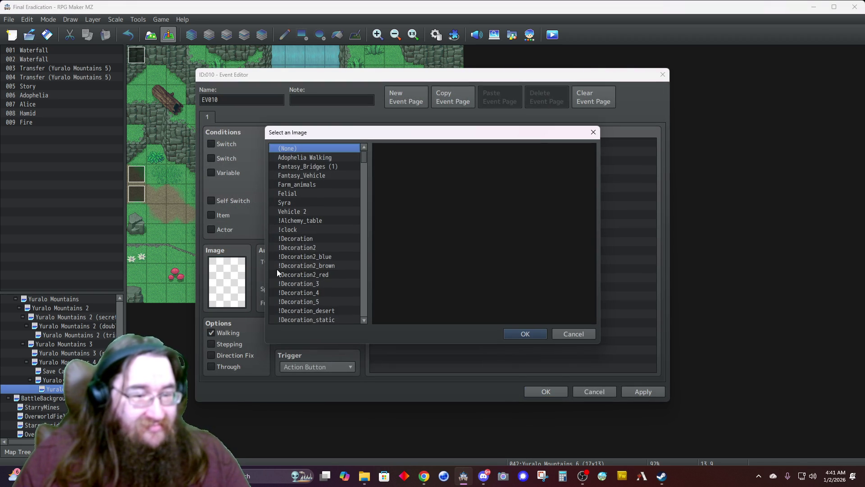
click(295, 193)
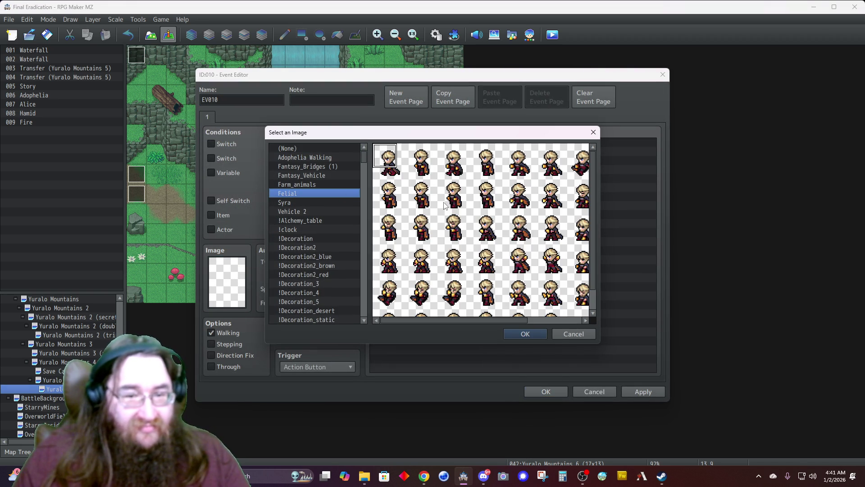
text($)
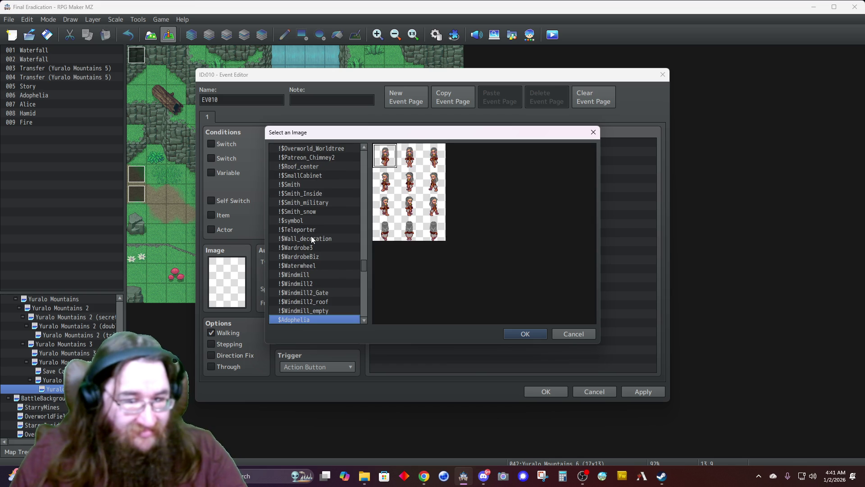
scroll(291, 271, down, 3)
scroll(290, 271, down, 5)
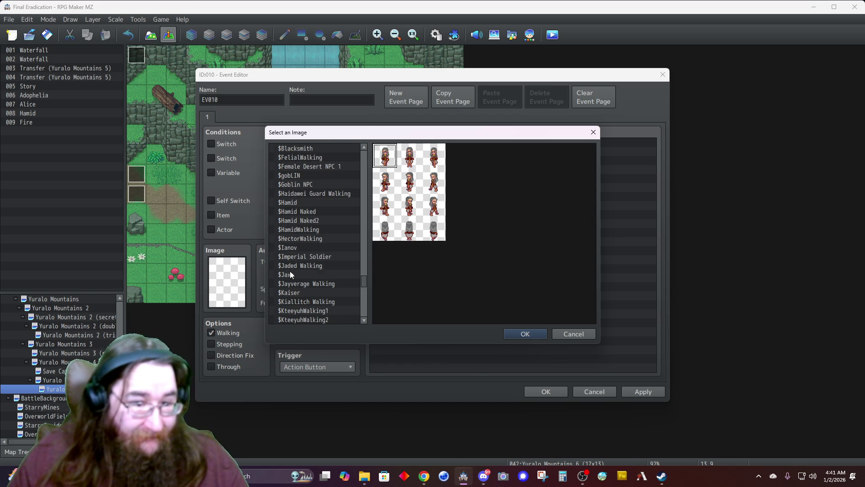
scroll(290, 273, up, 1)
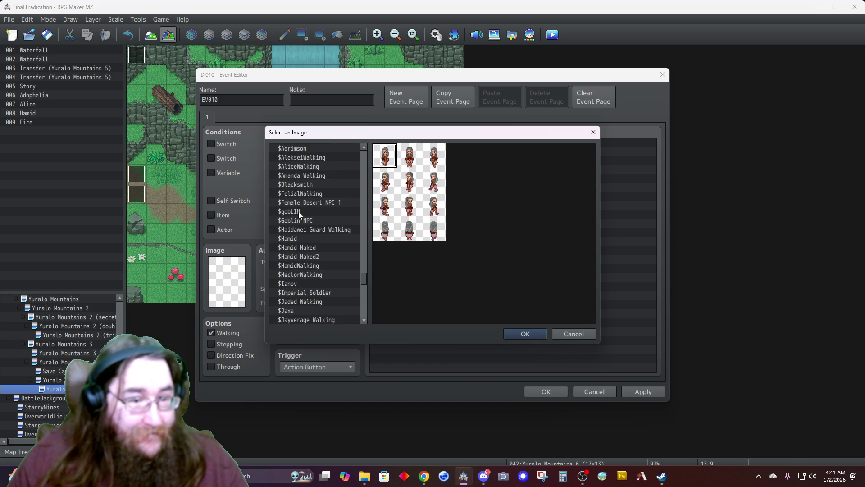
click(302, 193)
double_click(409, 228)
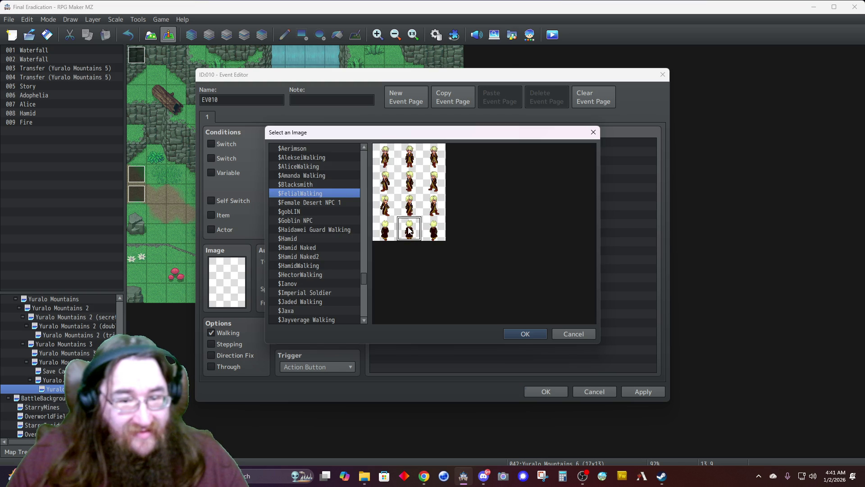
Step: Name the event Felial, require variable 0008 Felial ≥ 2, and save it
double_click(248, 101)
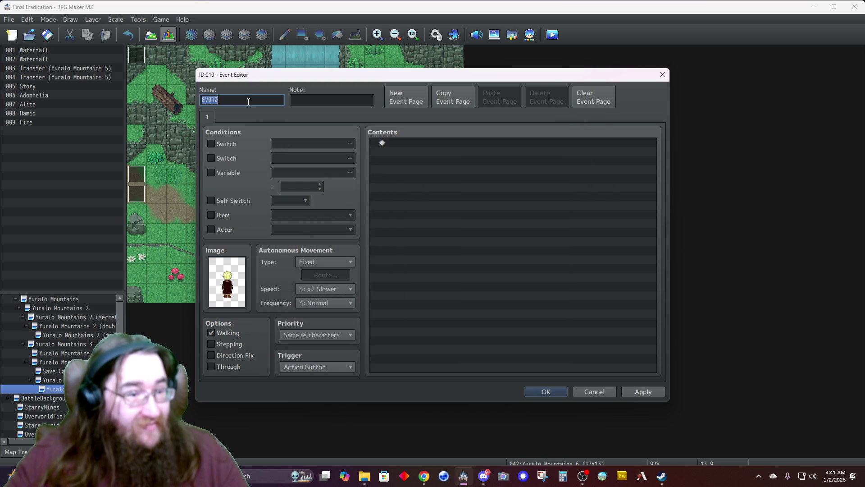
text(Felial)
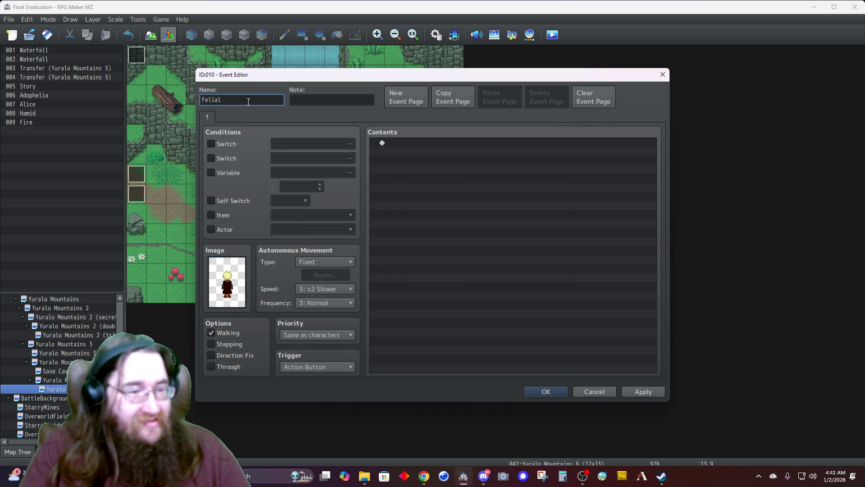
click(218, 173)
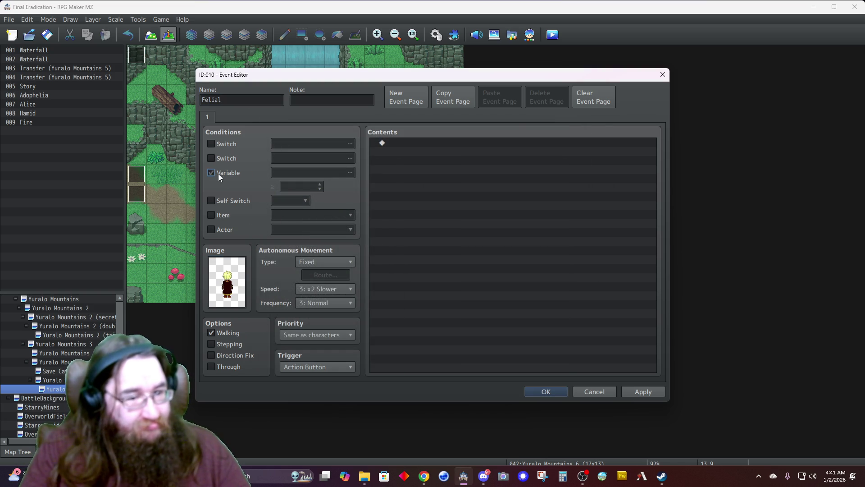
click(293, 172)
click(429, 202)
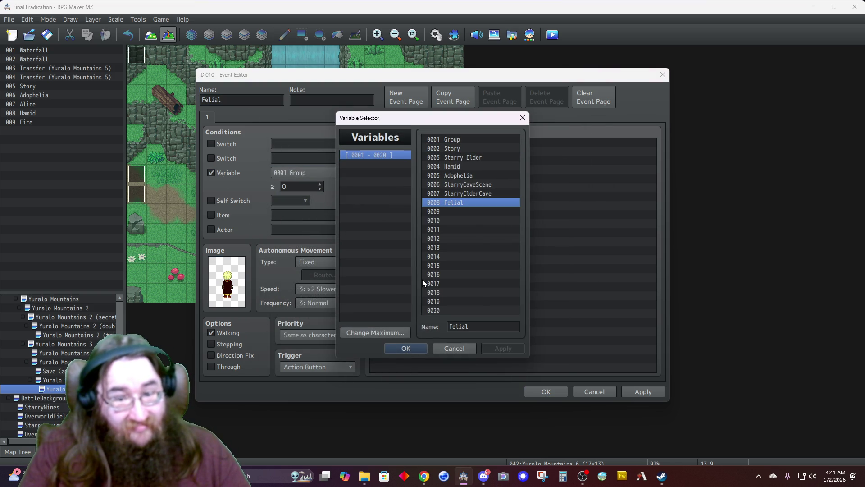
click(392, 348)
click(320, 184)
click(319, 184)
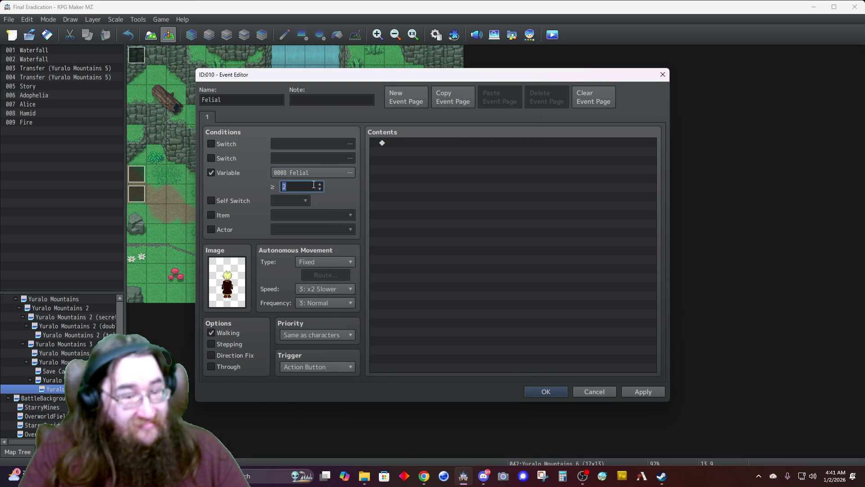
click(526, 391)
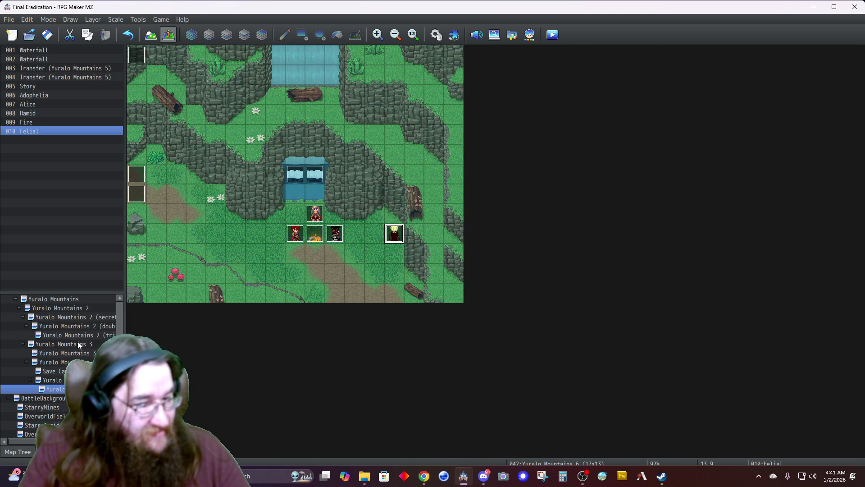
scroll(80, 349, up, 2)
Step: Check the Small Cave's Felial event pages, then return to Yuralo Mountains 6
click(59, 324)
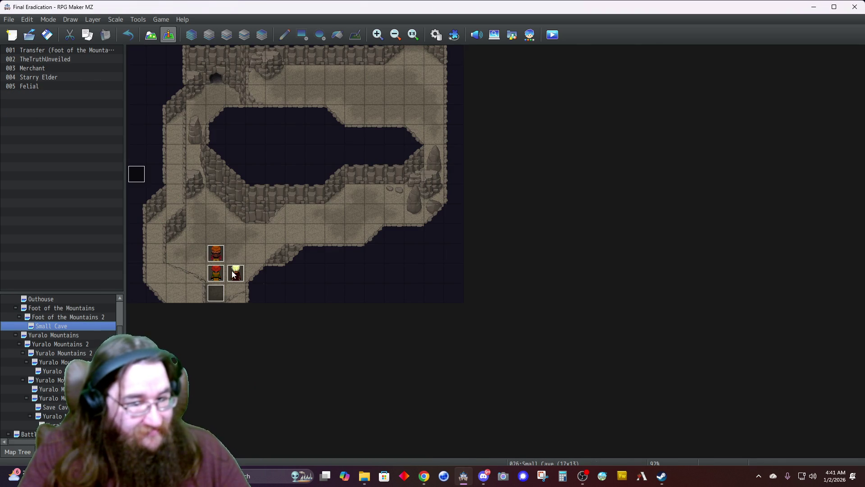
double_click(236, 272)
click(223, 117)
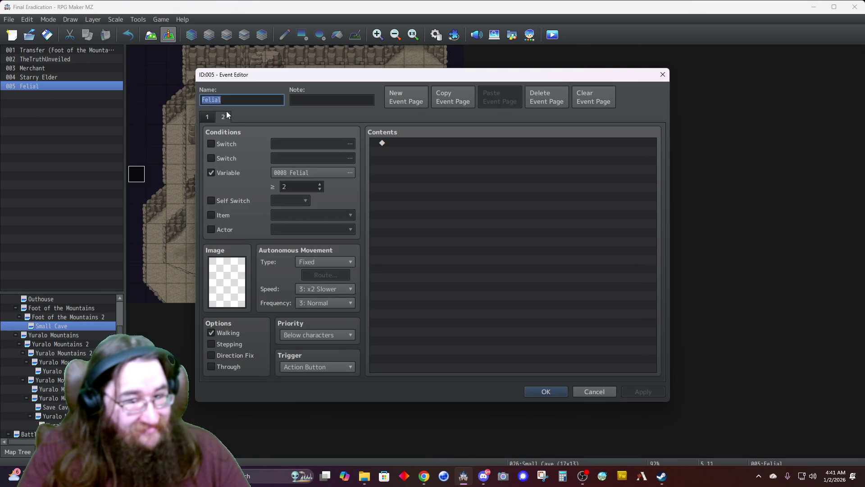
click(581, 391)
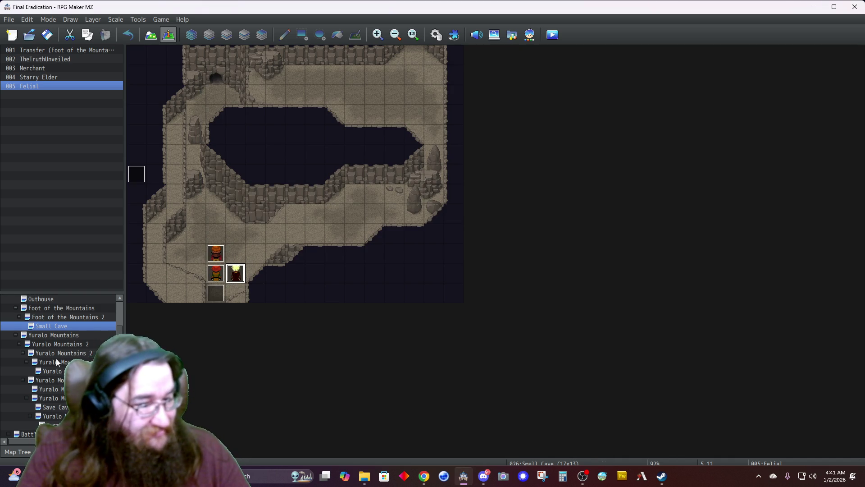
scroll(59, 360, down, 1)
click(54, 407)
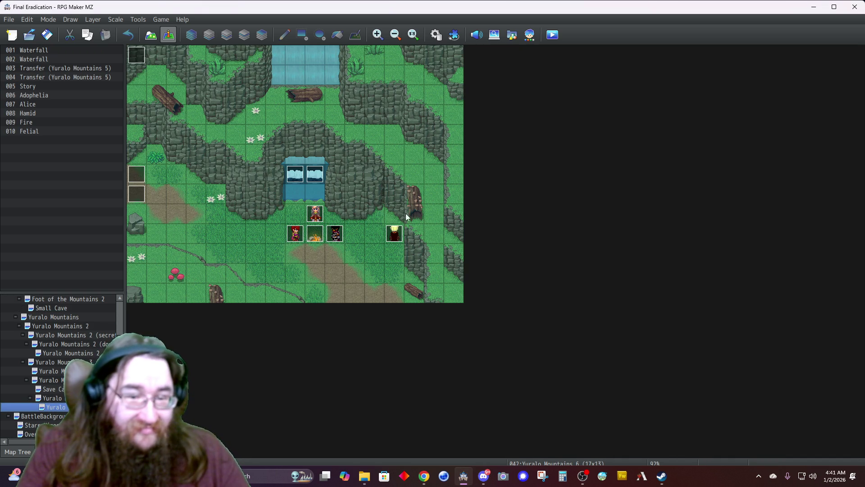
Step: Raise page 1's Felial requirement to 3 and add page 2 conditioned on variable Felial
double_click(392, 231)
click(319, 184)
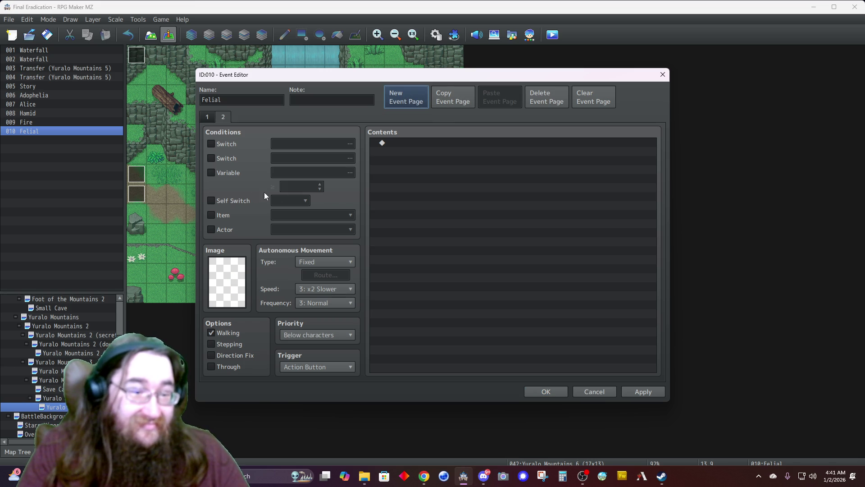
click(410, 95)
click(295, 172)
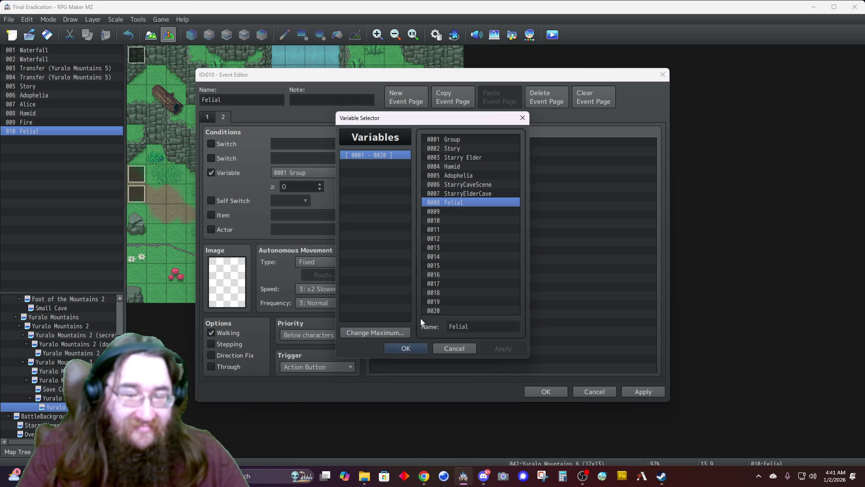
click(404, 348)
click(303, 189)
text(4)
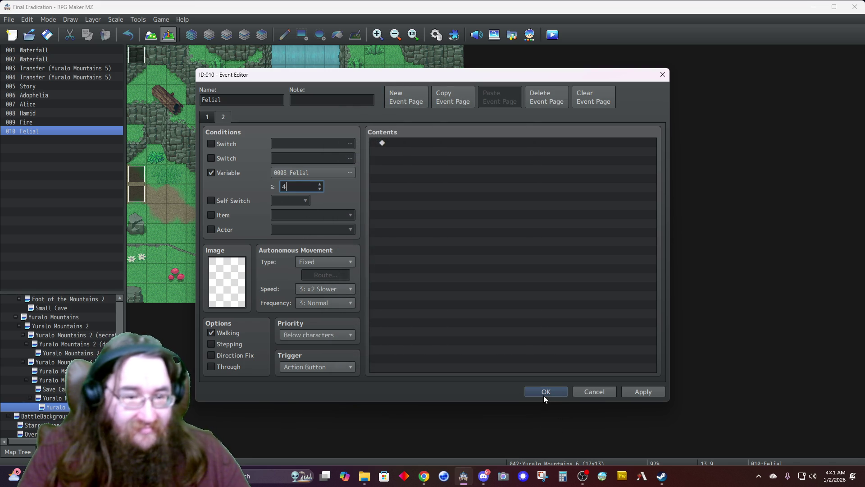
click(206, 117)
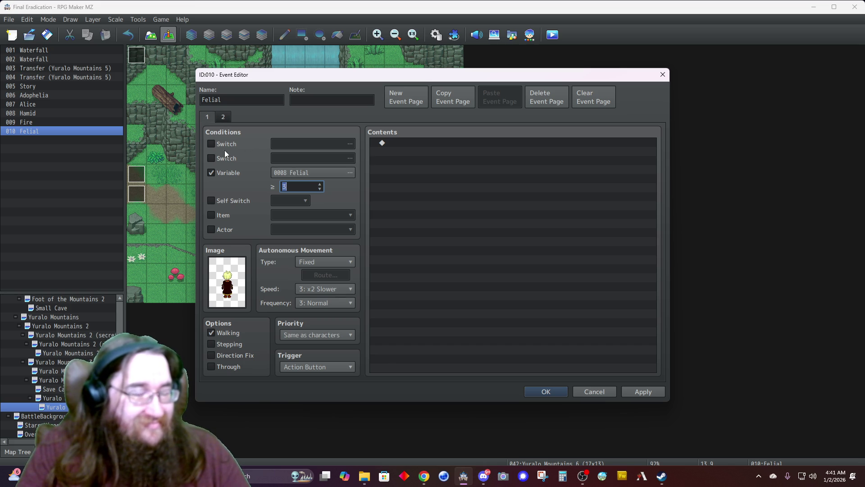
click(544, 392)
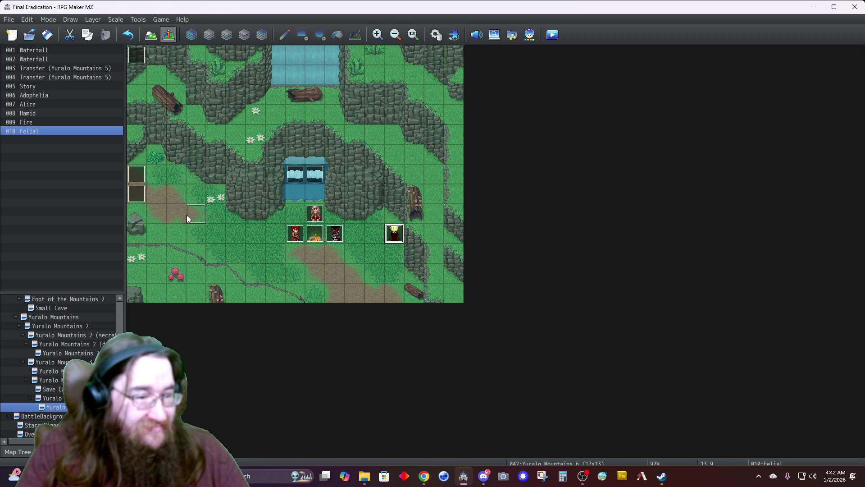
Step: Move the Felial event left of the campfire and give it the left-facing $FelialWalking frame
key(ctrl+x)
key(ctrl+v)
double_click(195, 232)
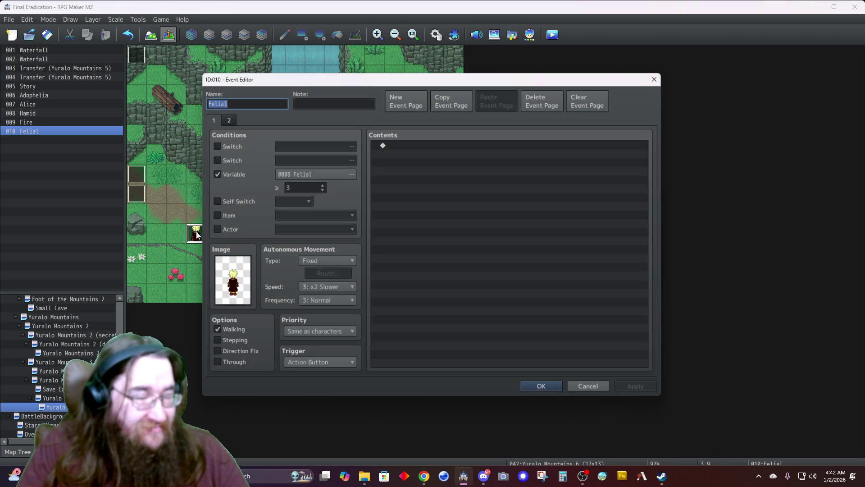
double_click(221, 294)
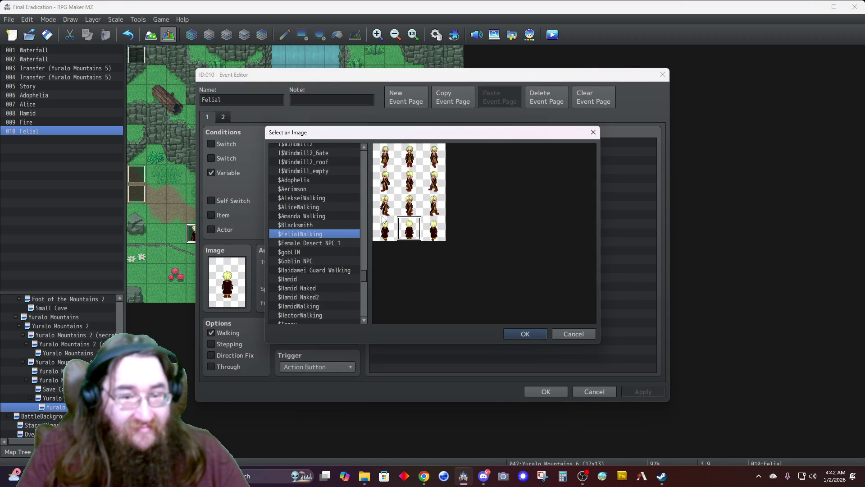
double_click(408, 204)
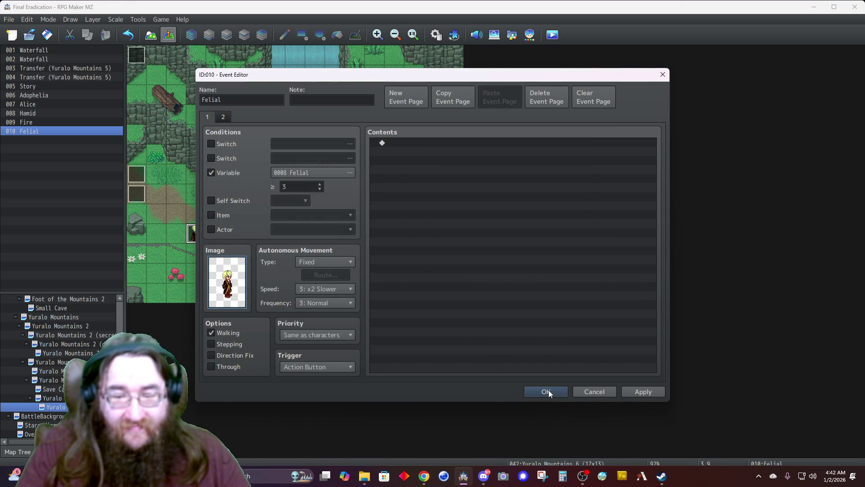
click(547, 389)
double_click(136, 54)
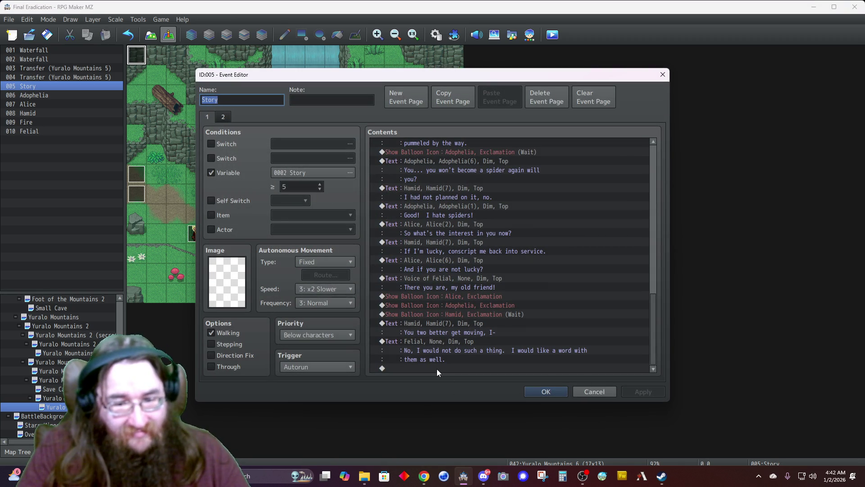
Step: Insert a Fadeout Screen command at the end of the Story event
double_click(437, 369)
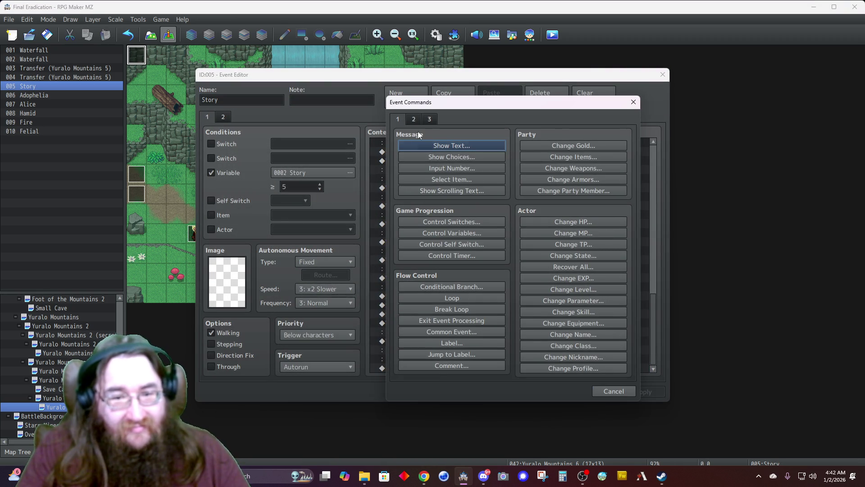
click(413, 120)
click(550, 174)
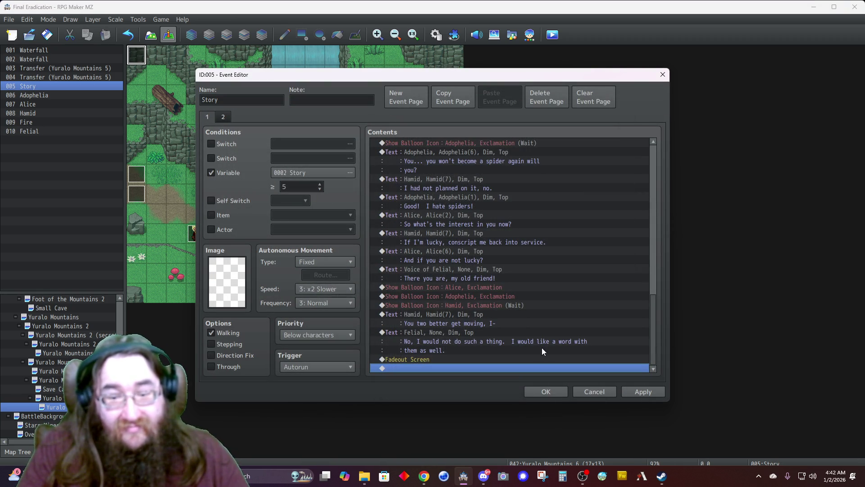
Step: Add Control Variables: 0008 Felial, Add, Constant 1
double_click(417, 368)
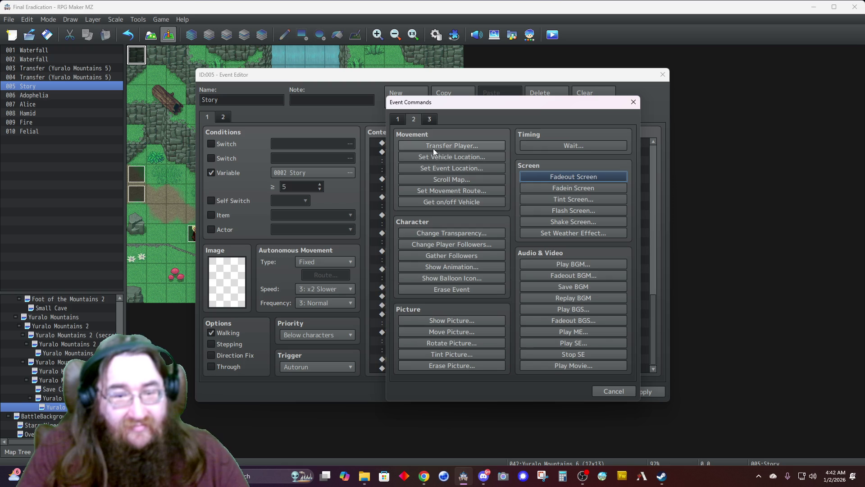
click(398, 119)
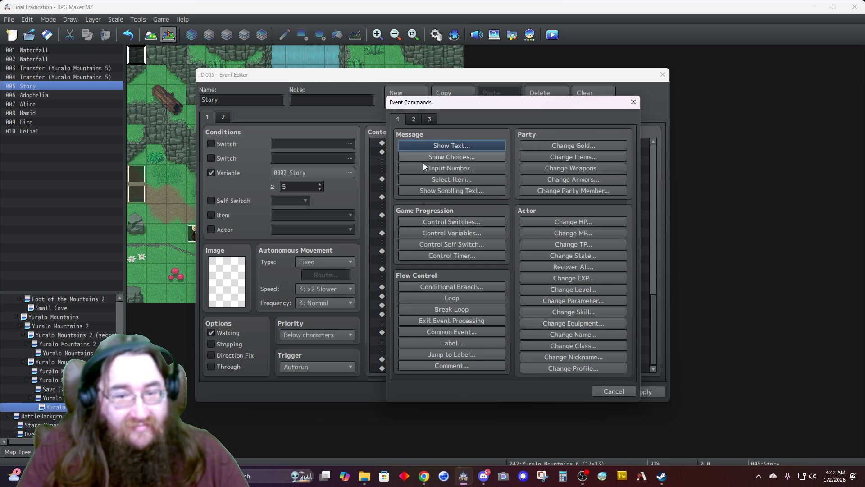
click(442, 233)
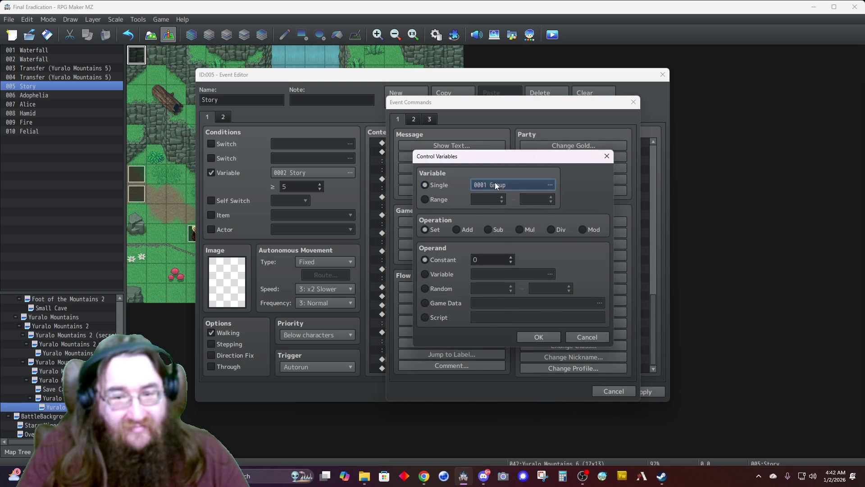
click(500, 187)
click(486, 360)
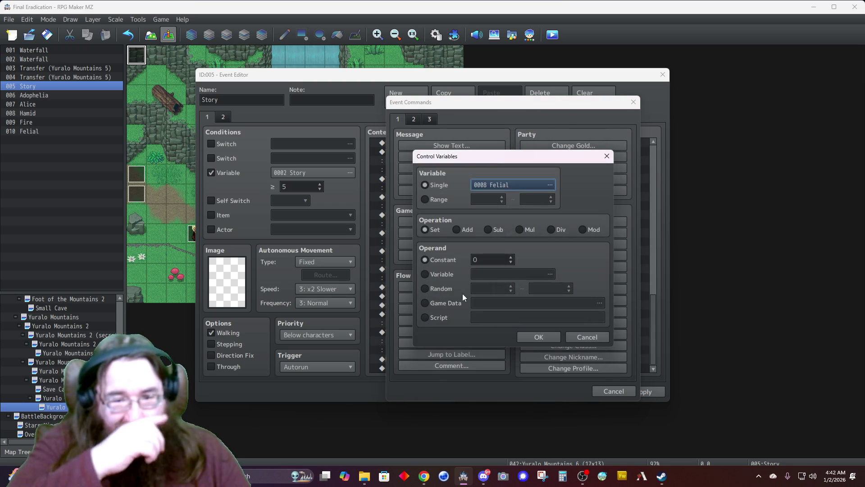
click(457, 230)
click(511, 257)
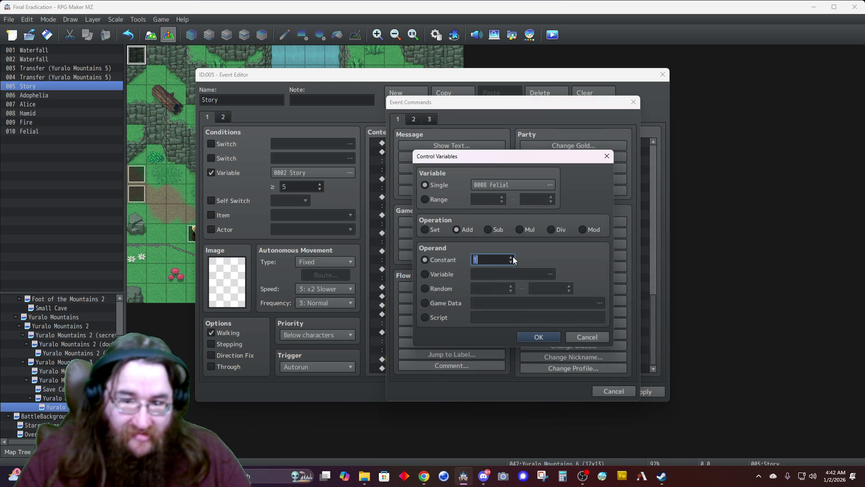
click(537, 337)
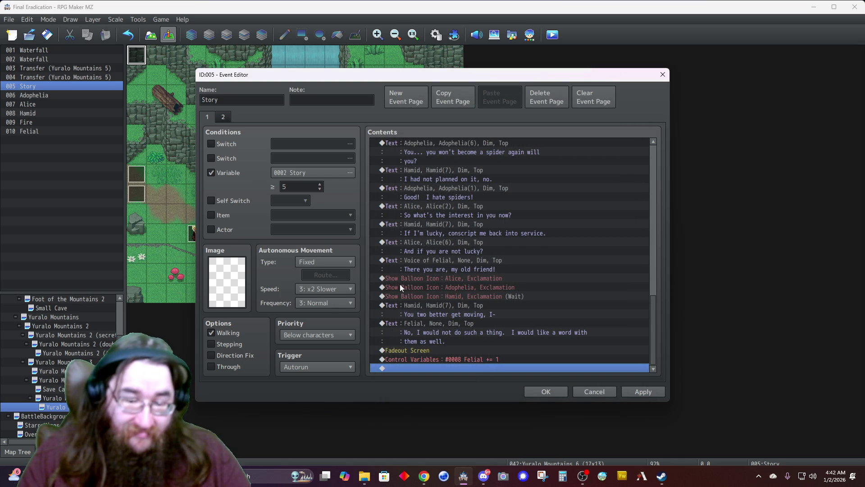
Step: Save the Story event, check the Felial event, and reopen the Story event
right_click(436, 367)
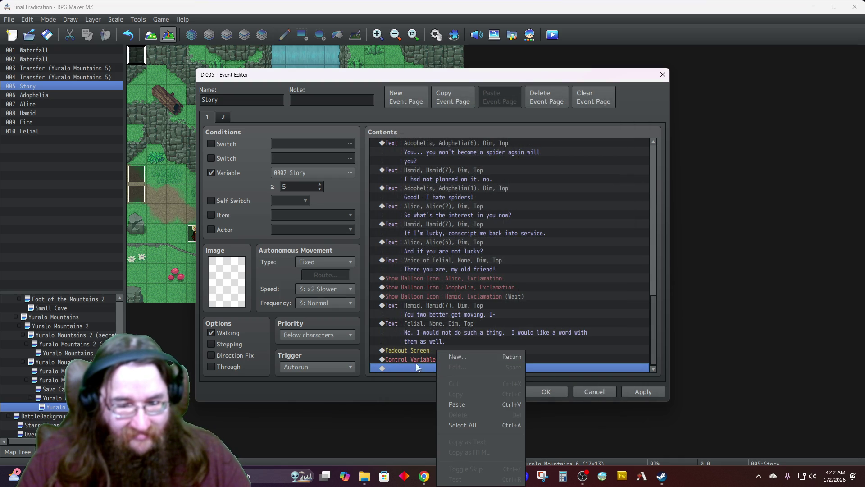
key(Escape)
click(546, 392)
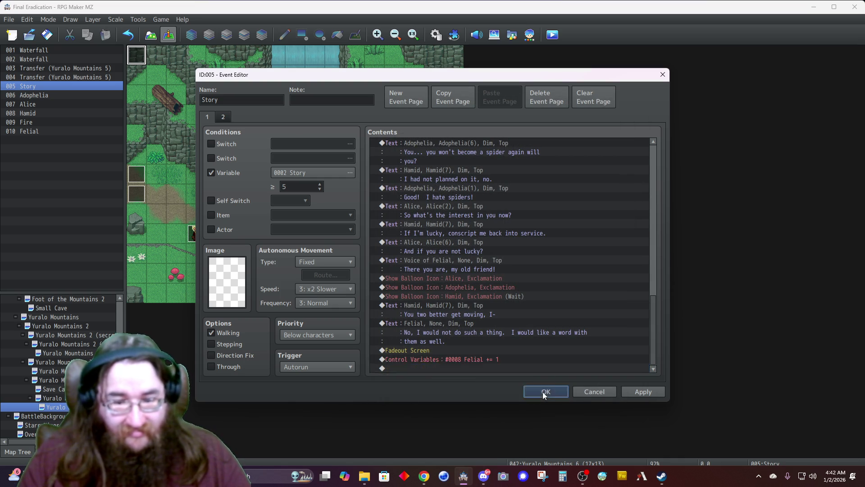
double_click(196, 234)
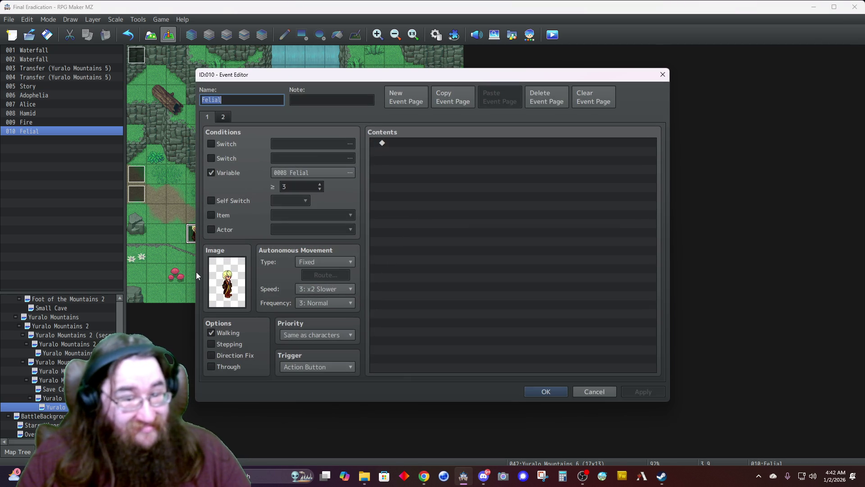
click(595, 393)
double_click(136, 54)
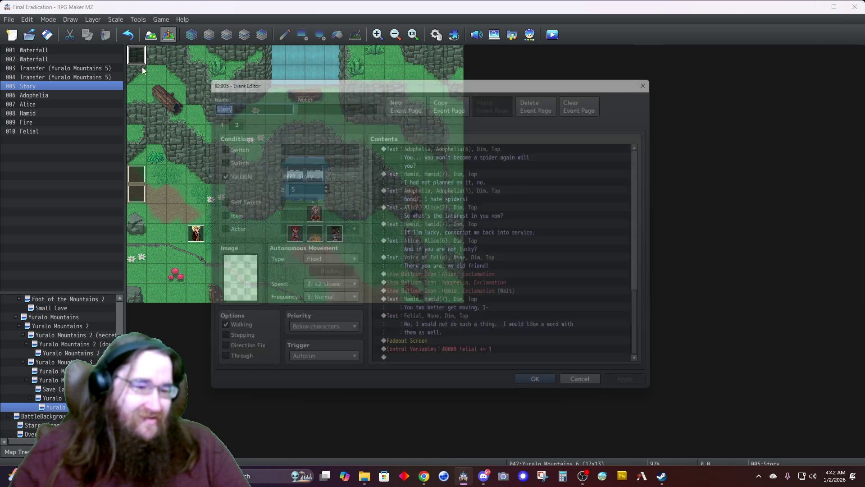
Step: Insert a comment 'Felial 2-3' after the Felial increment
double_click(424, 368)
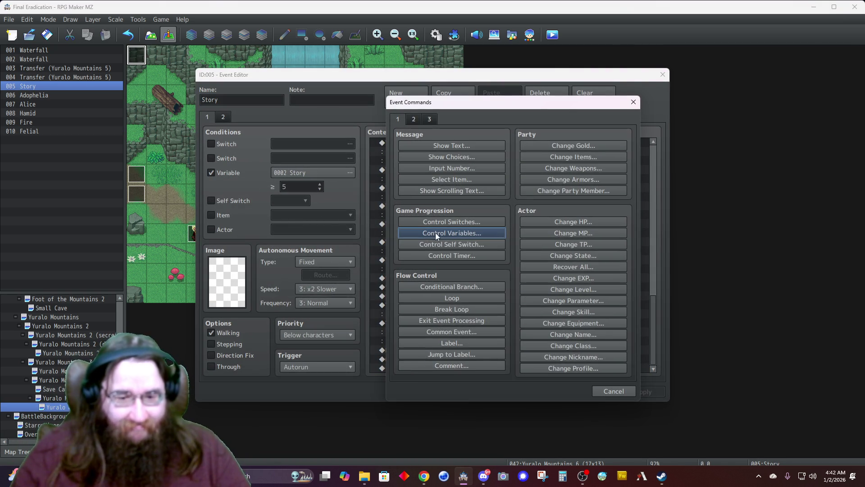
click(443, 364)
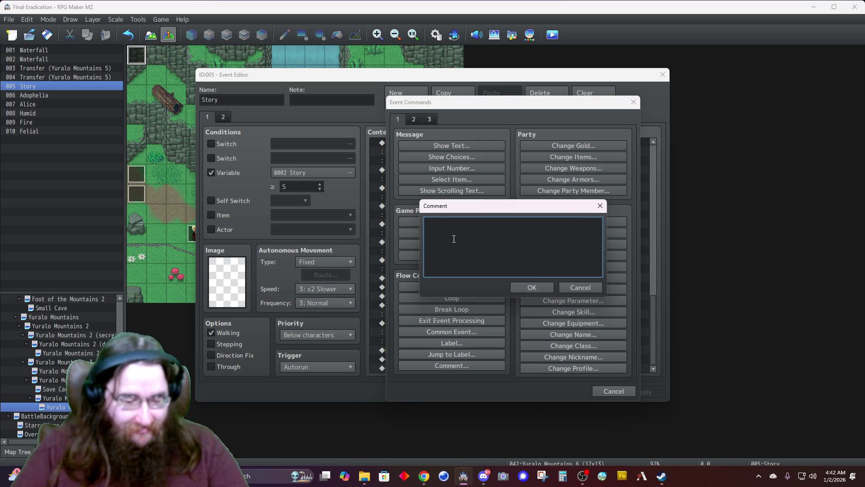
text(Felial 2-3)
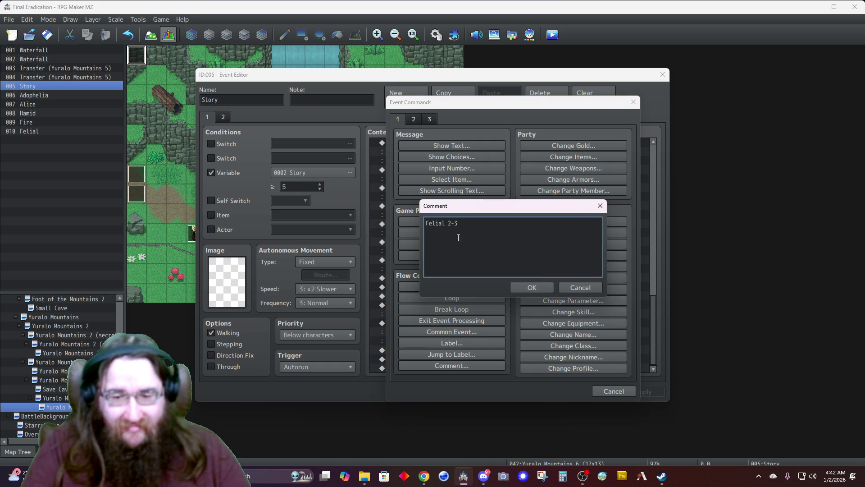
click(525, 288)
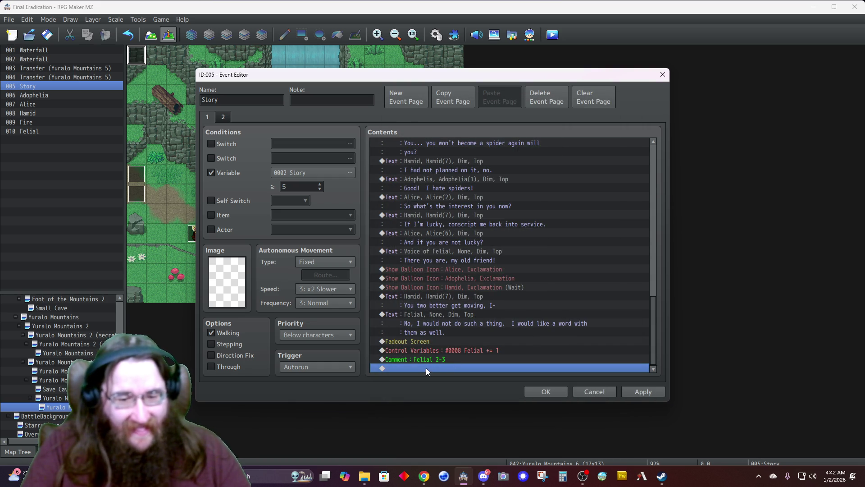
Step: Add a 60-frame Wait followed by a Fadein Screen command
double_click(426, 369)
click(416, 119)
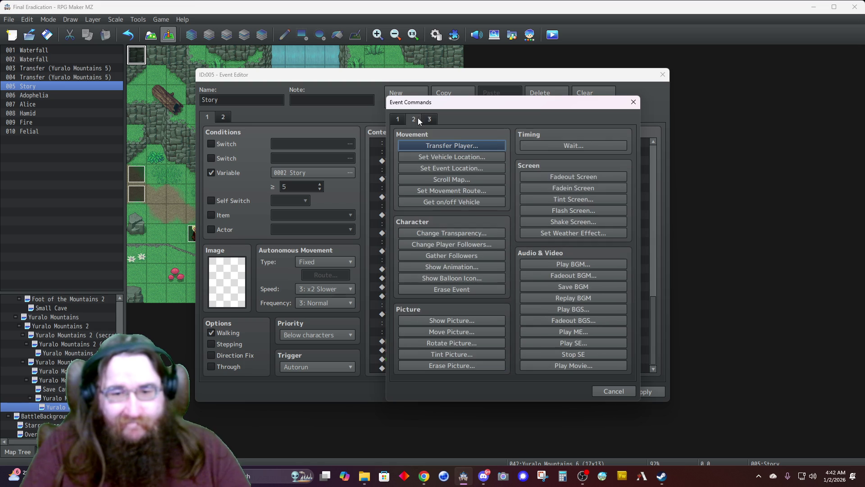
click(545, 145)
click(492, 269)
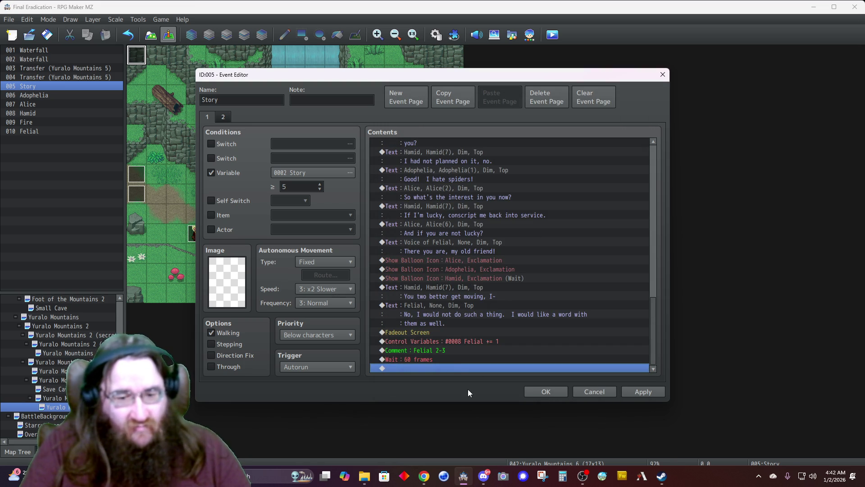
double_click(421, 368)
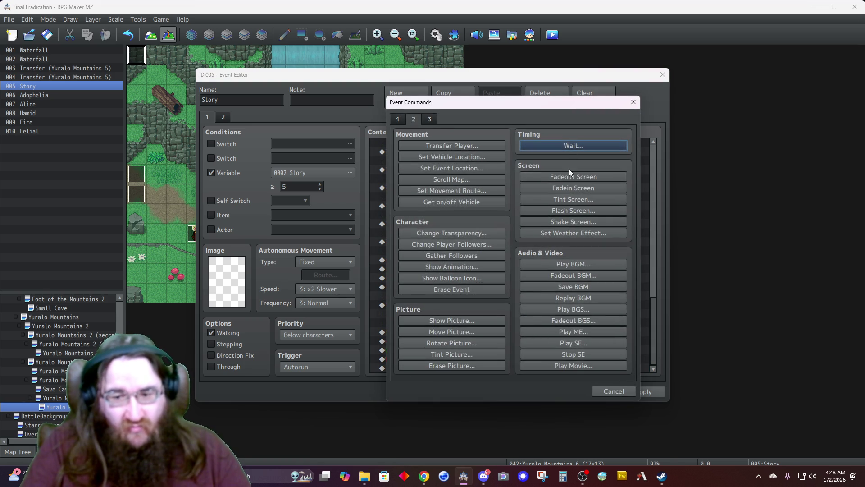
click(563, 187)
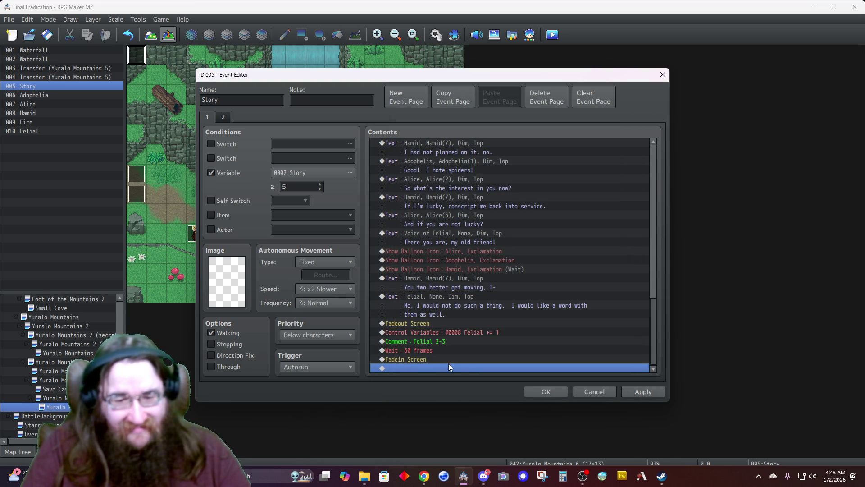
double_click(422, 367)
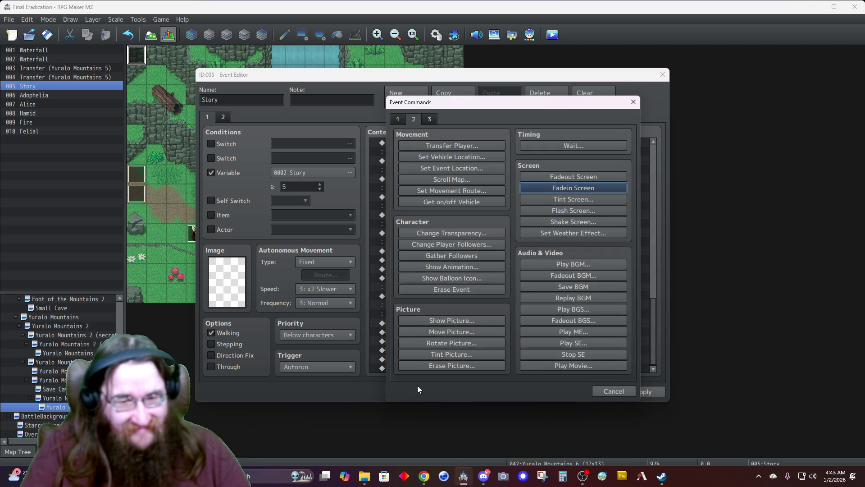
click(612, 388)
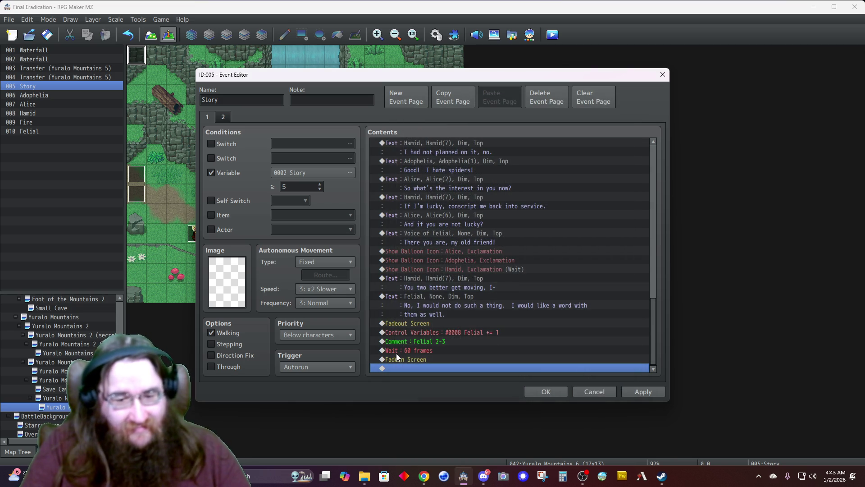
key(Return)
Step: Insert a Set Movement Route making Alice turn left, skipping if blocked, without waiting
click(438, 187)
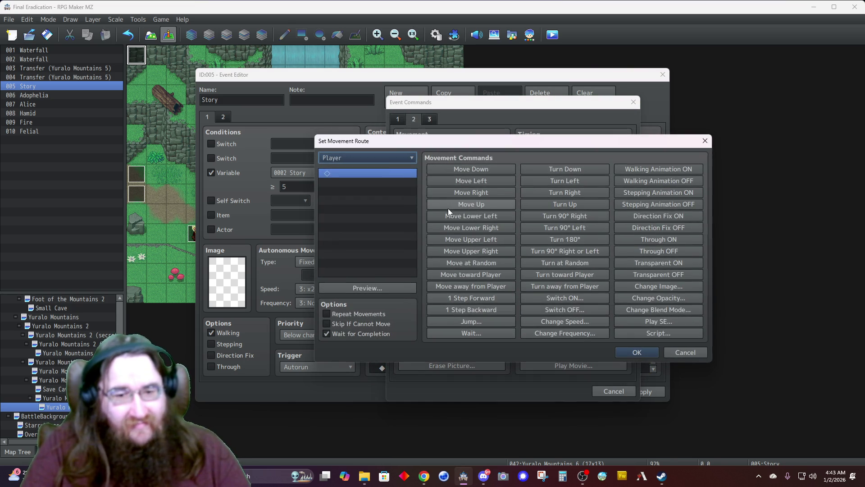
click(379, 158)
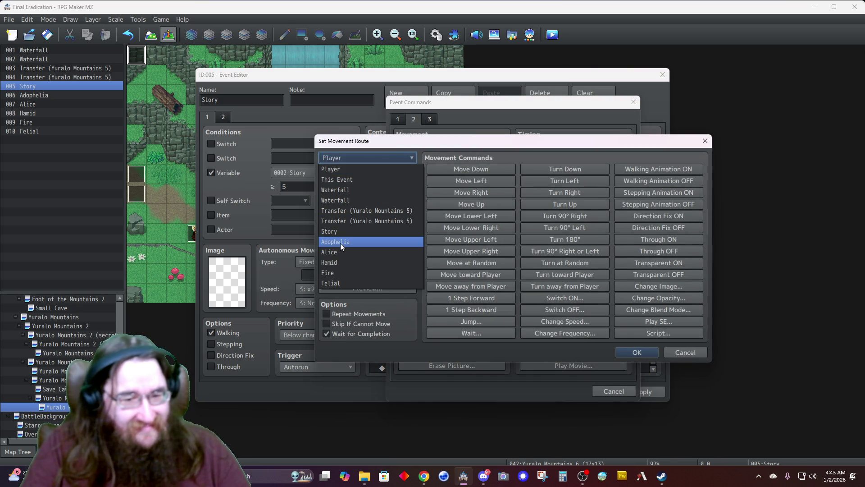
click(334, 256)
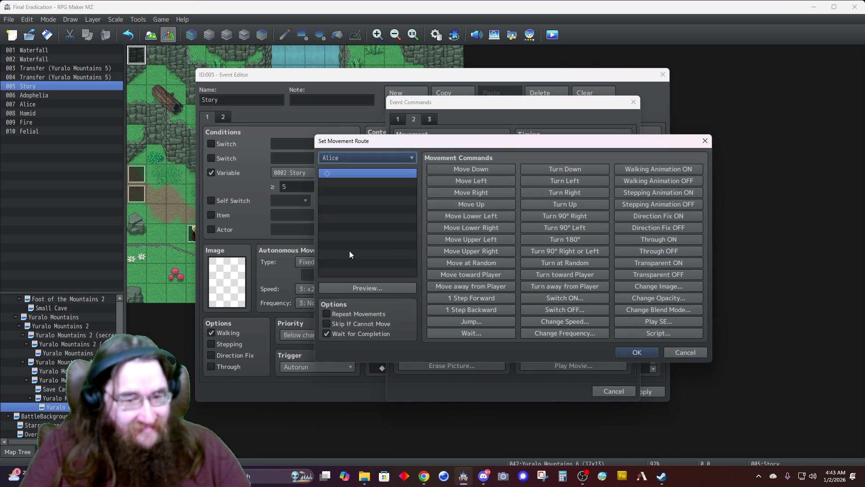
click(564, 180)
click(327, 323)
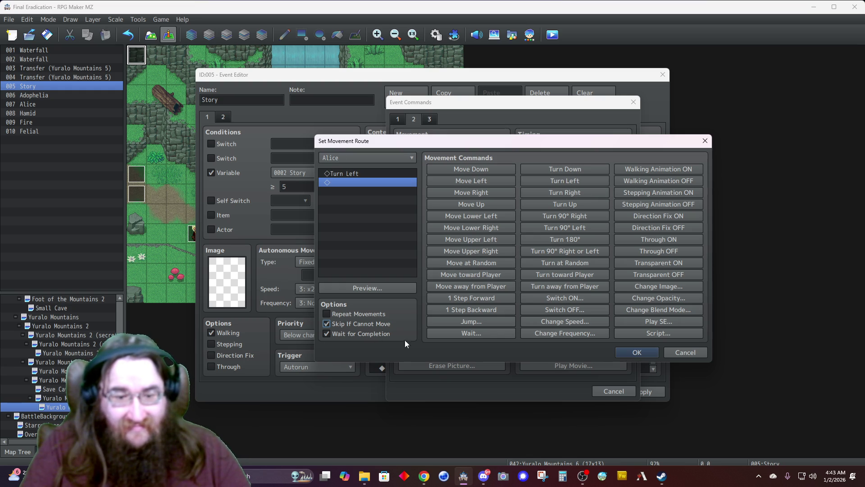
click(365, 335)
click(636, 353)
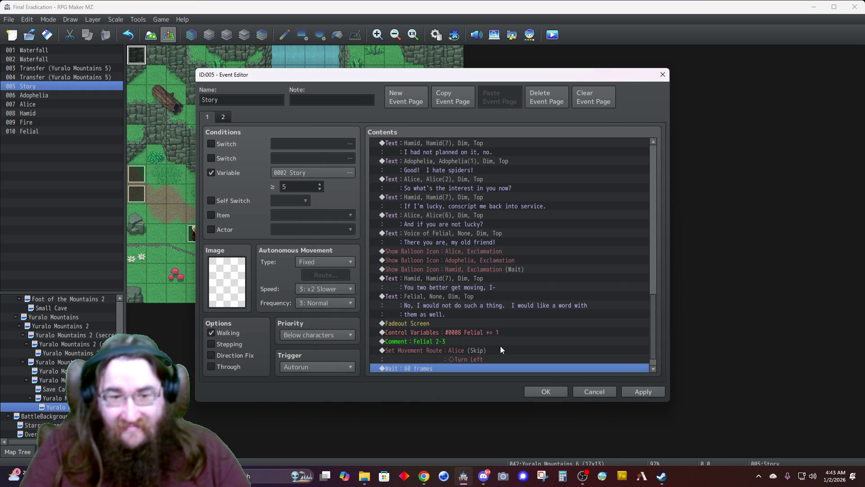
Step: Duplicate Alice's turn-left route and retarget one copy to Hamid
click(411, 350)
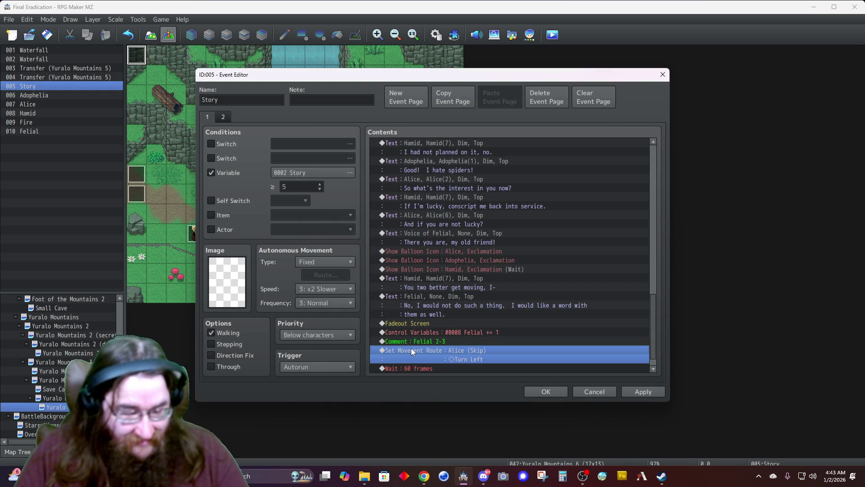
key(ctrl+c)
key(ctrl+v)
key(ctrl+v)
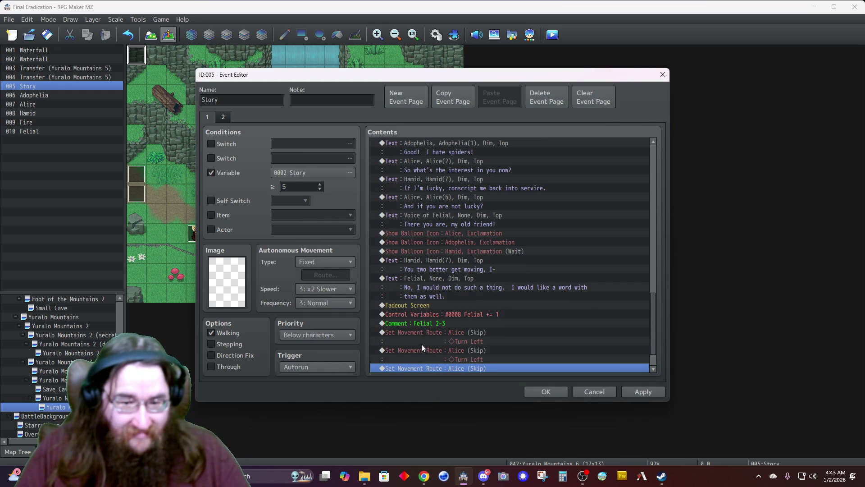
right_click(420, 350)
click(440, 356)
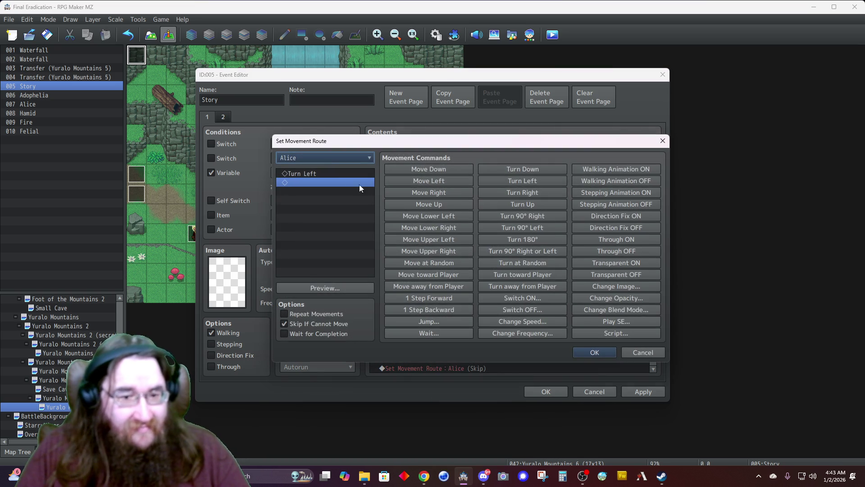
click(325, 159)
click(304, 261)
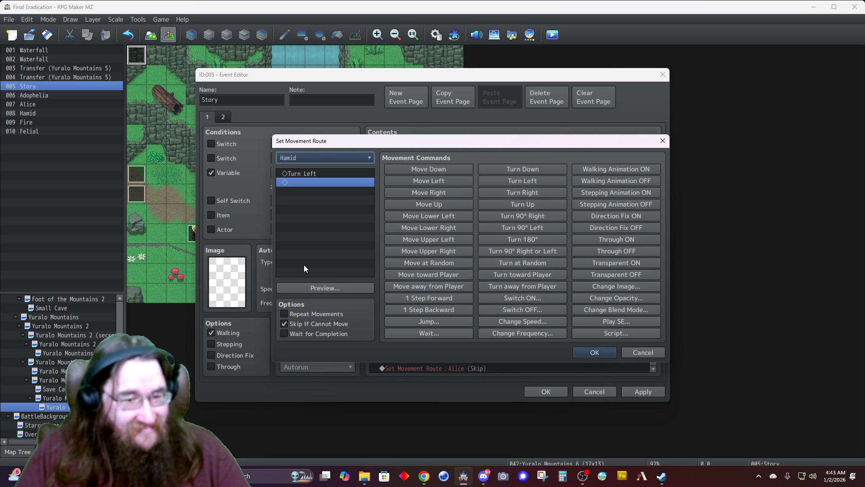
double_click(316, 324)
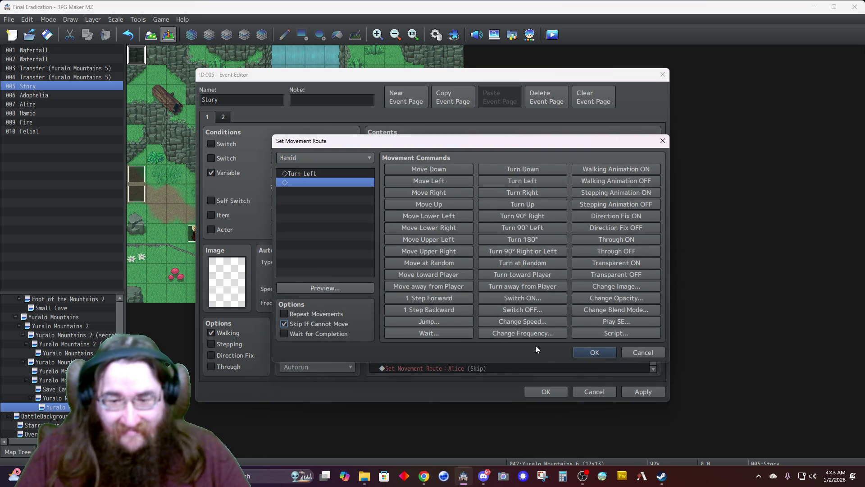
click(594, 352)
Step: Retarget the remaining route copy to Adophelia
scroll(448, 362, down, 1)
right_click(440, 342)
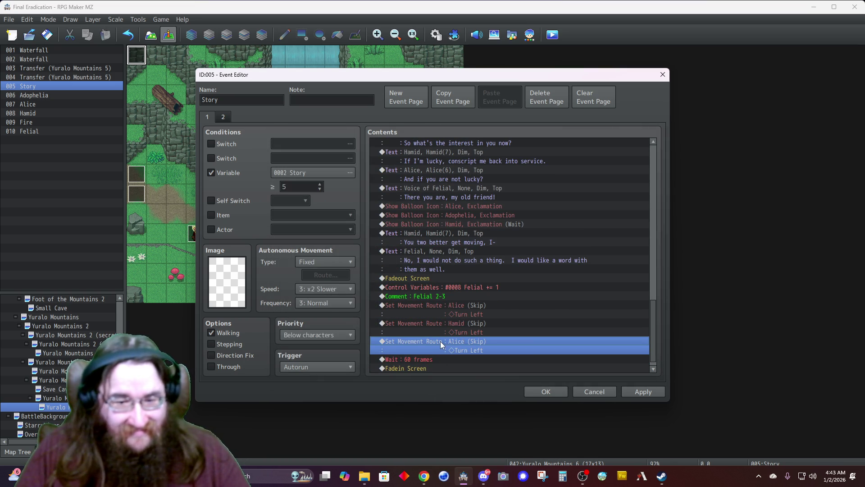
click(463, 359)
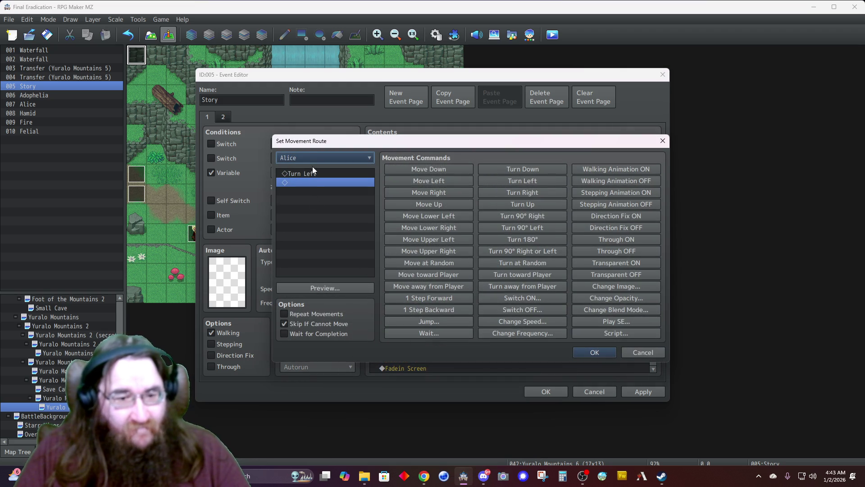
click(309, 159)
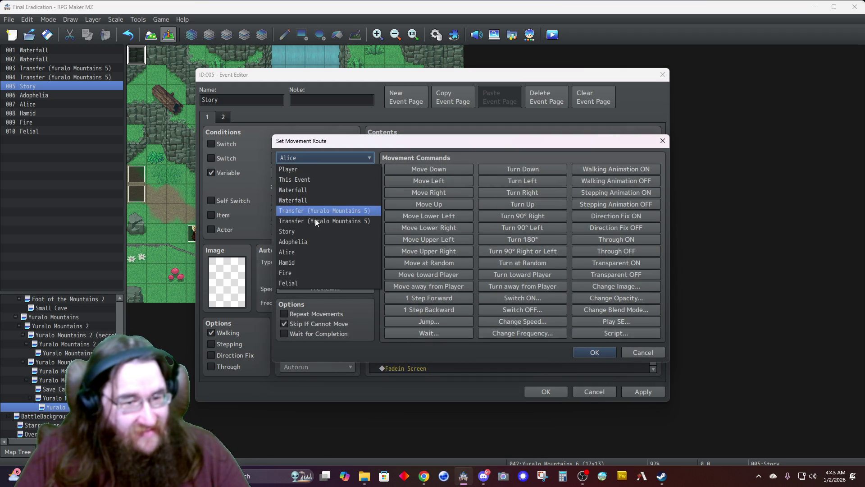
click(317, 241)
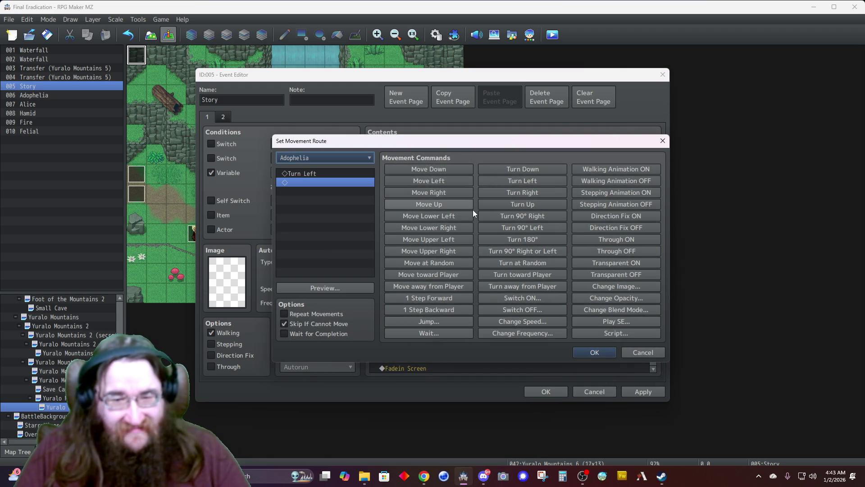
click(595, 352)
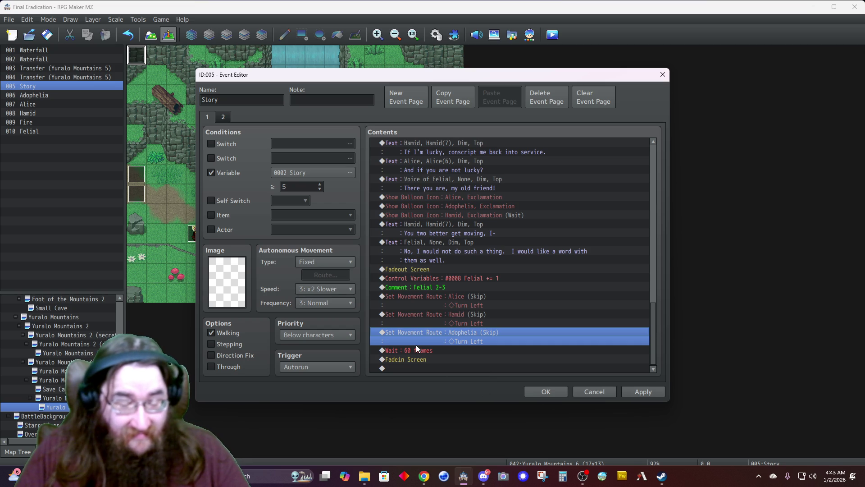
double_click(423, 367)
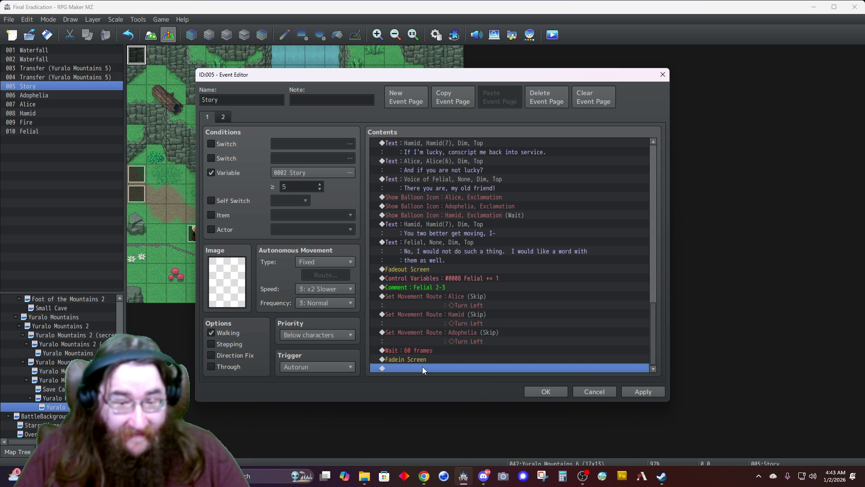
Step: Add Control Self Switch A = ON at the end of the Story event
click(604, 391)
double_click(427, 369)
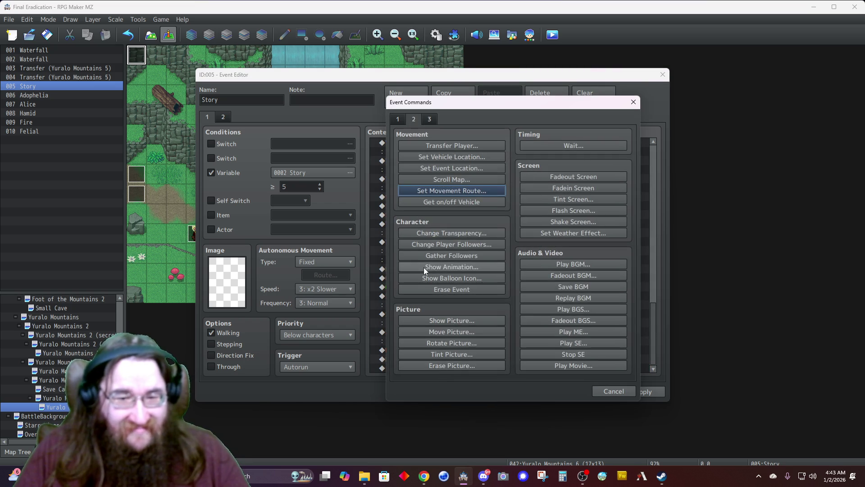
click(399, 118)
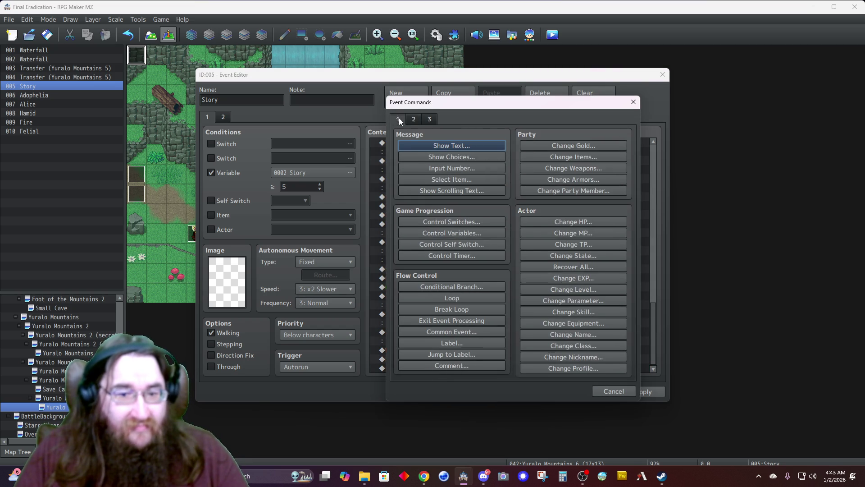
click(447, 244)
click(505, 284)
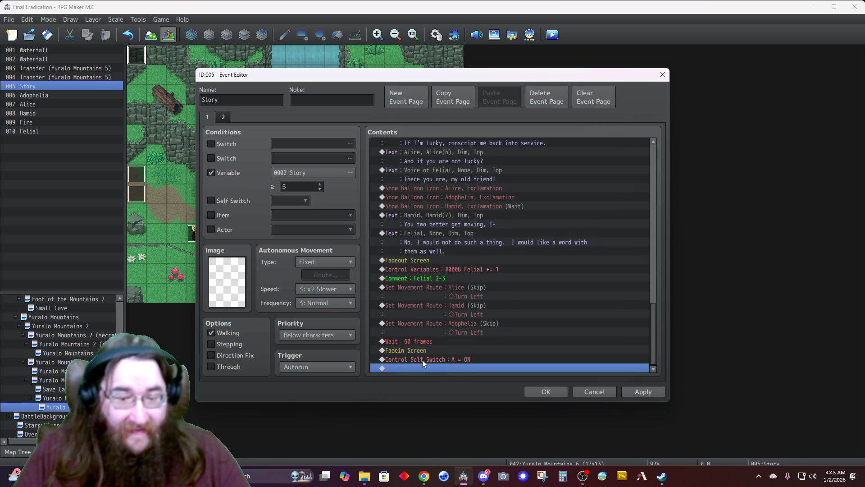
Step: Start a Show Text message with Alice's third face and begin typing 'WE'
double_click(424, 363)
click(426, 144)
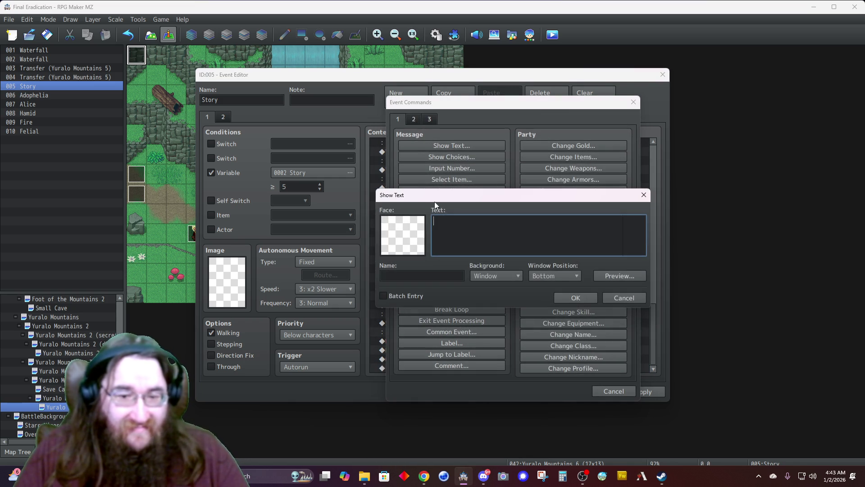
double_click(400, 232)
click(380, 197)
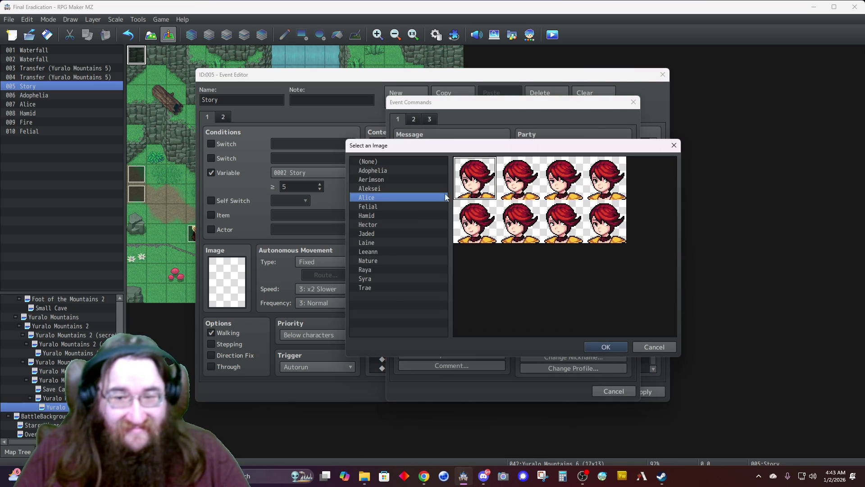
click(556, 186)
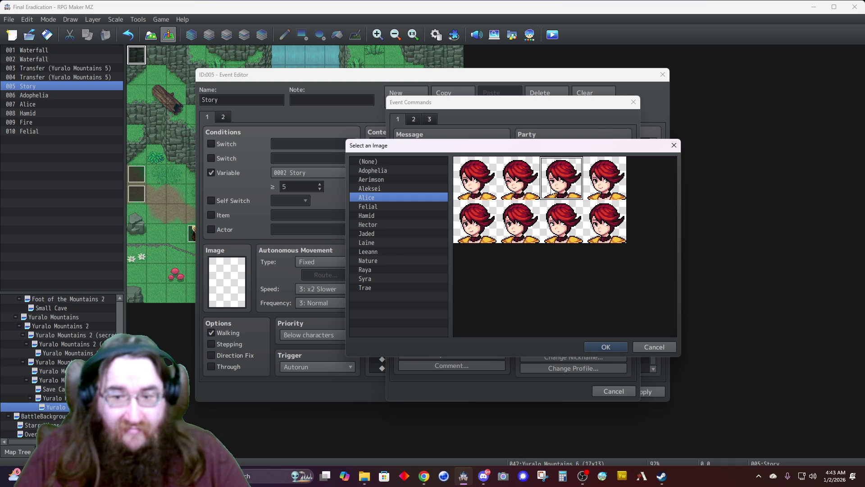
double_click(556, 186)
text(WE)
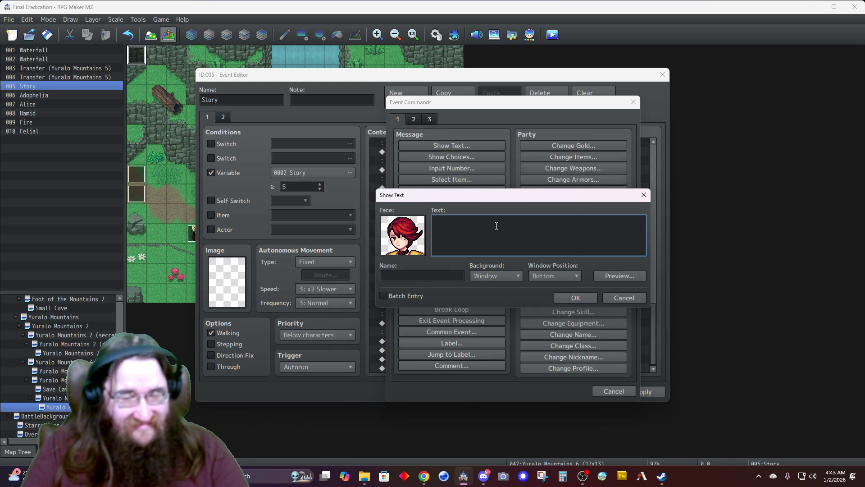
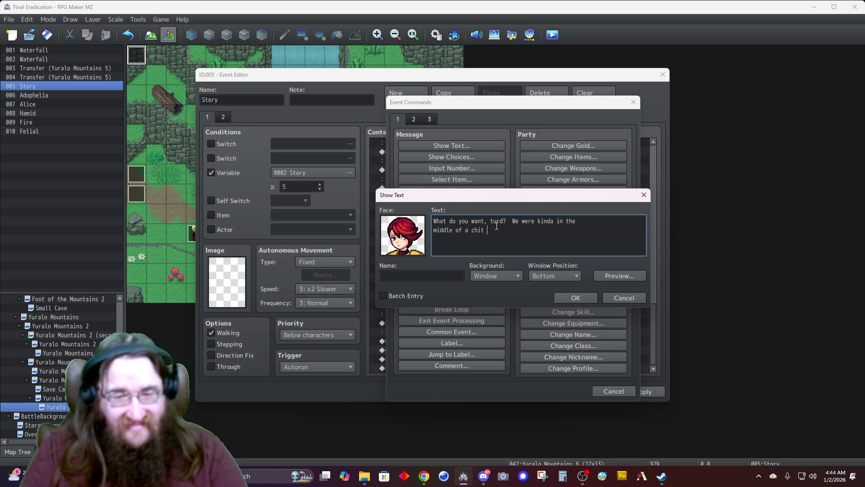
Step: Finish Alice's chit-chat line with name Alice, Dim background and Top position
key(Tab)
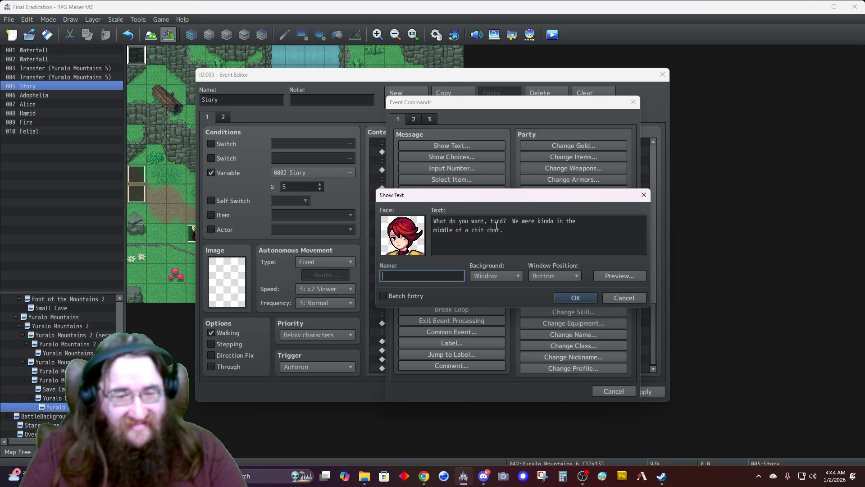
text(Alice)
click(485, 275)
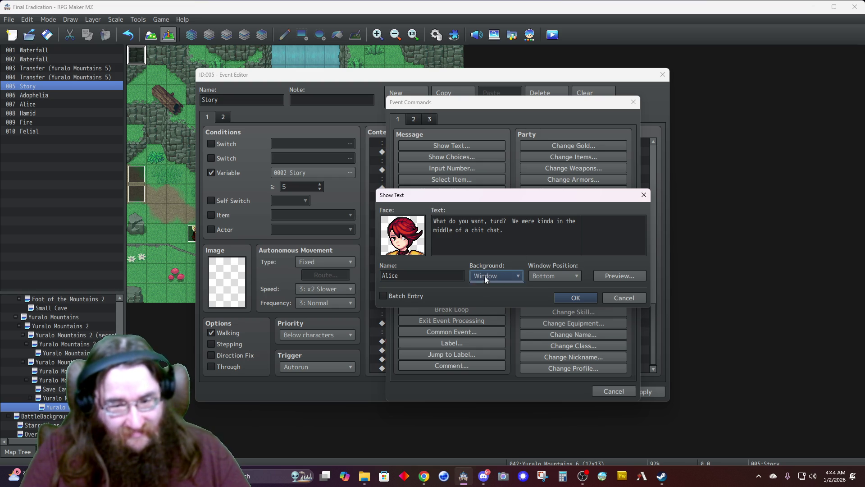
click(485, 298)
click(547, 277)
click(532, 287)
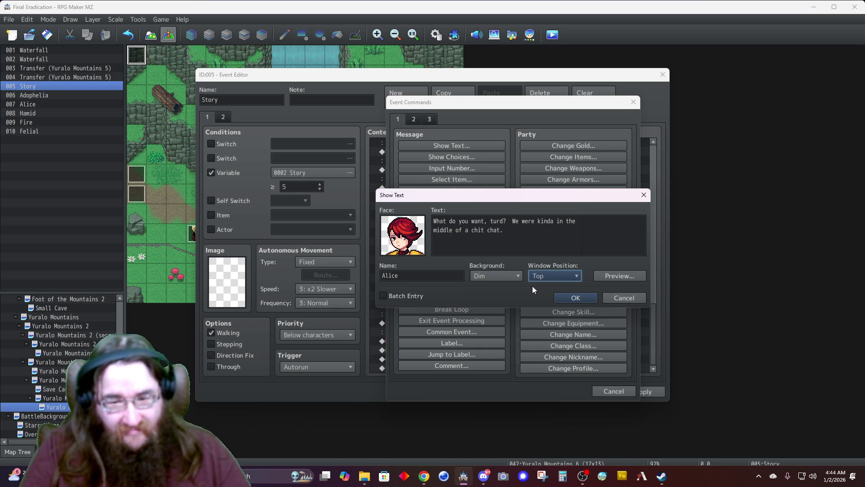
click(574, 298)
Step: Start a new message at the list's end using Felial's second face portrait
double_click(437, 368)
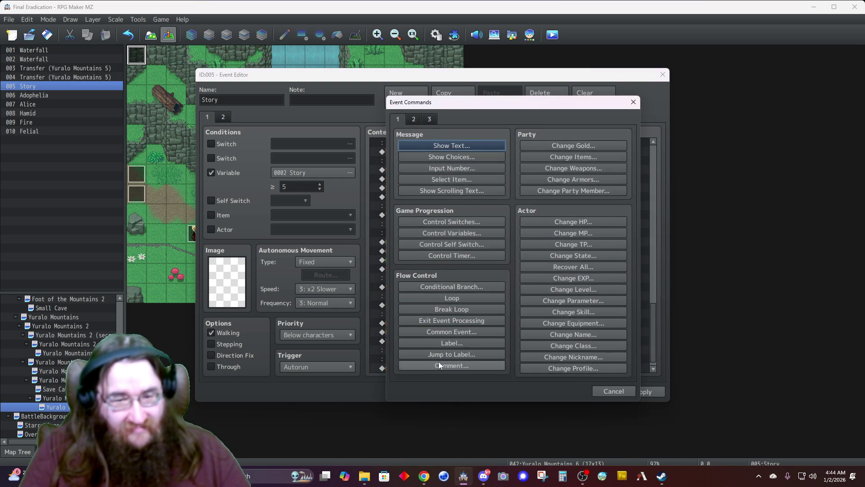
click(439, 144)
double_click(407, 242)
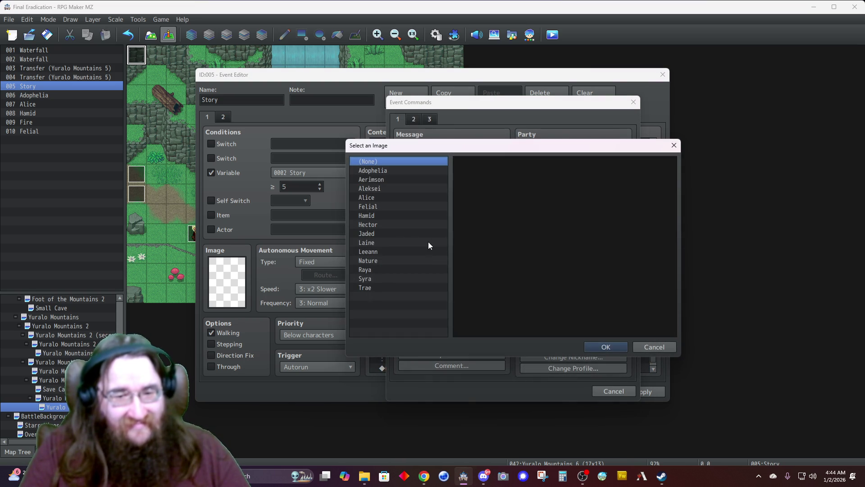
click(377, 206)
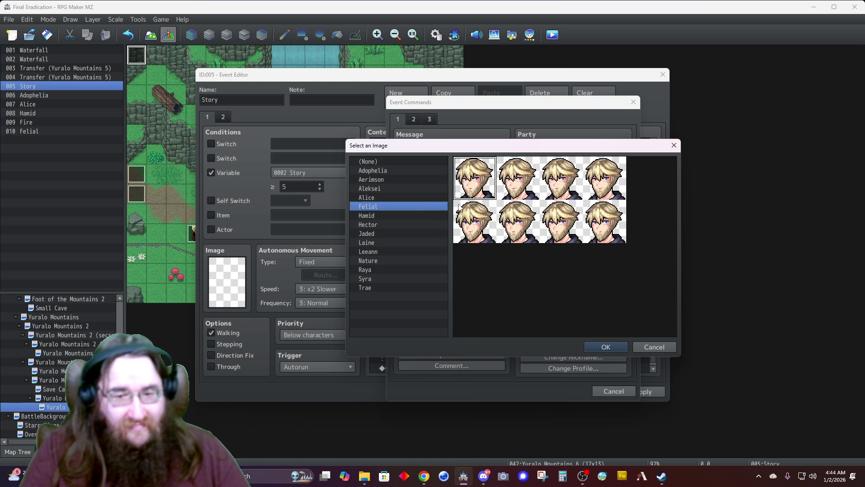
double_click(518, 185)
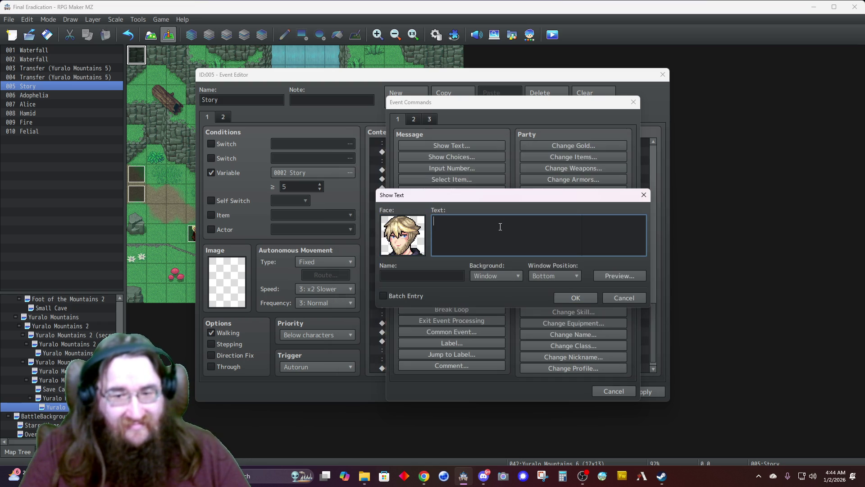
Step: Write Felial's line 'Ah! The mouthy one. The knights will have fun breaking you.', named Felial, Dim, Top
text(Ah!  The mouthy one.)
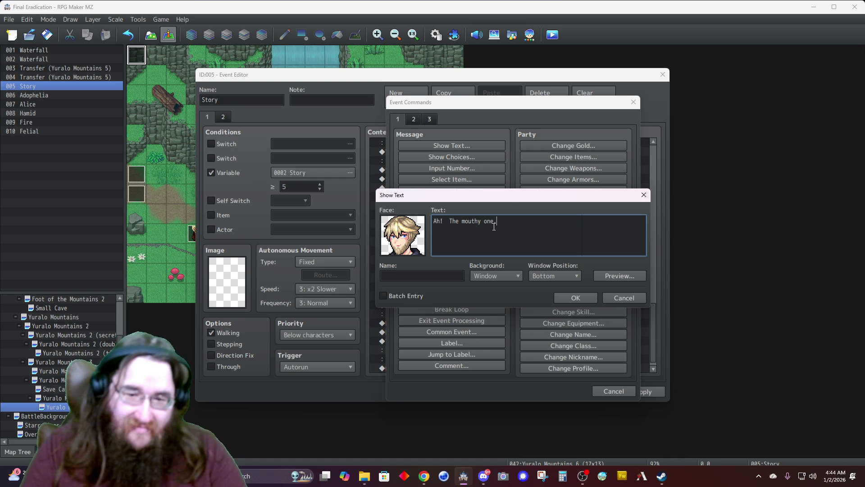
key(Tab)
text(A)
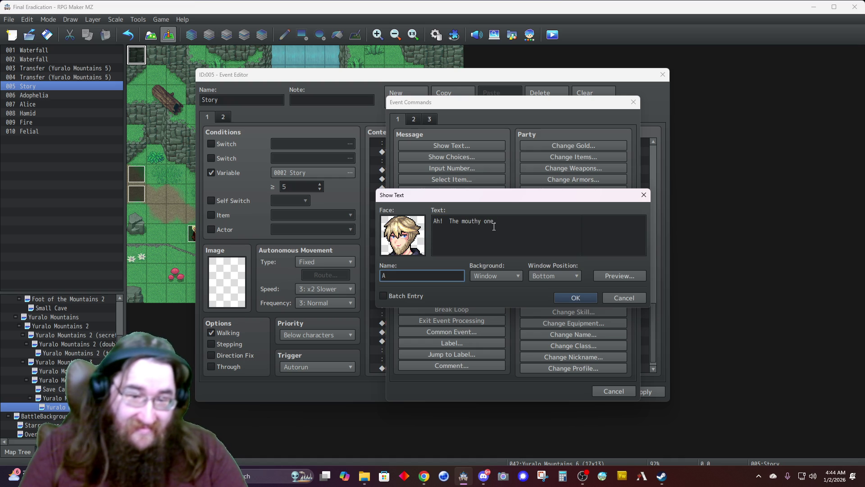
text(ial)
click(496, 275)
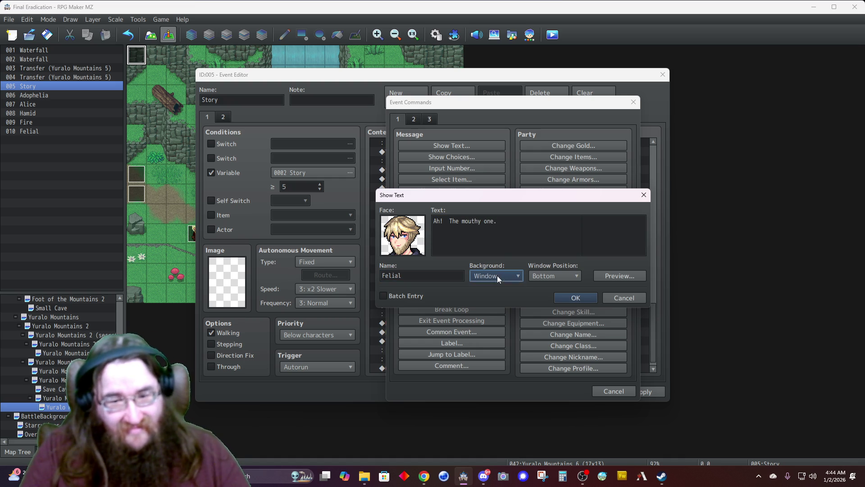
click(496, 297)
click(545, 275)
click(543, 287)
click(535, 237)
text(The knights will have fun)
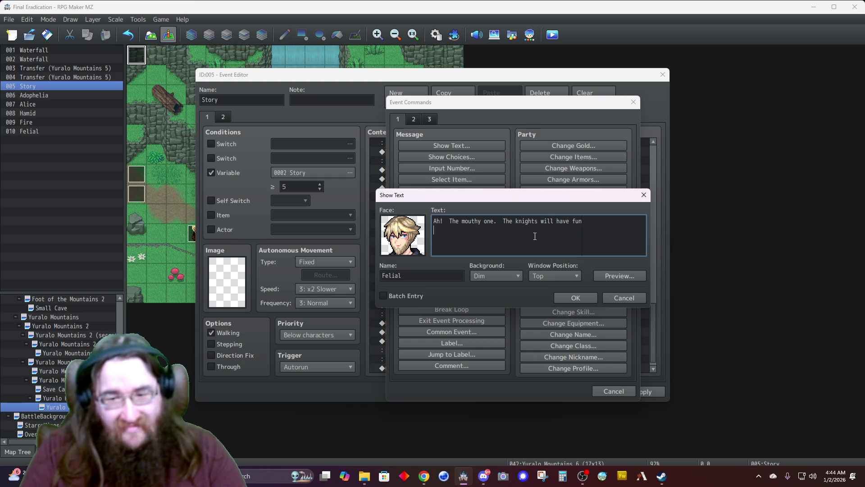
text(breaking you.)
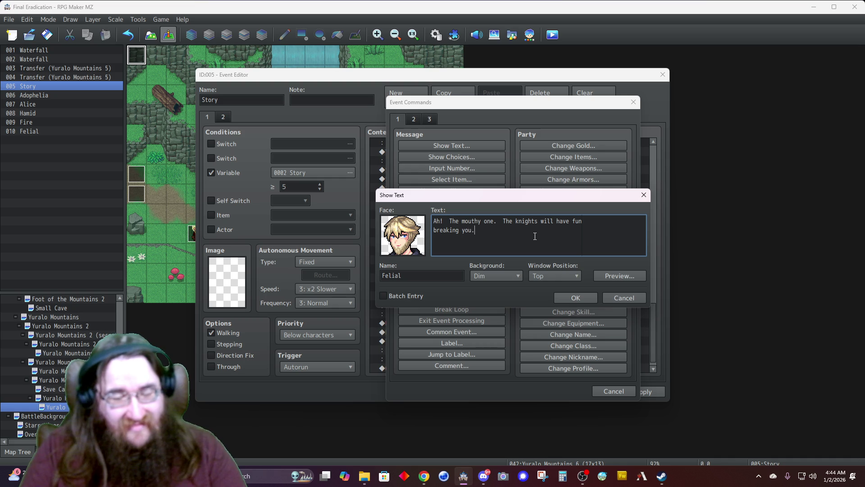
click(569, 297)
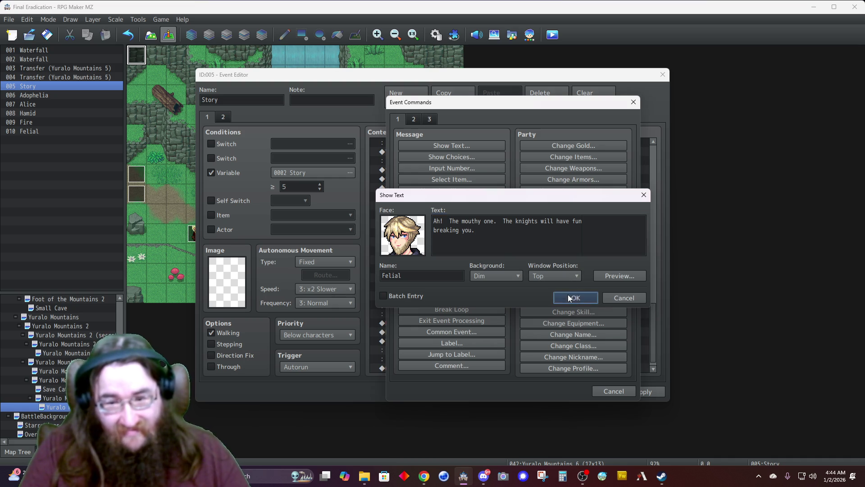
key(Insert)
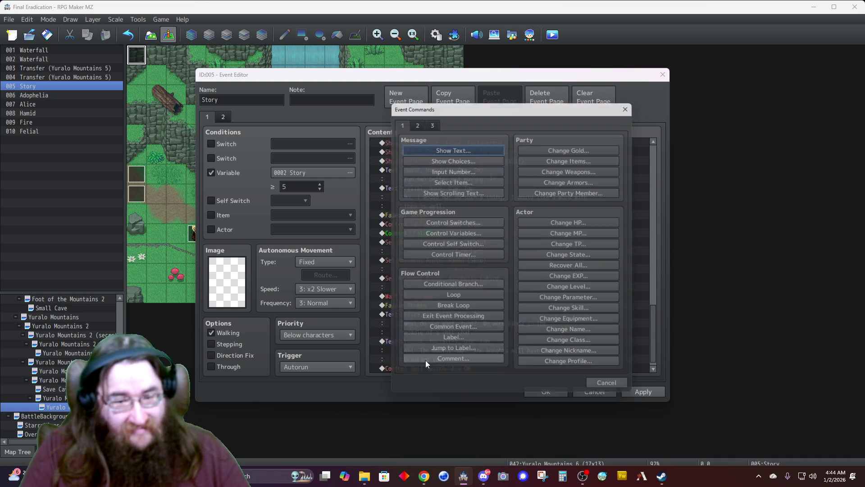
Step: Show an Exclamation balloon icon over Alice
click(414, 119)
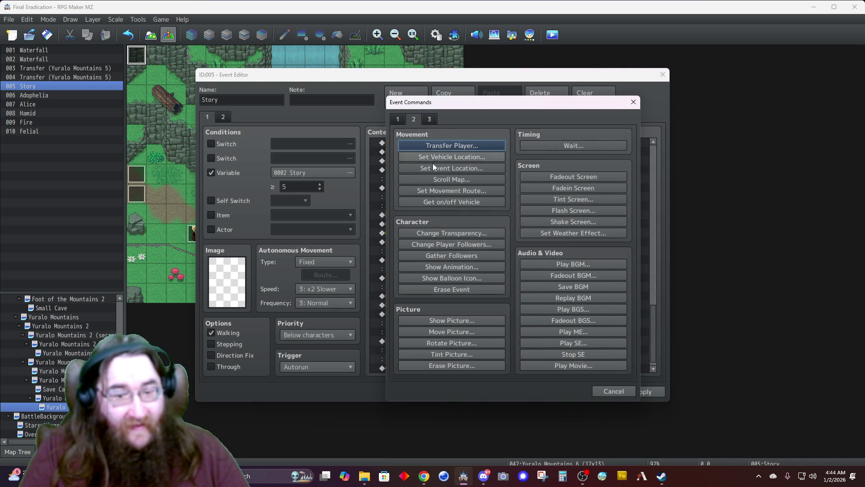
click(451, 276)
click(464, 234)
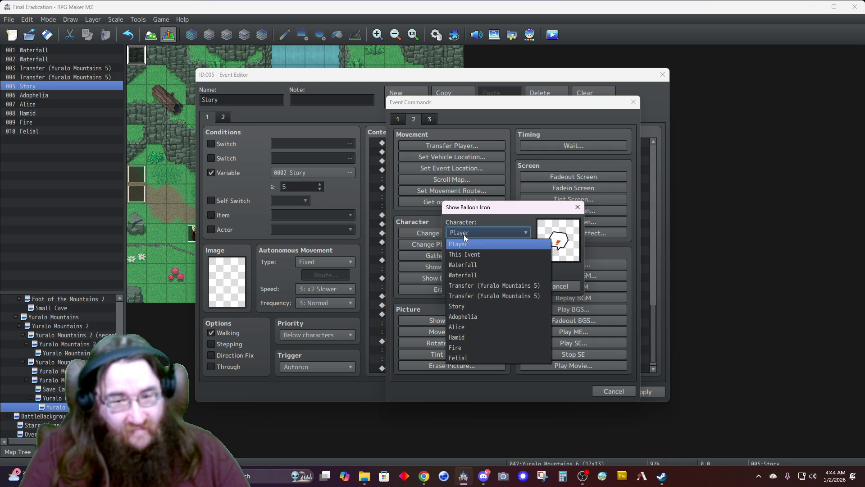
click(462, 327)
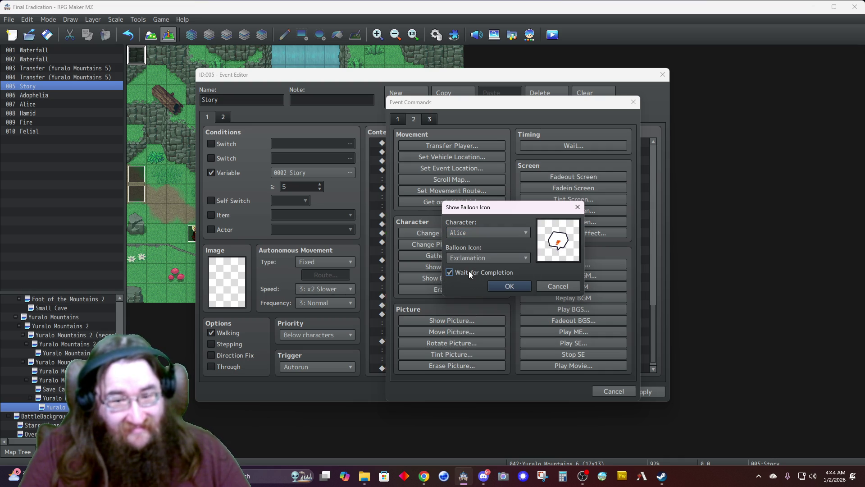
click(508, 285)
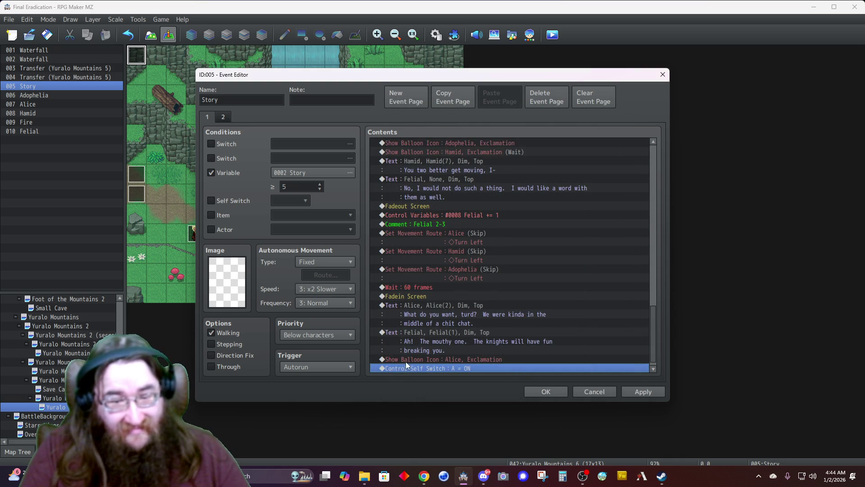
Step: Start a new message using Alice's third face portrait
double_click(428, 357)
click(398, 119)
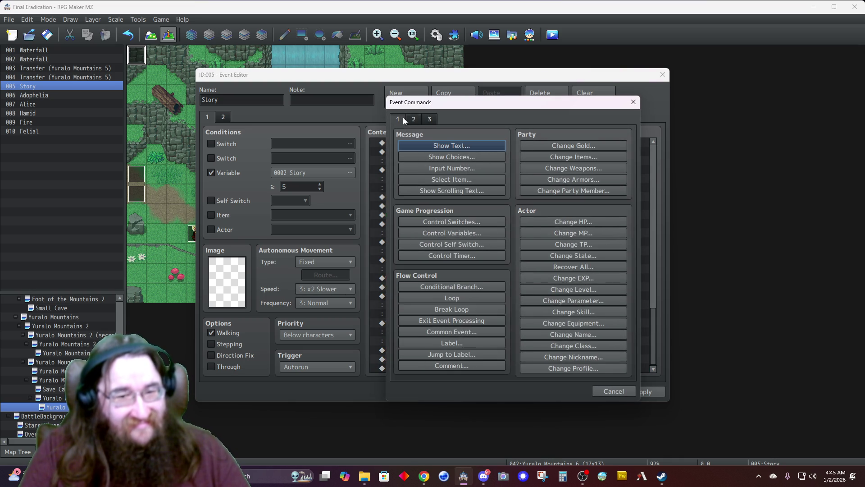
click(421, 146)
double_click(409, 237)
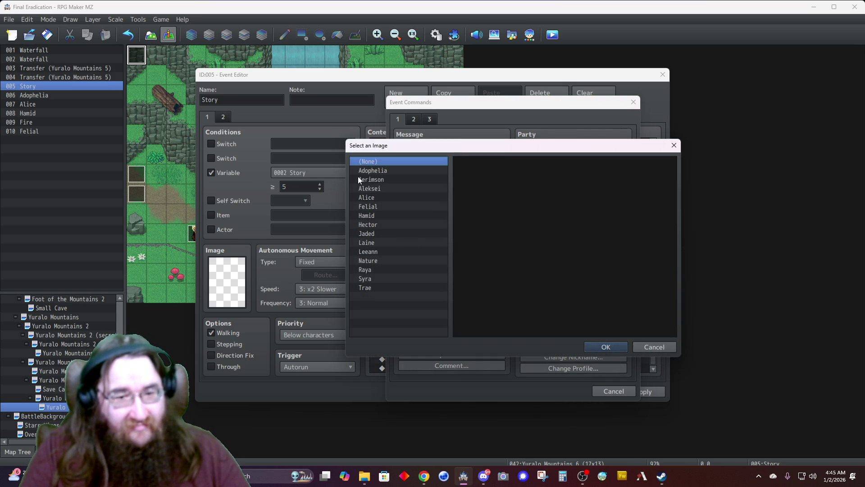
click(377, 199)
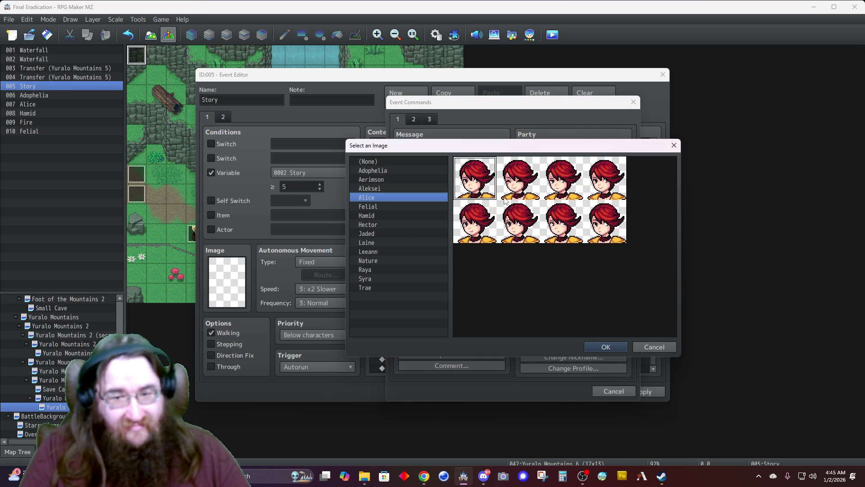
double_click(559, 187)
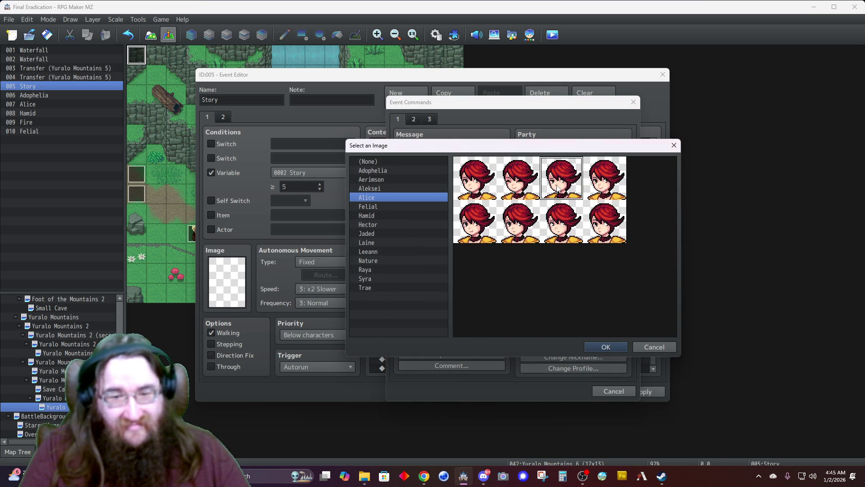
Step: Write Alice's line 'I would like to see them try.', named Alice, Dim, Top
click(492, 241)
text(I would like to see them try)
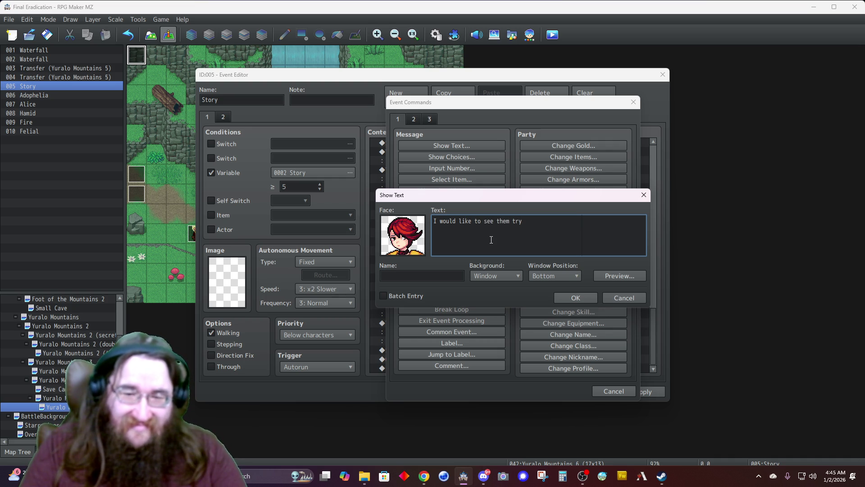
key(Tab)
text(Alice)
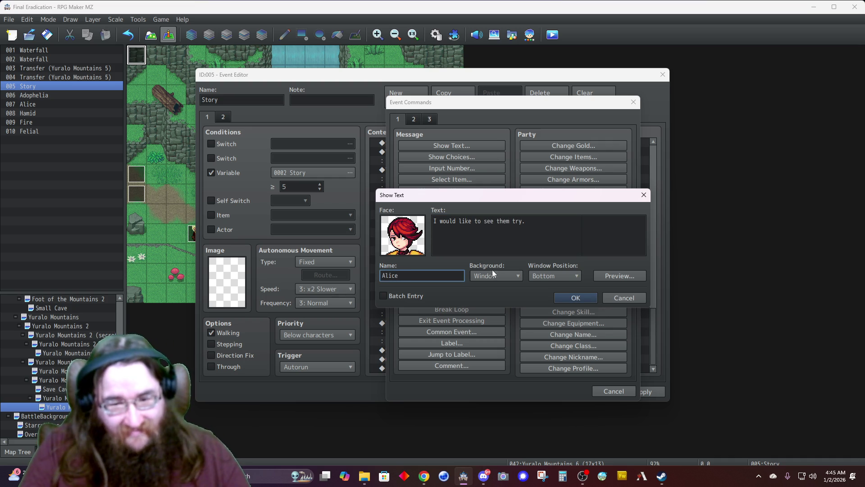
click(488, 276)
click(478, 298)
click(548, 275)
click(541, 287)
click(570, 298)
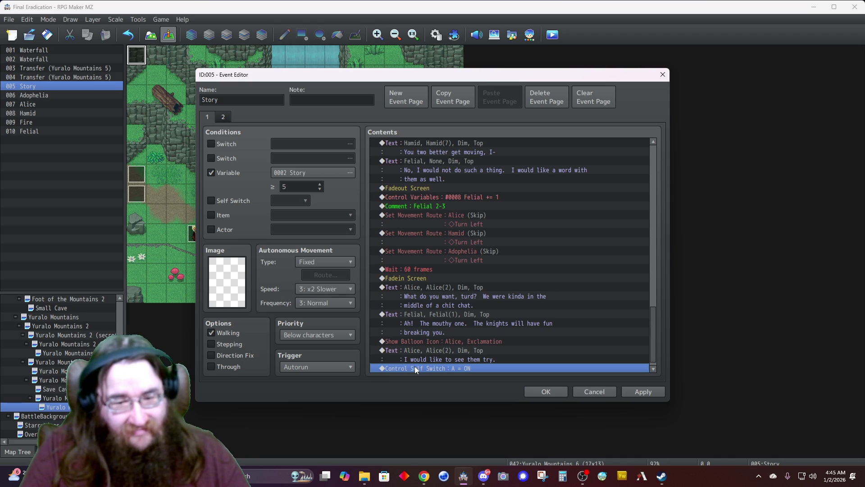
key(Insert)
Step: Start a movement route for Felial beginning with Change Speed 4
click(413, 122)
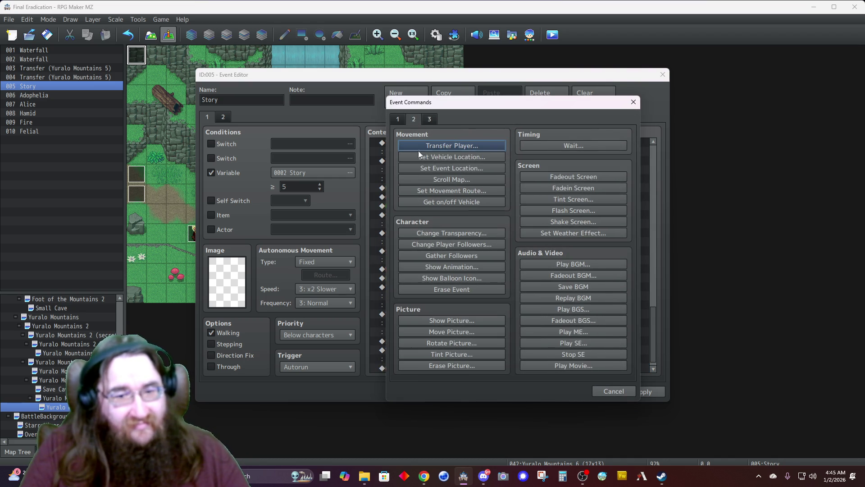
click(440, 190)
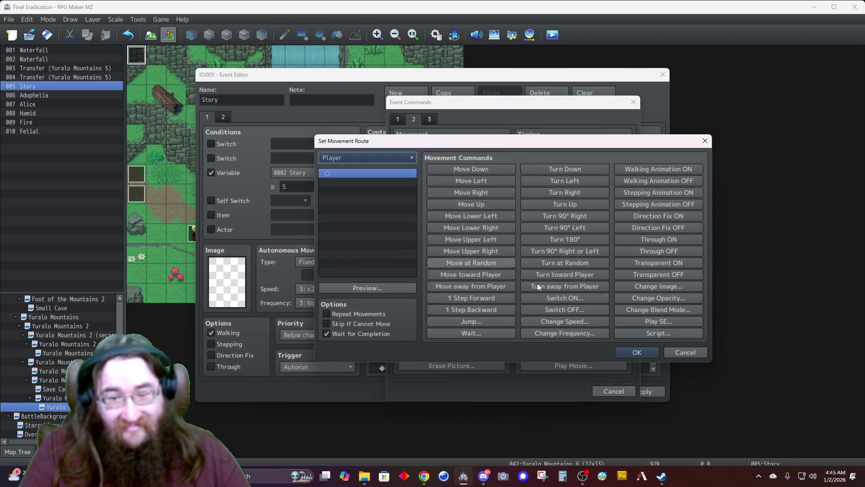
click(566, 323)
click(496, 268)
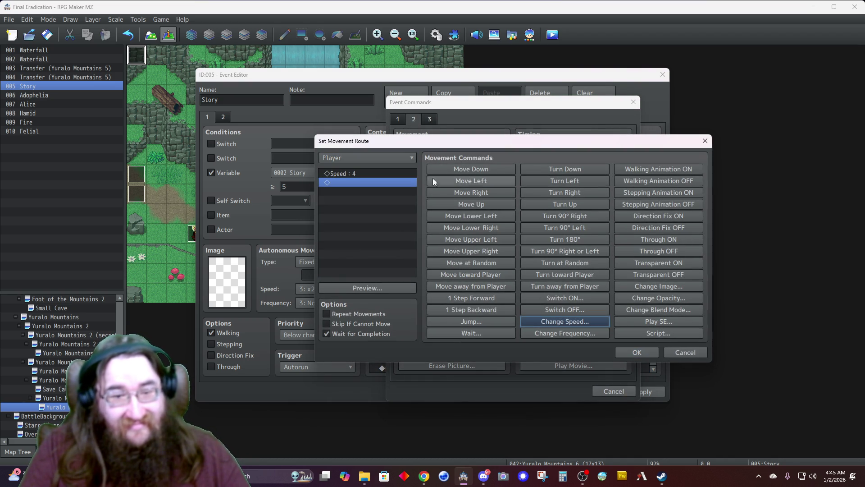
click(378, 158)
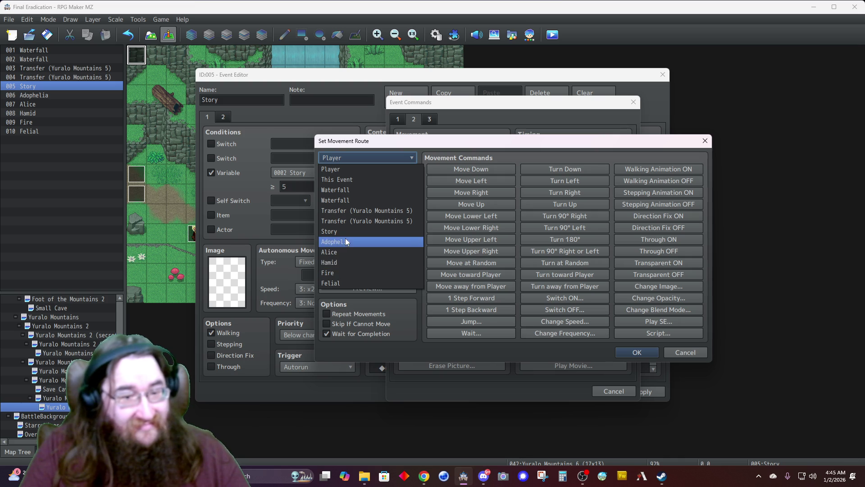
click(346, 282)
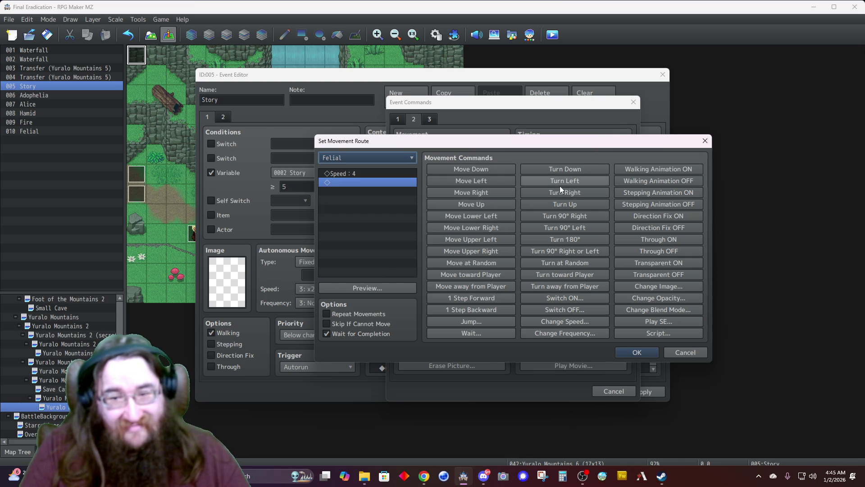
Step: Replace a mistaken left step with three Move Right steps, previewing the route on the map
click(470, 180)
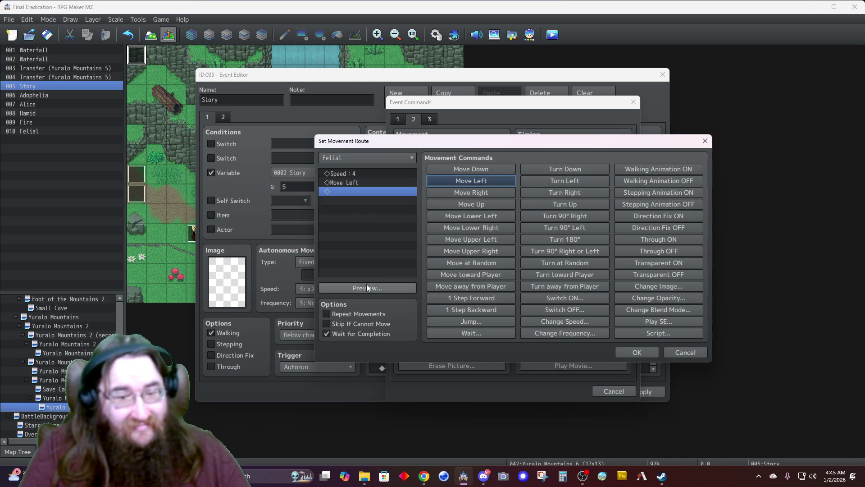
click(367, 286)
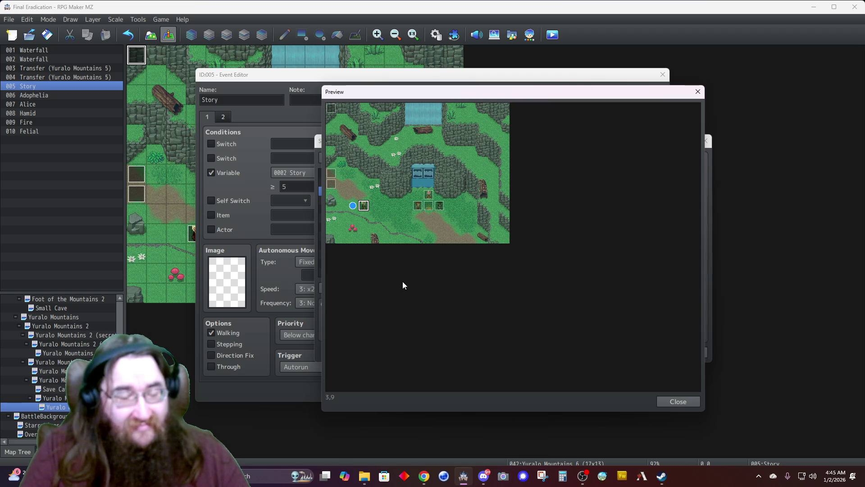
click(669, 405)
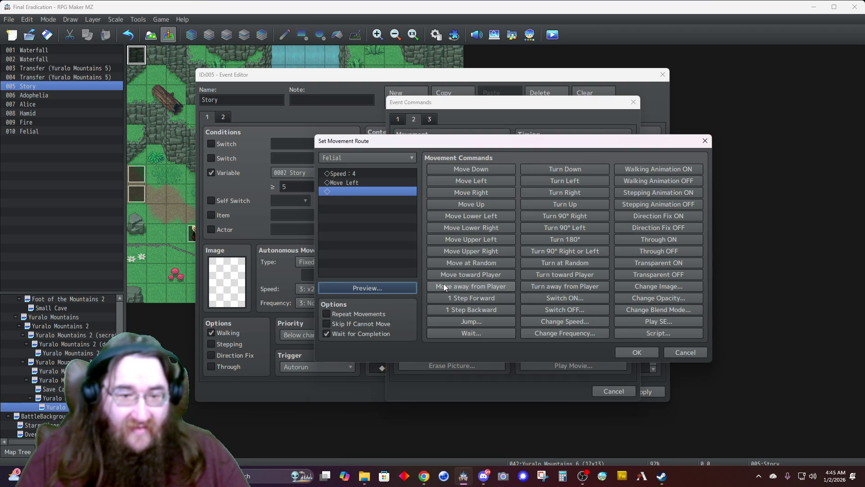
click(339, 183)
key(Delete)
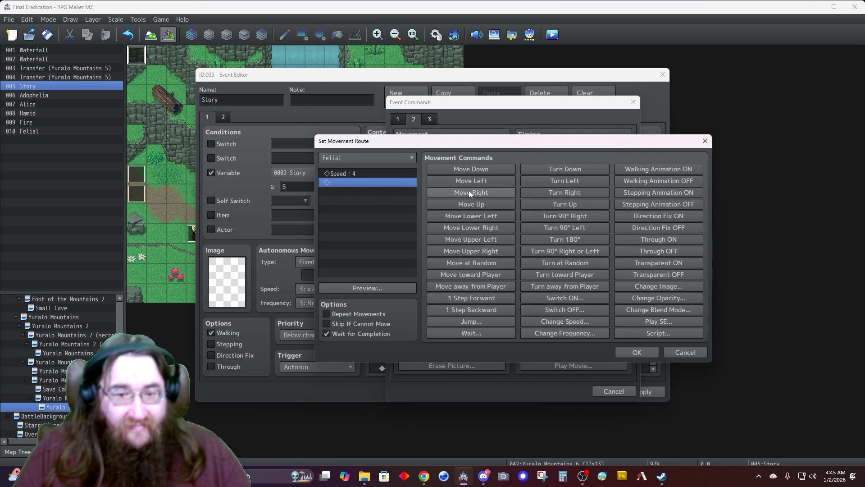
click(470, 191)
click(380, 287)
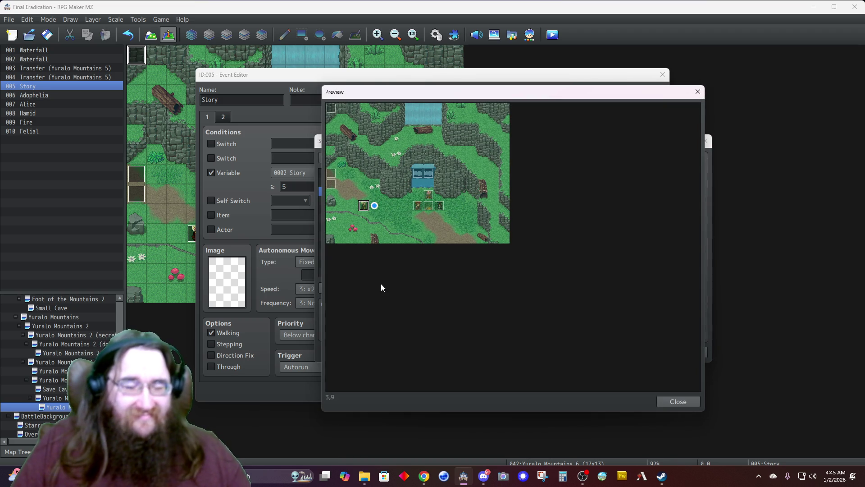
click(665, 402)
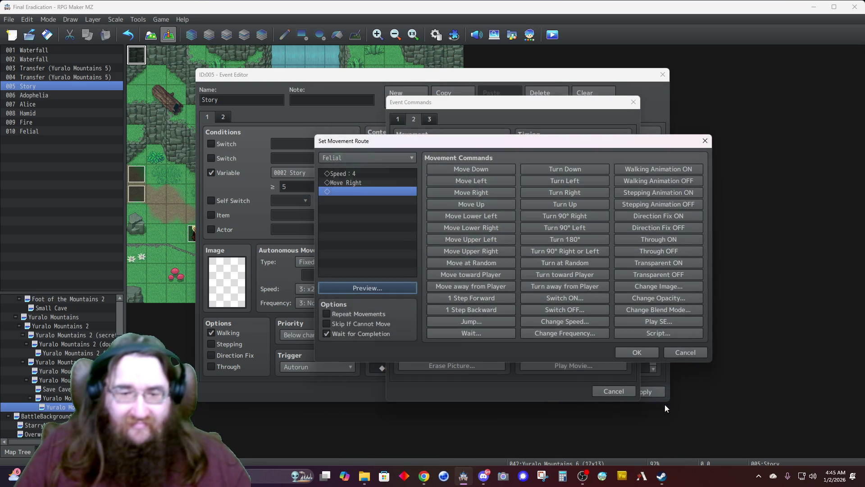
click(476, 195)
click(475, 194)
click(475, 193)
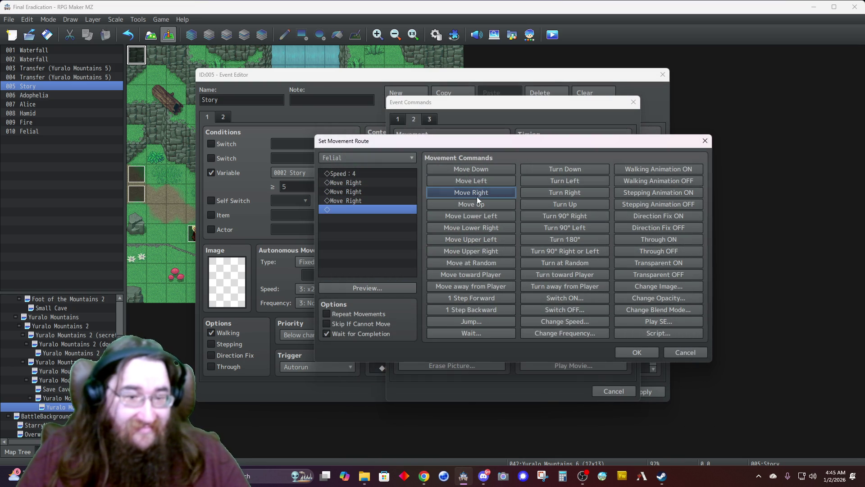
click(374, 288)
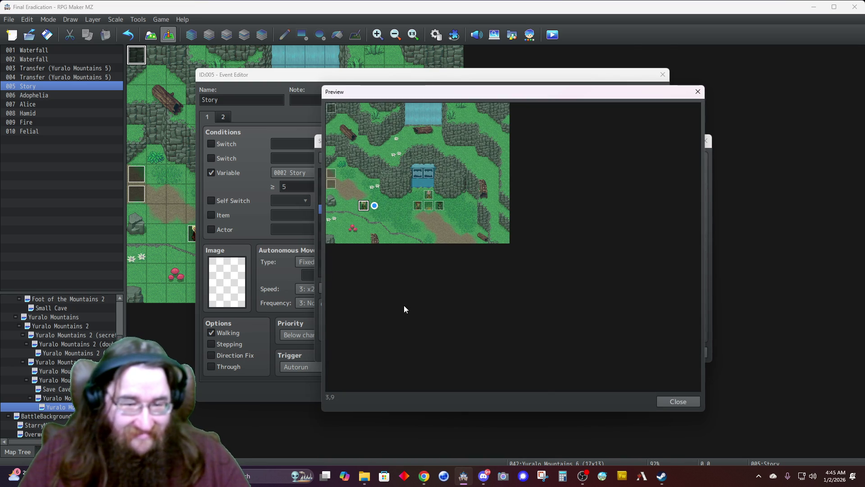
click(689, 401)
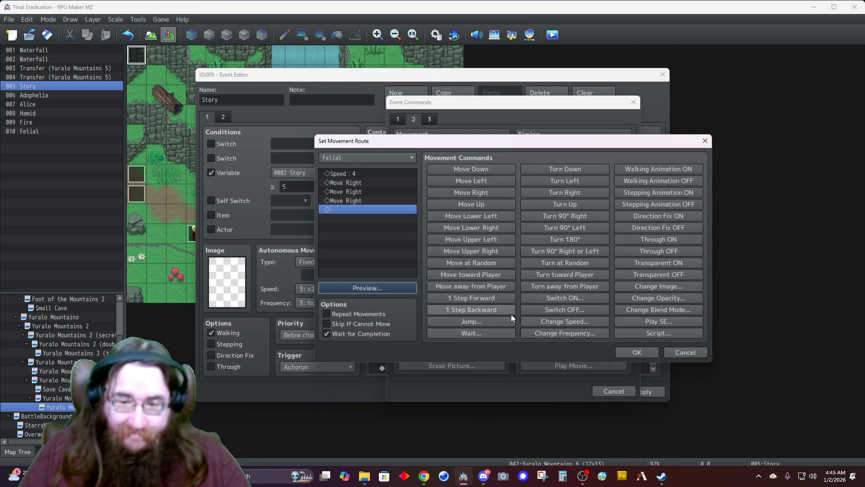
Step: End the route with Change Speed 4, enable Skip If Cannot Move, and insert it
click(543, 324)
click(489, 267)
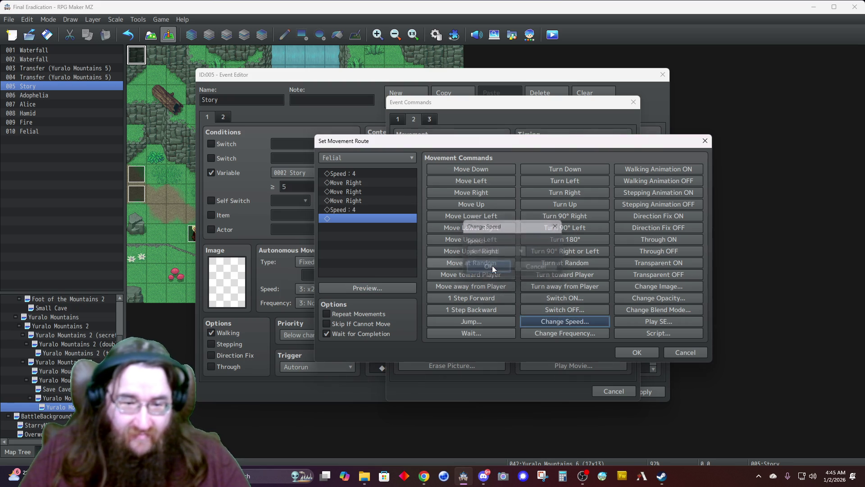
click(370, 323)
click(633, 351)
Step: Add a new Show Text after the route and browse Felial's face portraits
scroll(449, 344, down, 3)
double_click(447, 367)
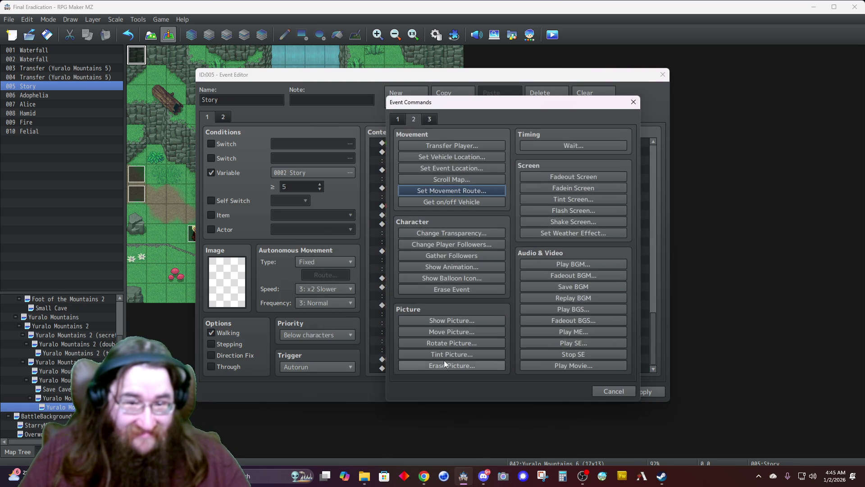
click(398, 119)
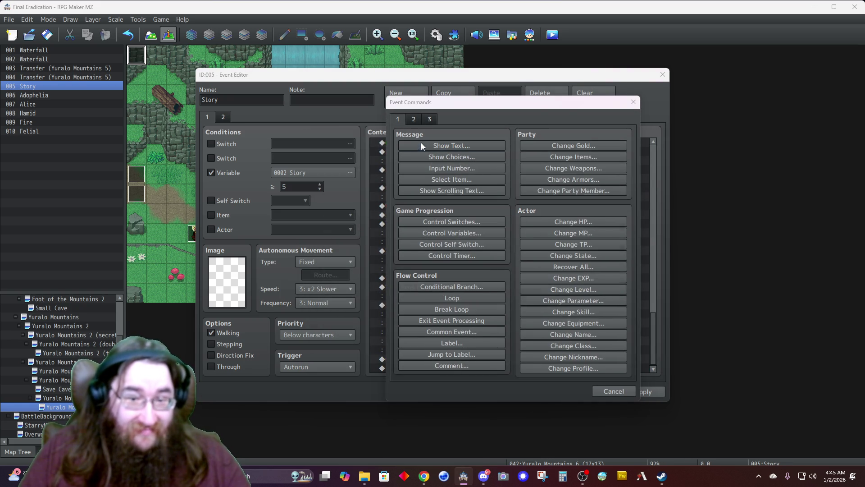
click(419, 145)
double_click(405, 220)
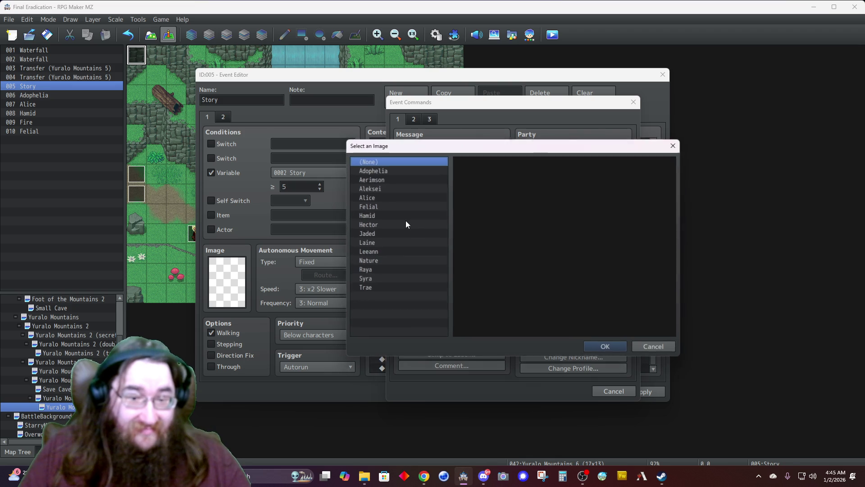
click(378, 207)
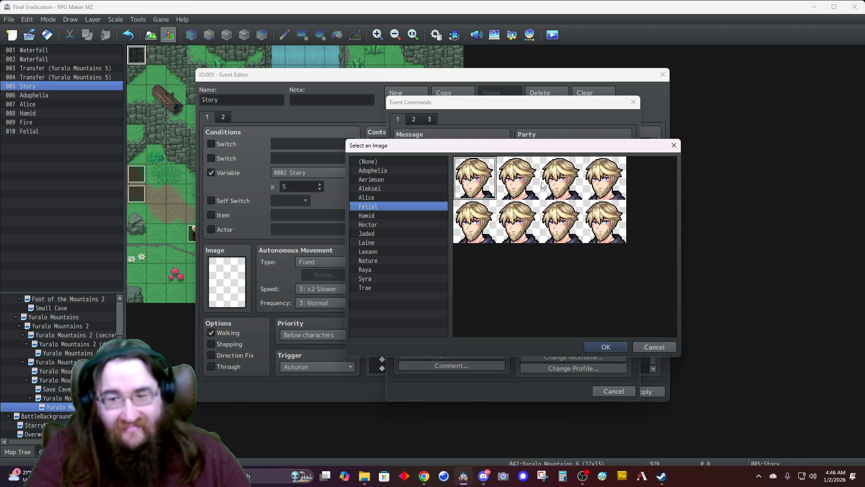
Step: Pick Felial's portrait, type 'They shall do more than try, sweetheart.', name him Felial, Dim, Top
double_click(515, 193)
text(They wi)
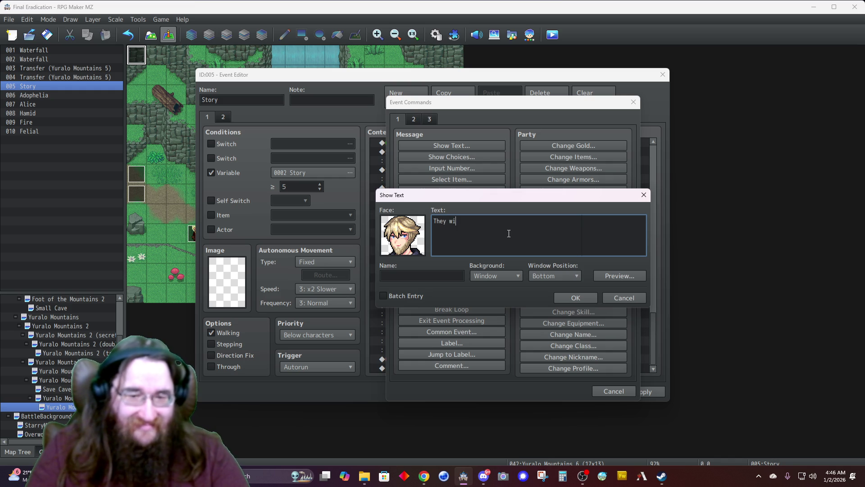
key(BackSpace)
key(BackSpace)
text(shall do more than try)
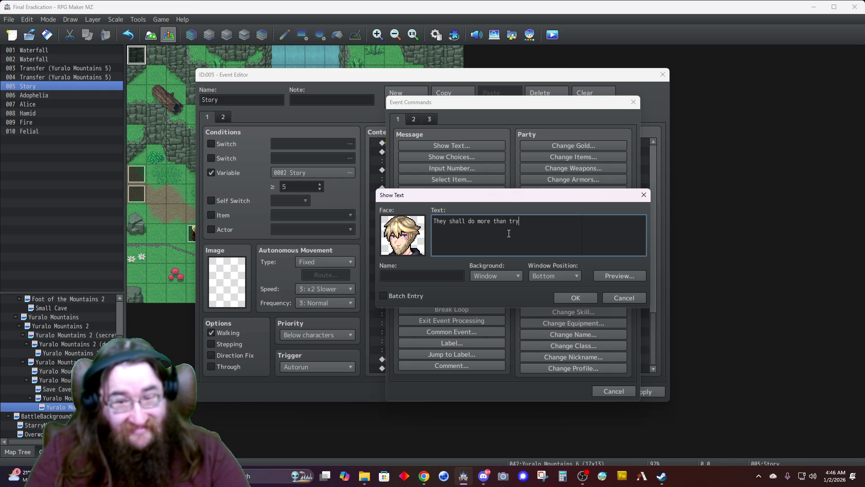
text(t.)
key(Tab)
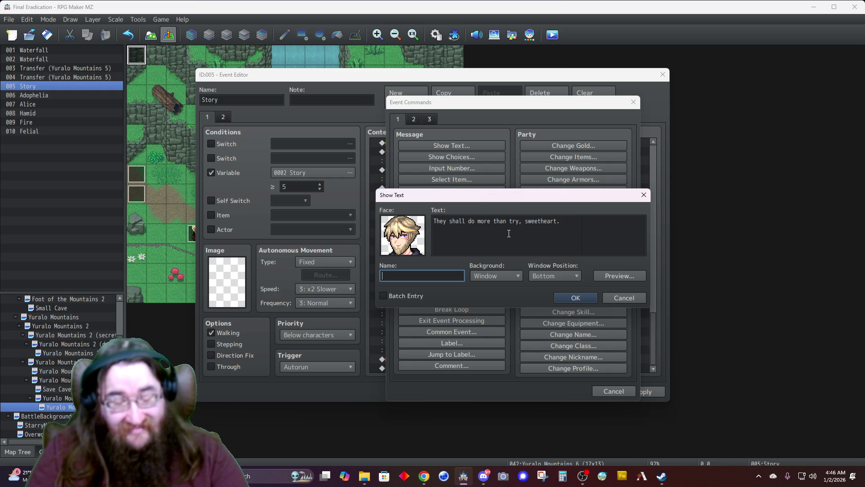
text(Felial)
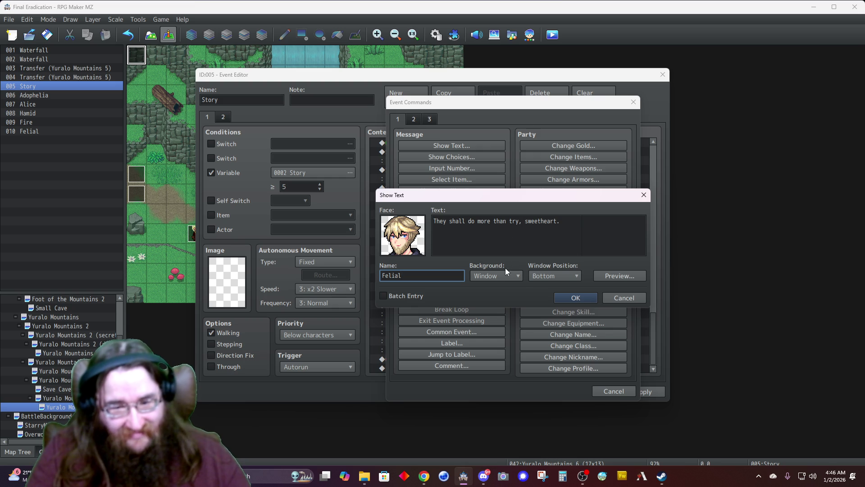
click(497, 277)
click(483, 297)
click(544, 276)
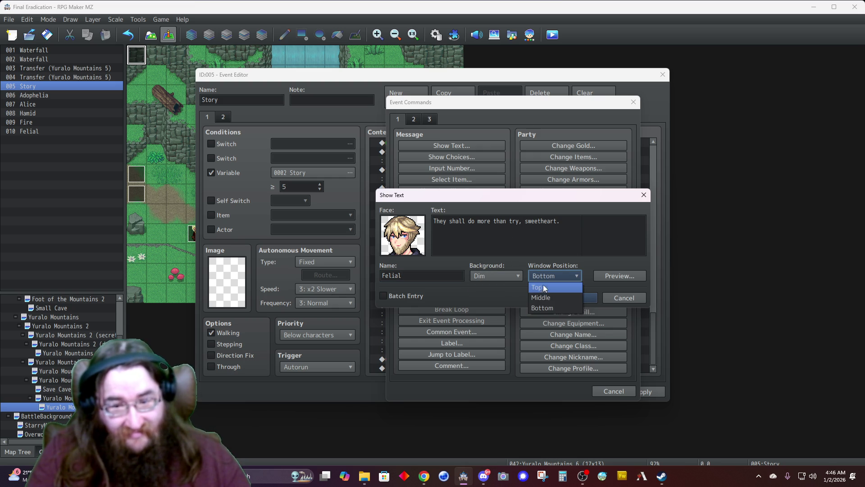
click(541, 288)
click(568, 297)
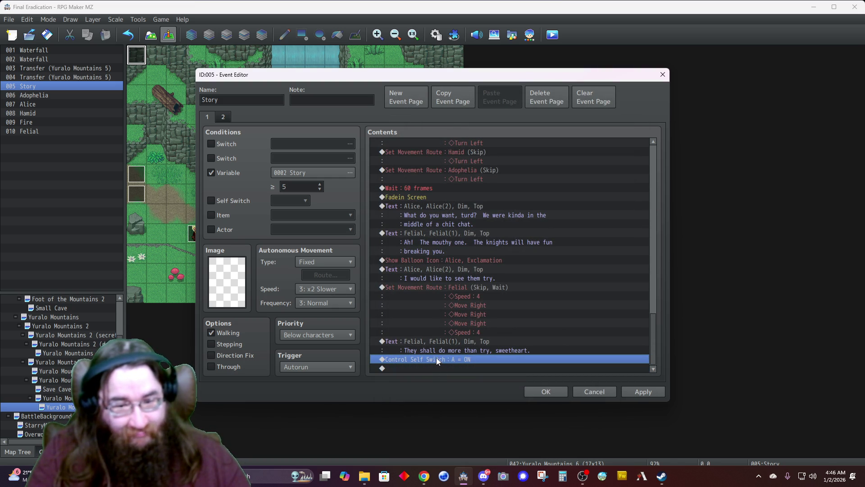
Step: Begin a new movement route at the story's end targeting Hamid
mouse_move(373, 74)
mouse_down()
mouse_move(547, 64)
mouse_move(536, 66)
mouse_up()
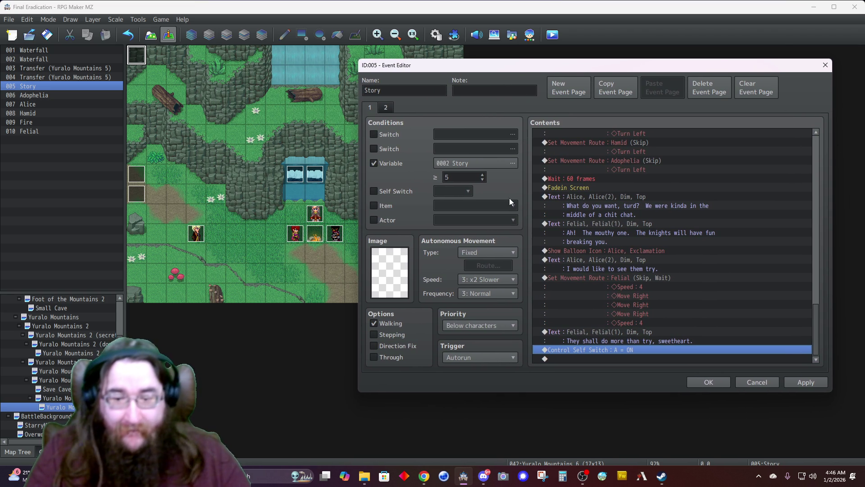
double_click(569, 358)
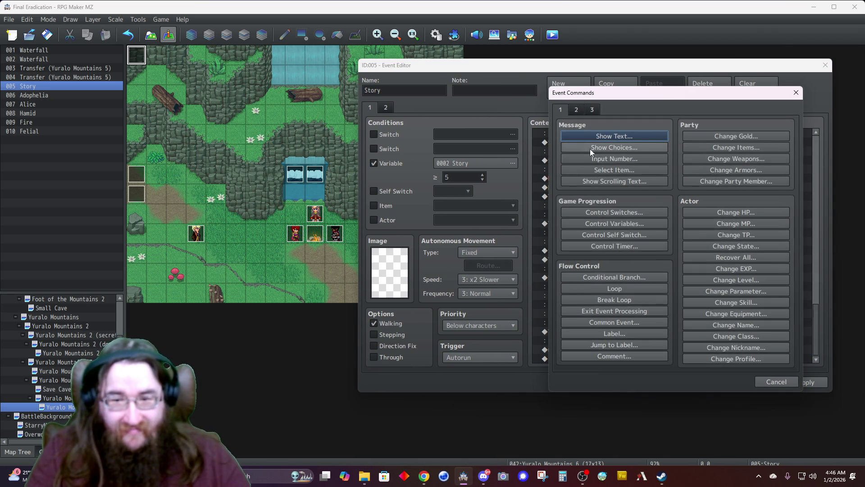
click(572, 111)
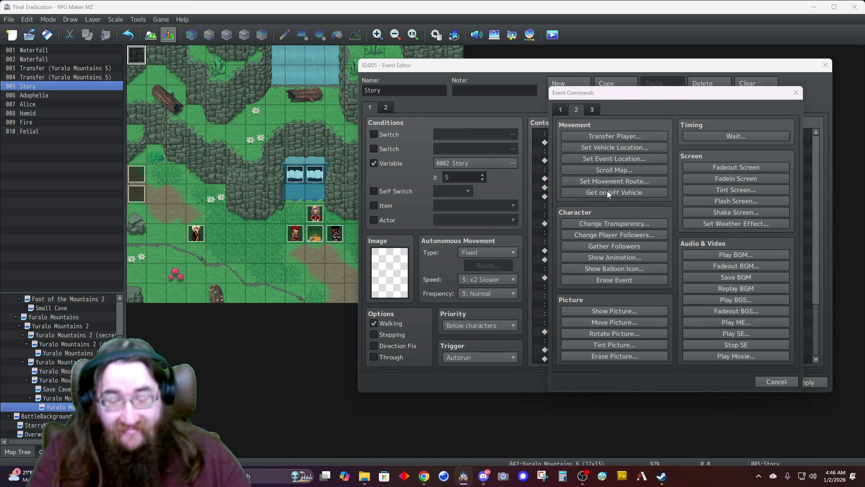
click(608, 181)
click(520, 148)
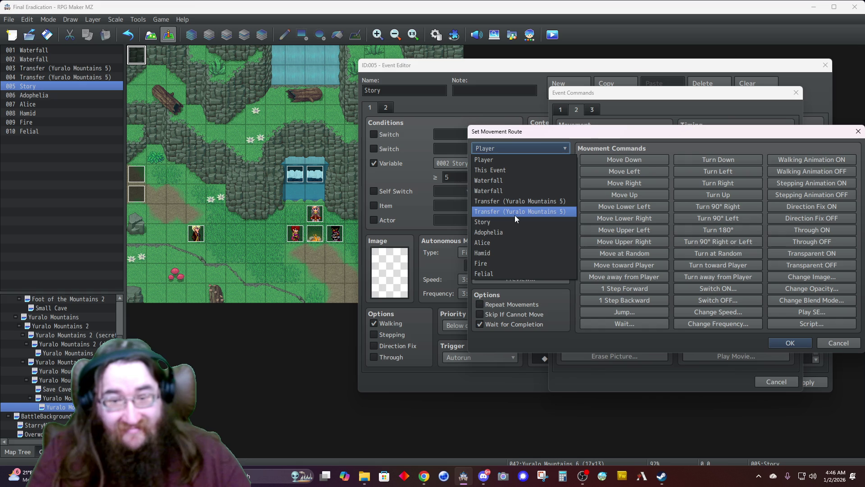
click(490, 254)
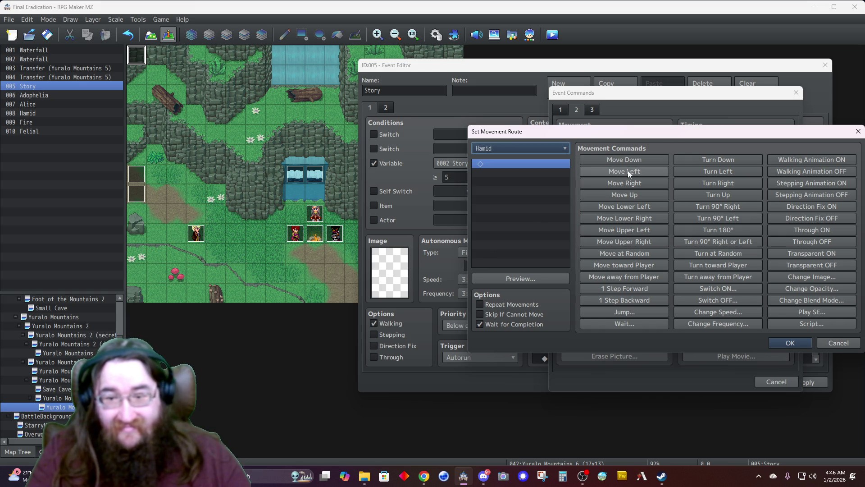
Step: Add a Jump command to Hamid's route and preview it on the map
click(612, 312)
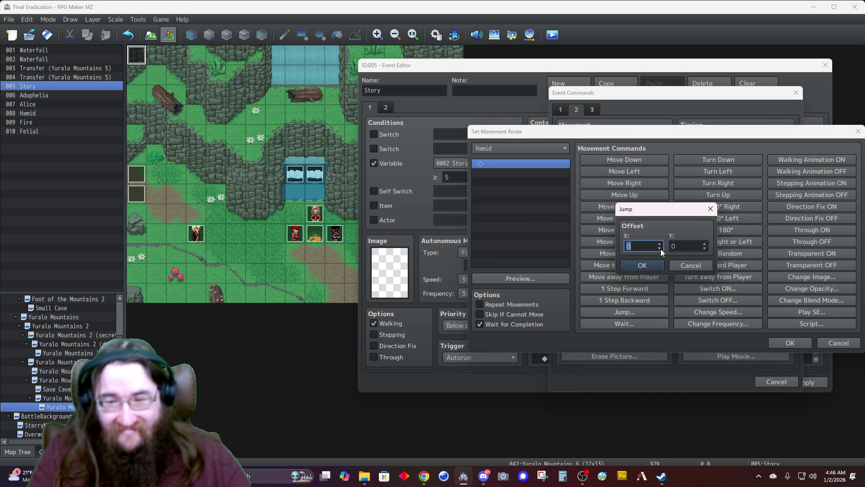
scroll(661, 247, up, 2)
scroll(662, 249, up, 2)
click(642, 265)
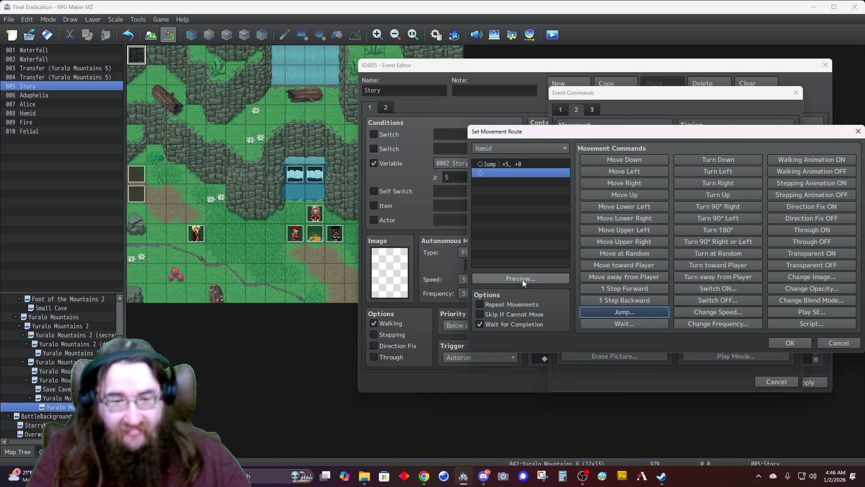
click(522, 279)
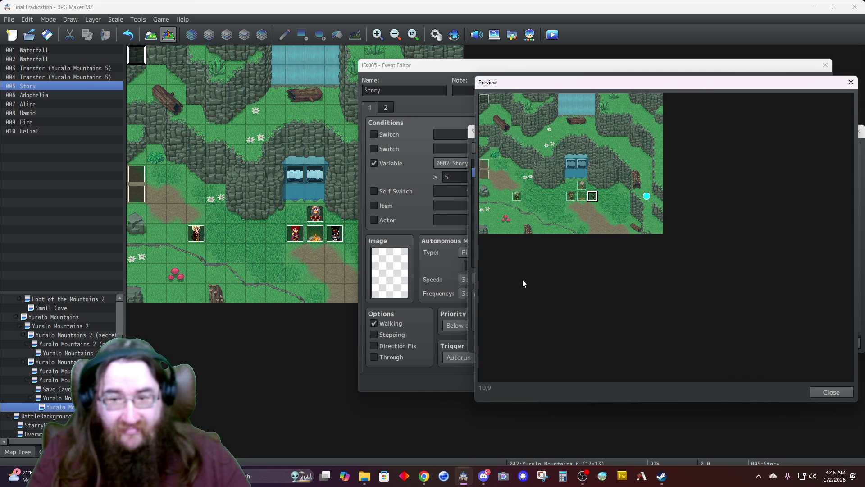
click(823, 391)
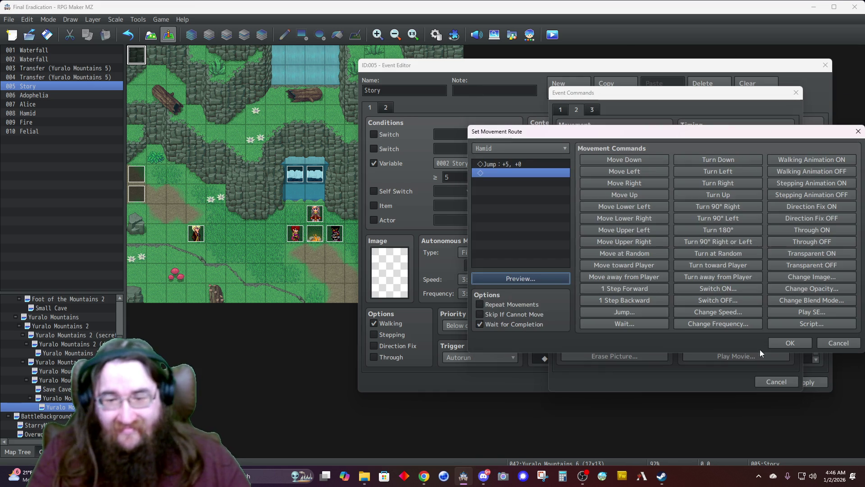
Step: Edit the jump offset to -5, +0 so Hamid jumps left, previewing and refining it
right_click(529, 162)
click(549, 170)
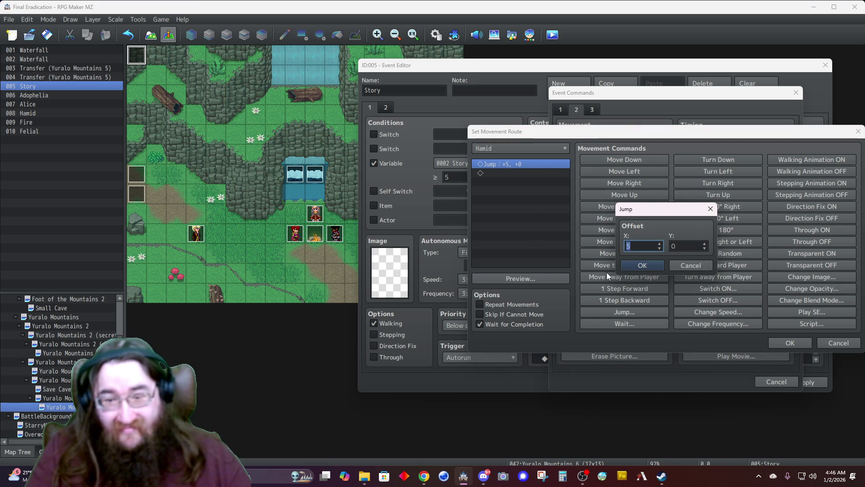
click(659, 249)
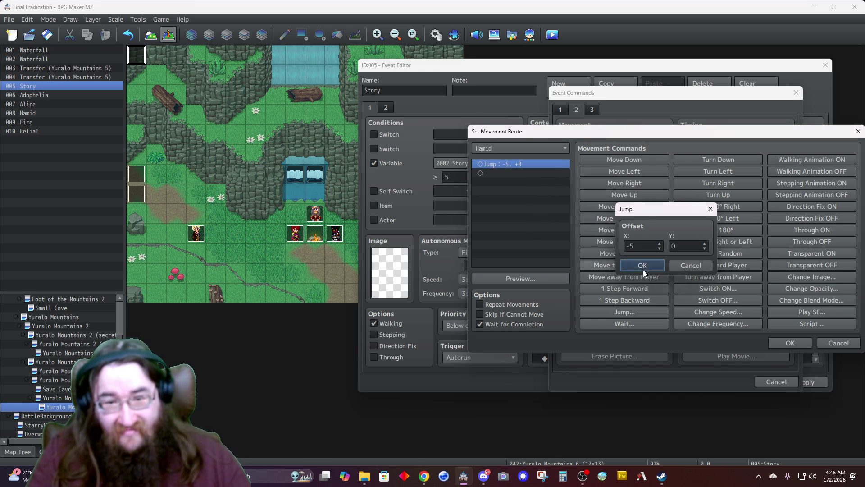
click(645, 267)
click(537, 281)
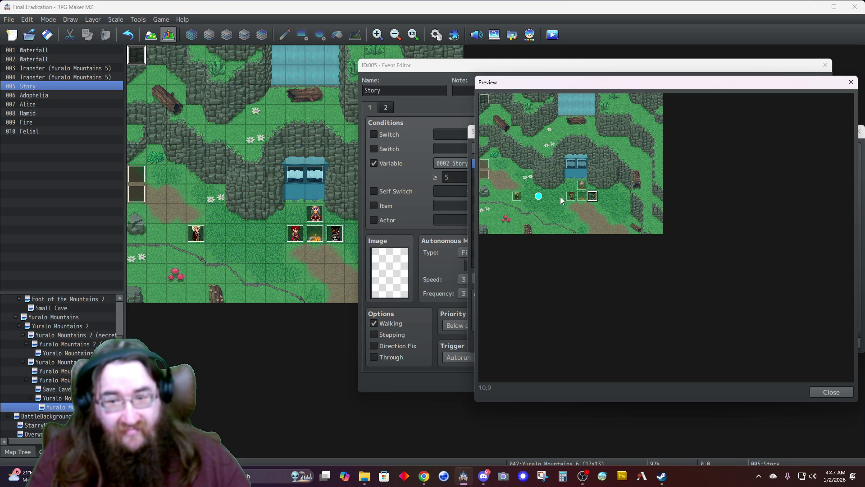
click(815, 395)
right_click(524, 164)
click(537, 171)
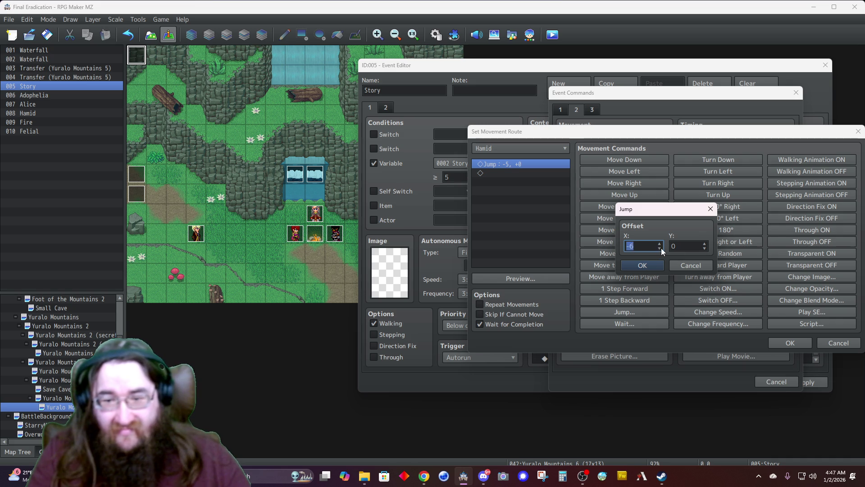
click(660, 248)
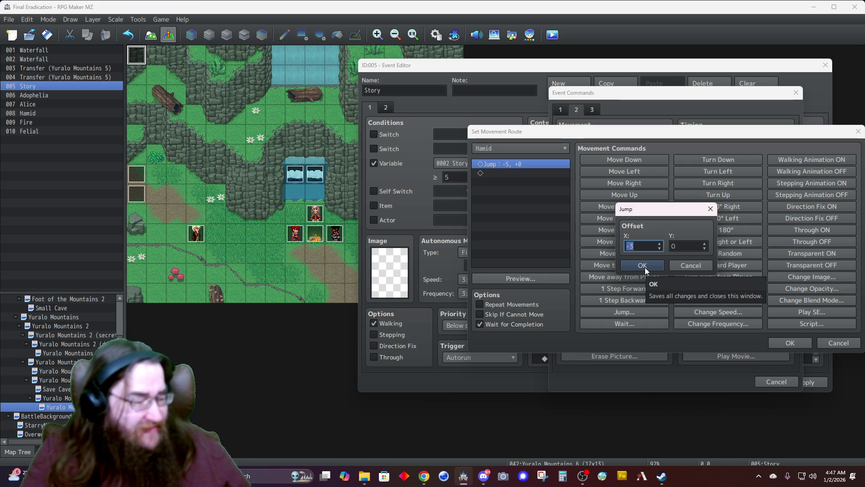
click(643, 266)
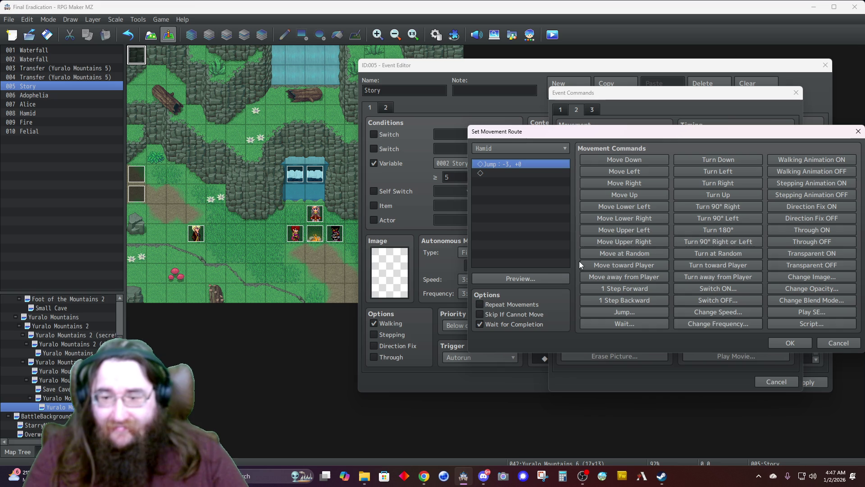
click(705, 311)
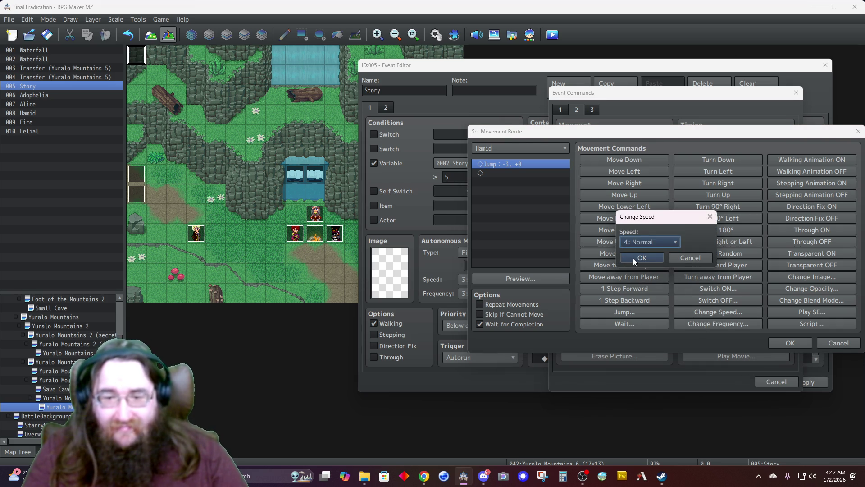
Step: Put Change Speed 2 before Hamid's jump and Change Speed 4 after it
click(635, 243)
click(634, 264)
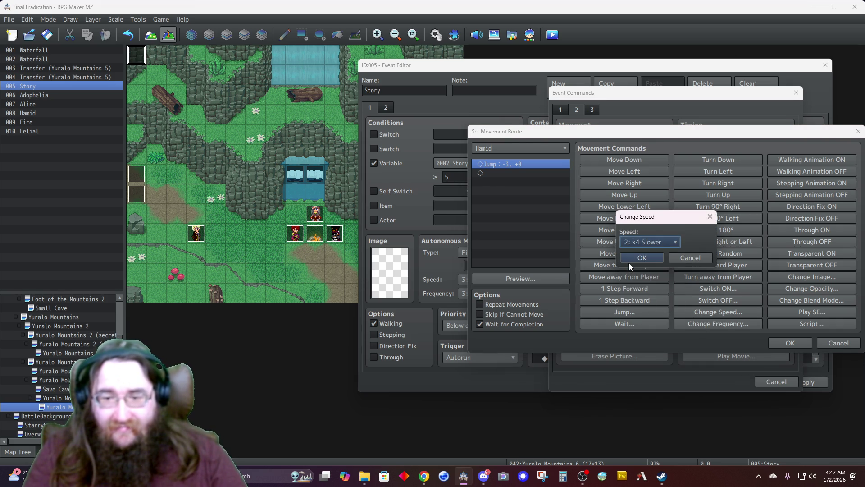
click(627, 261)
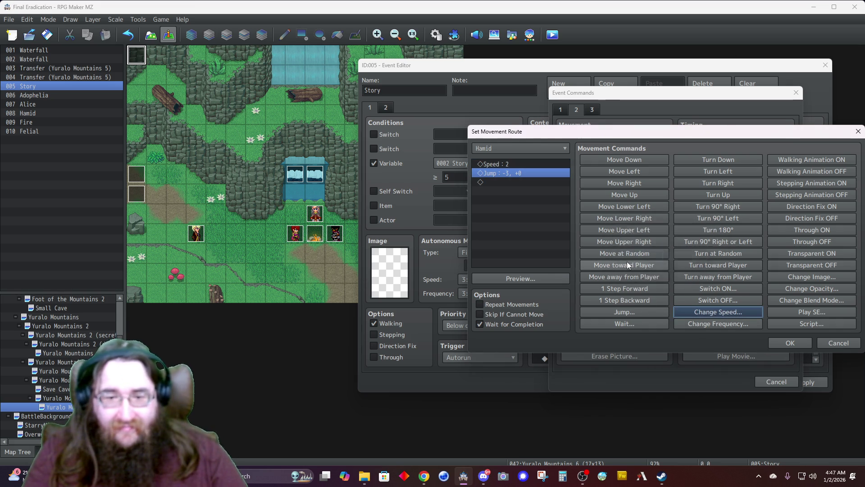
click(514, 181)
click(696, 313)
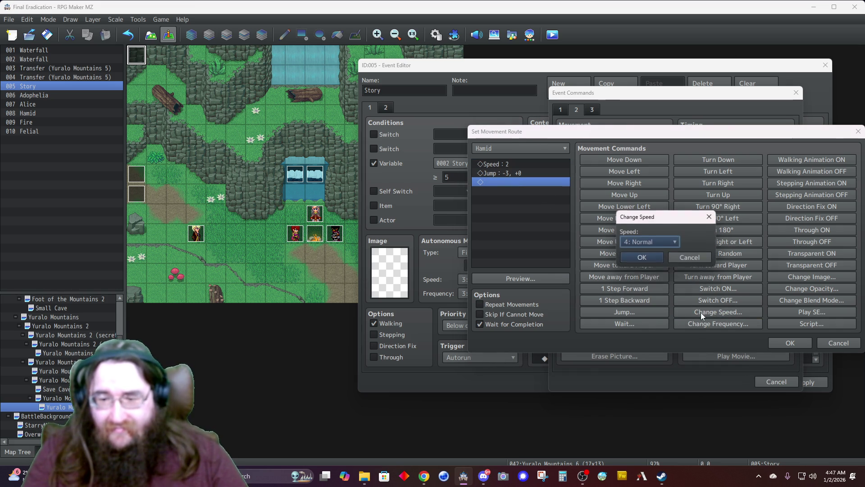
click(637, 260)
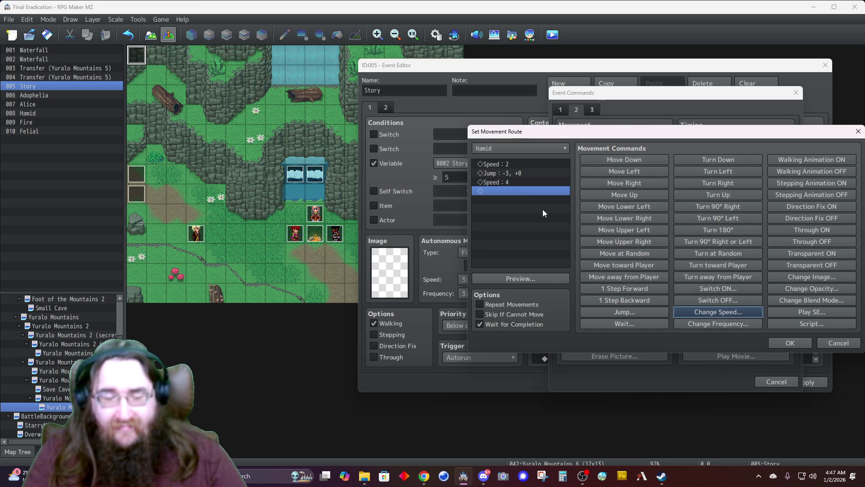
Step: Add a Play SE Jump1 command at volume 10 and pitch 70
click(786, 310)
scroll(602, 245, up, 6)
double_click(706, 206)
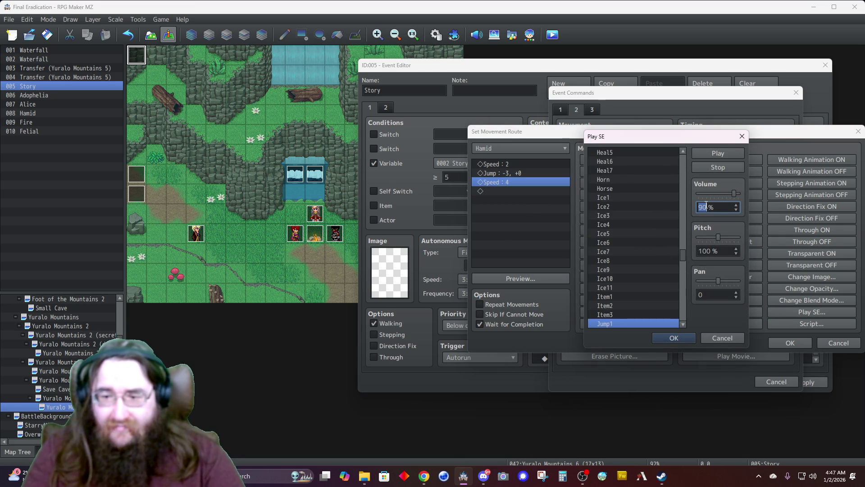
text(10)
key(Tab)
key(Tab)
text(70)
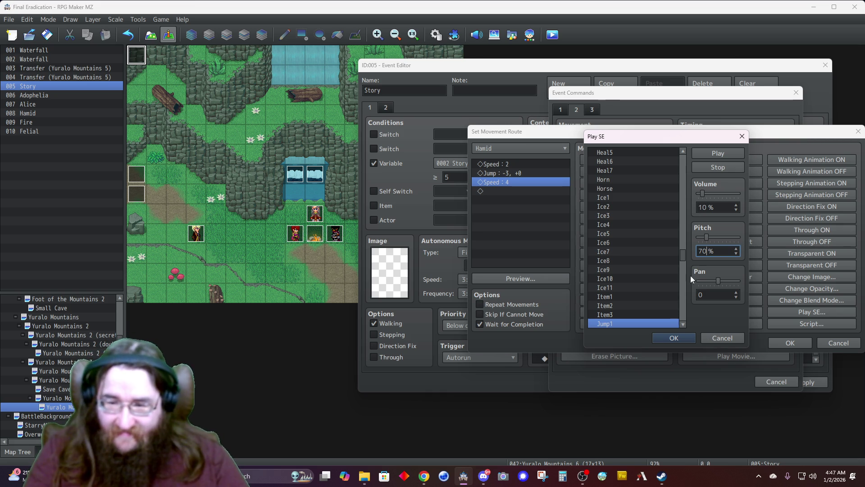
click(716, 154)
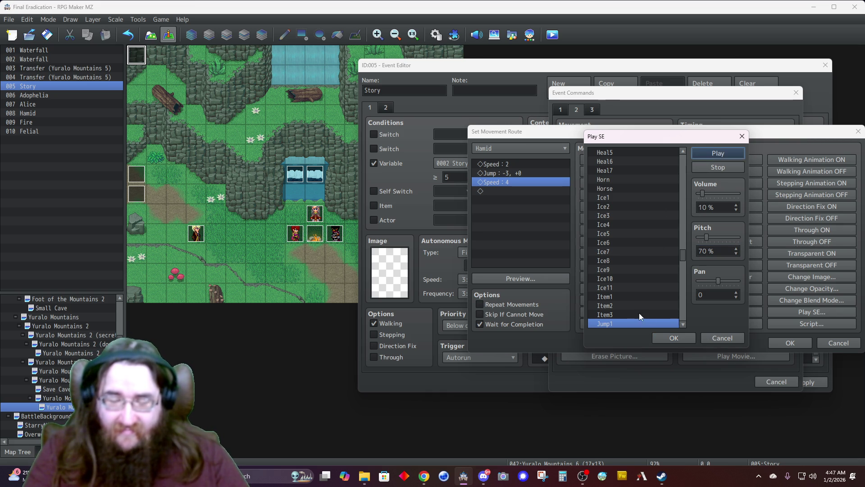
scroll(635, 291, down, 1)
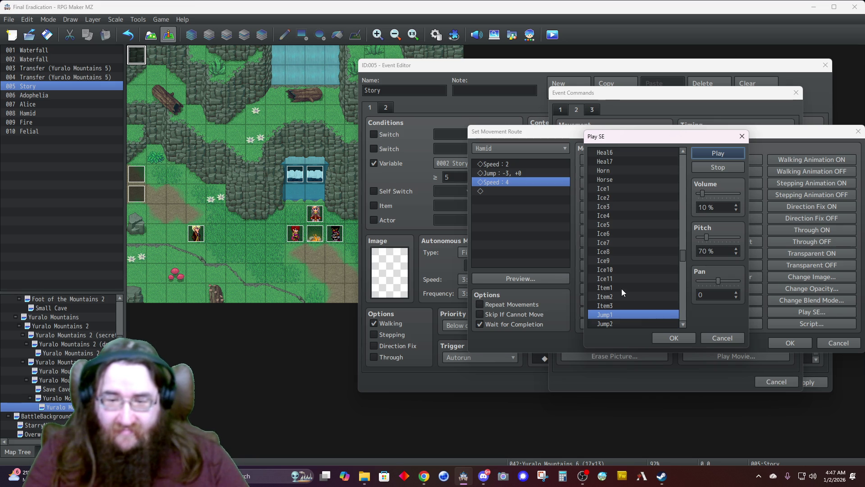
click(670, 342)
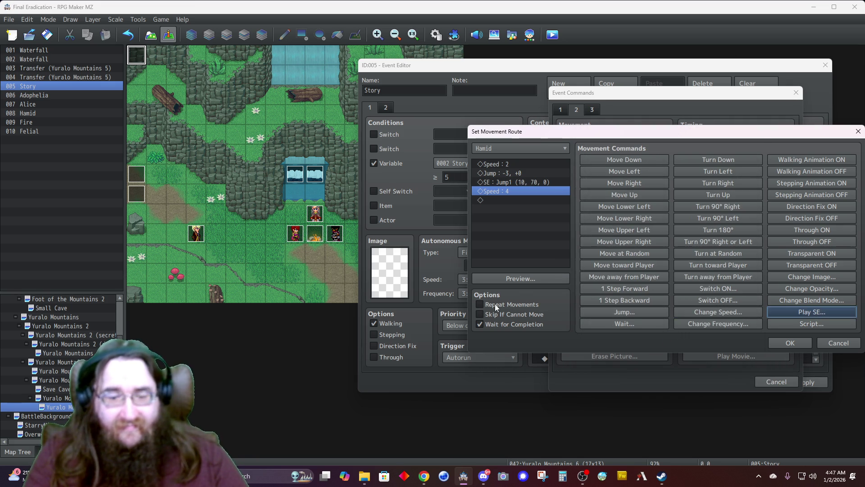
Step: Enable Skip If Cannot Move and insert Hamid's route into the event
click(501, 316)
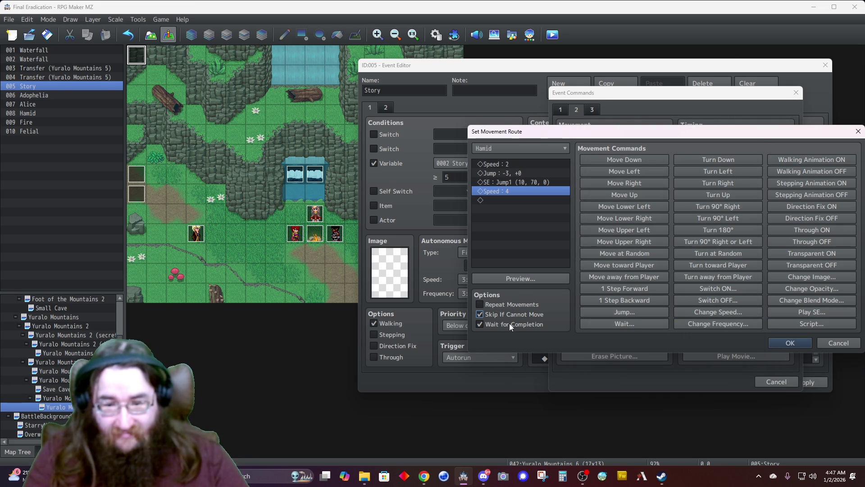
click(790, 344)
scroll(597, 309, up, 6)
Step: Copy Hamid's exclamation balloon command and paste it above his jump movement route
scroll(597, 309, up, 1)
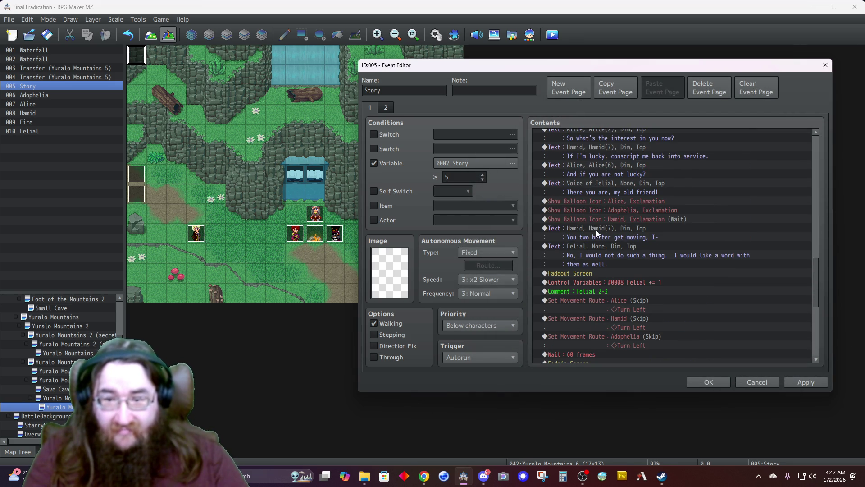
click(597, 219)
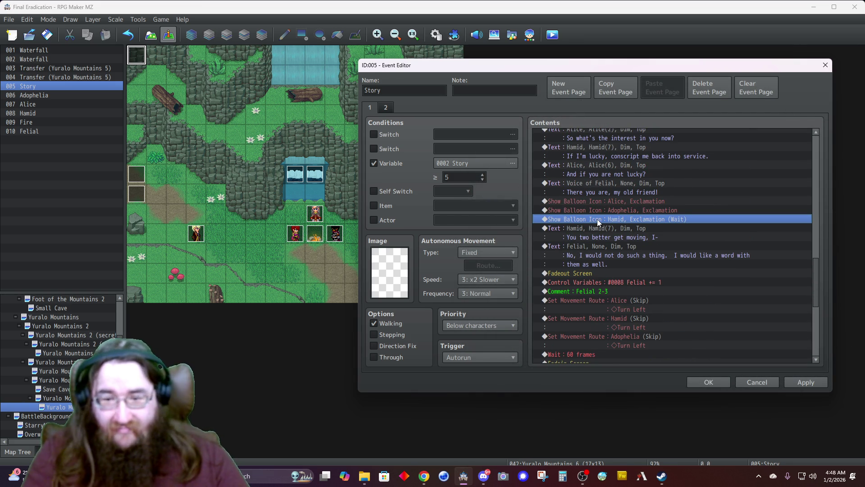
scroll(596, 219, down, 6)
scroll(585, 267, down, 3)
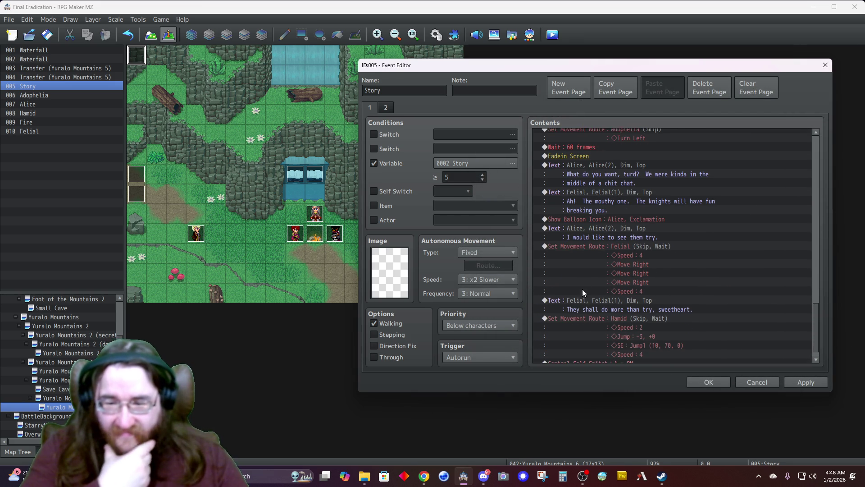
click(585, 305)
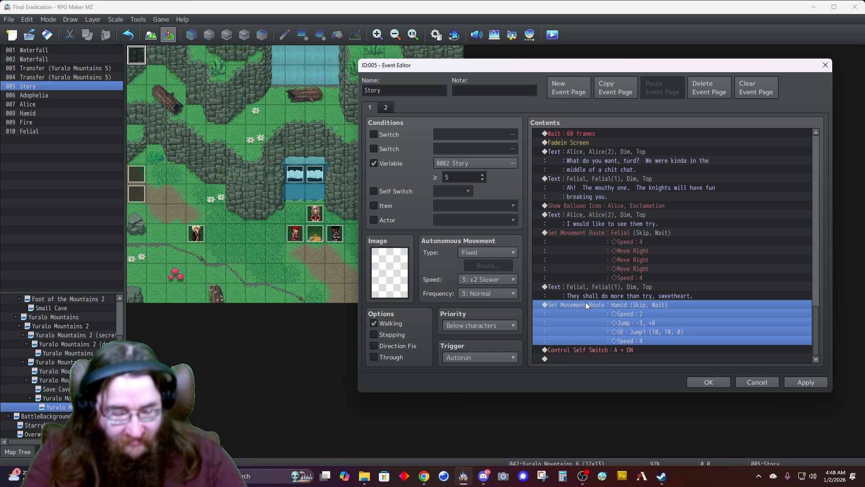
key(ctrl+v)
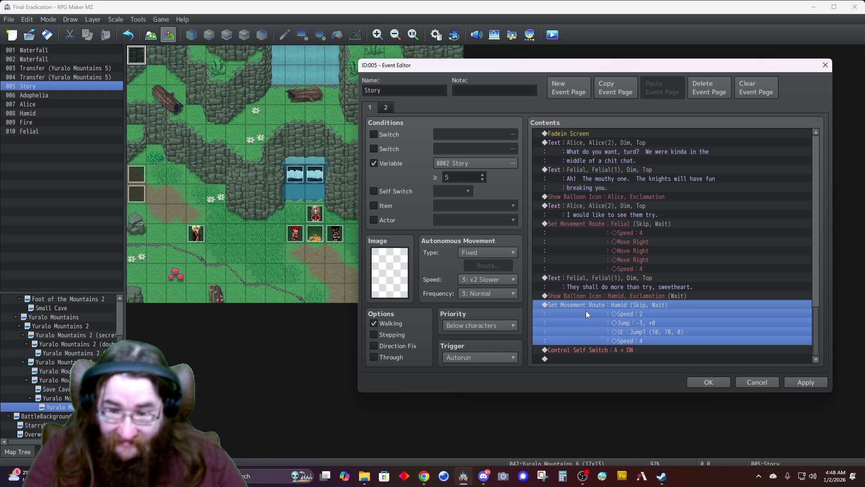
double_click(595, 350)
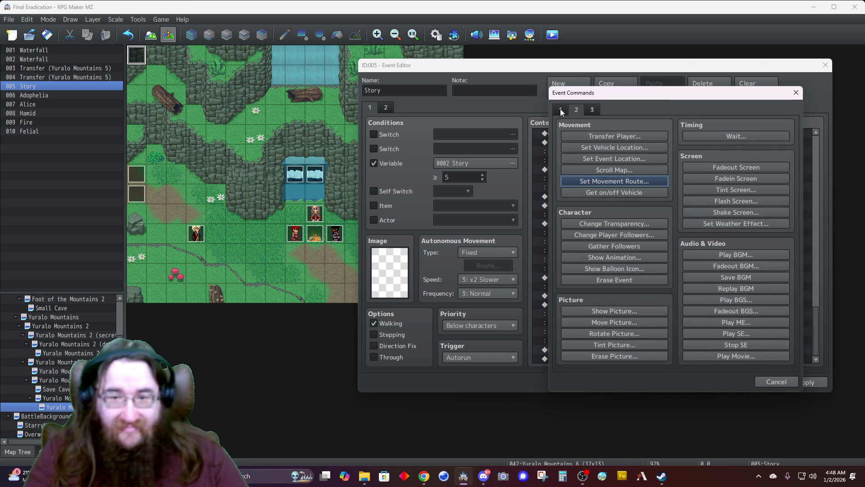
Step: Start a message using Hamid's first face portrait with the line 'Let them go, Felial.'
click(561, 109)
click(586, 135)
double_click(573, 219)
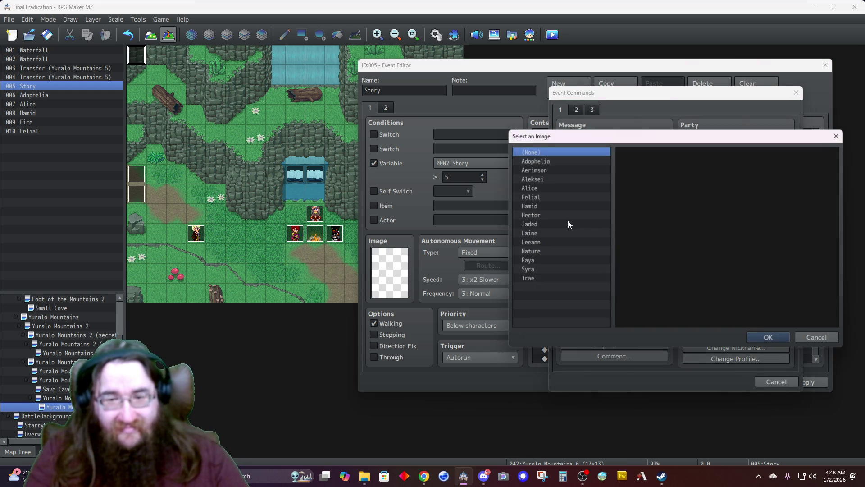
click(546, 206)
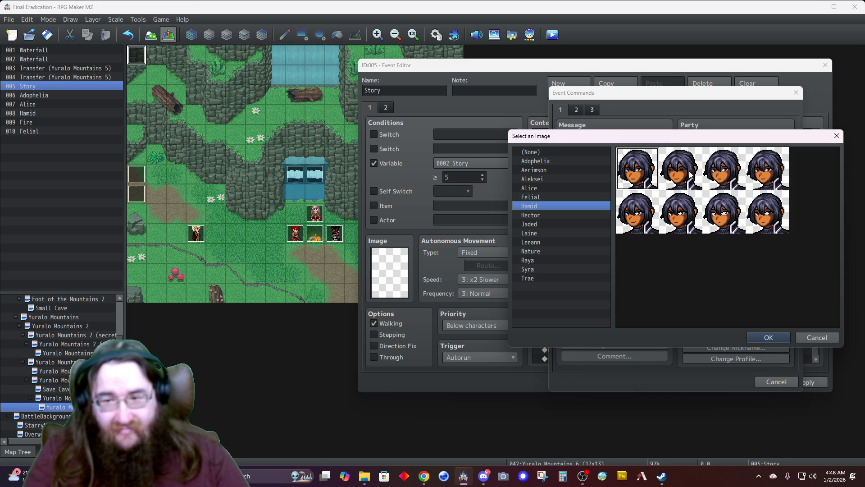
double_click(649, 181)
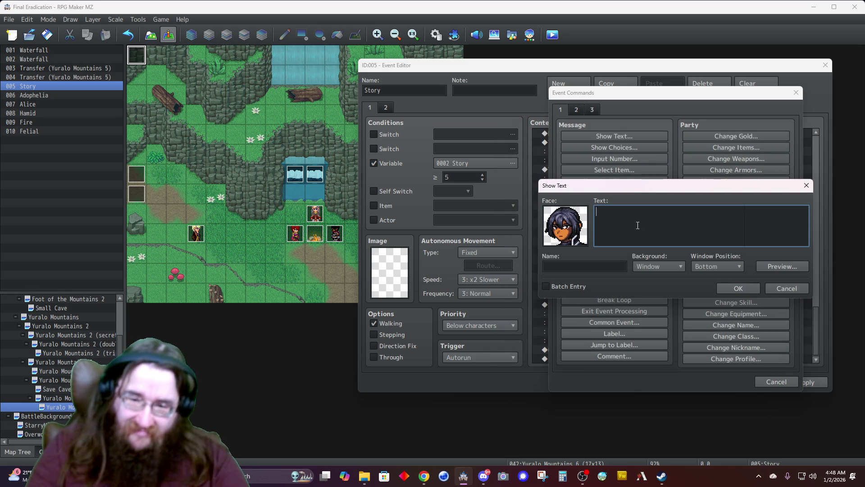
text(This is b)
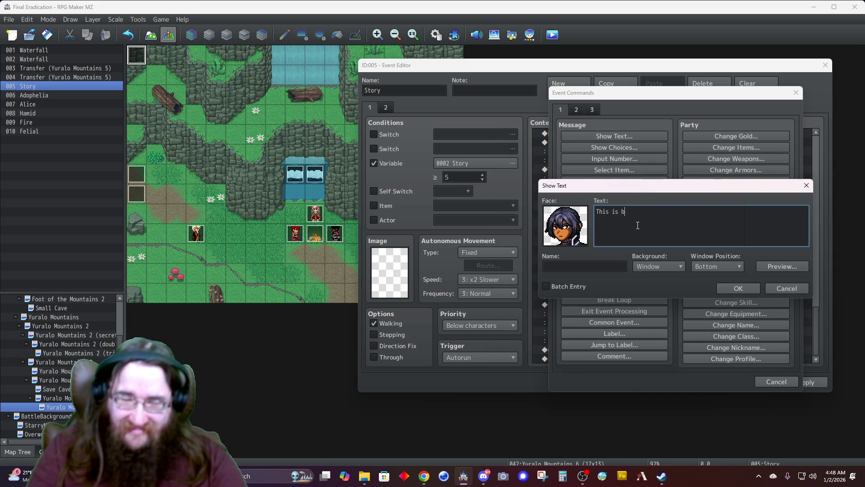
key(BackSpace)
key(BackSpace)
key(BackSpace)
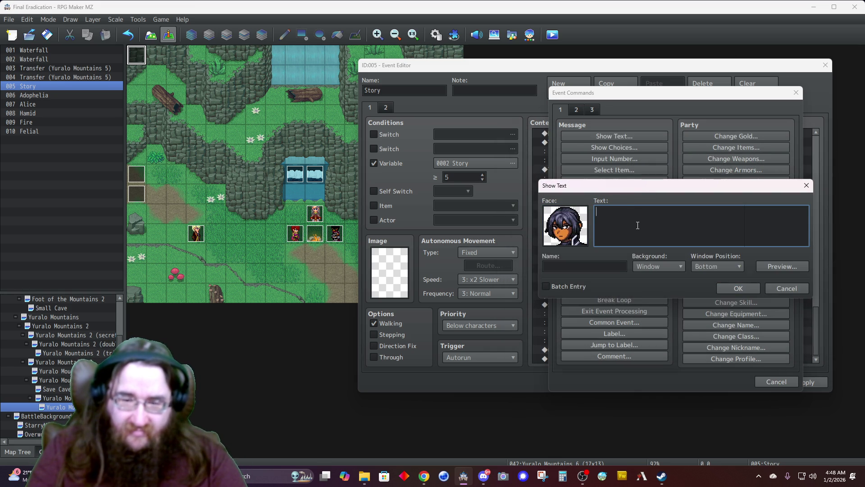
text(Theyare not concerned)
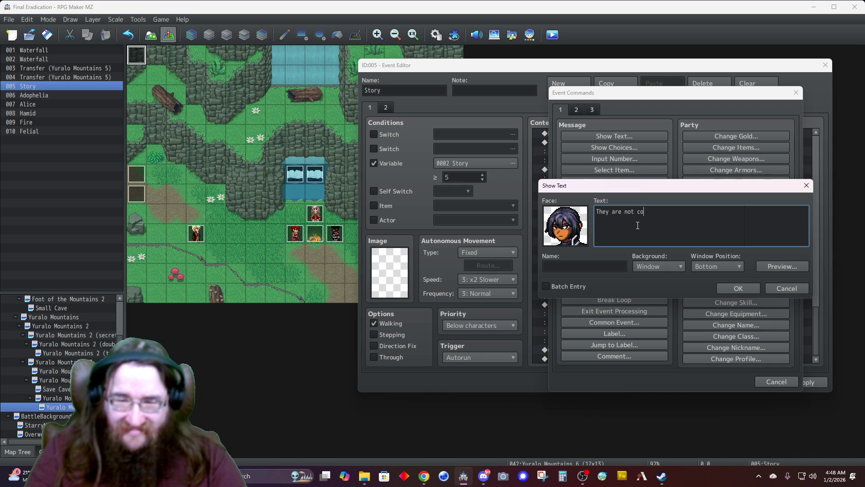
key(BackSpace)
key(BackSpace)
key(BackSpace)
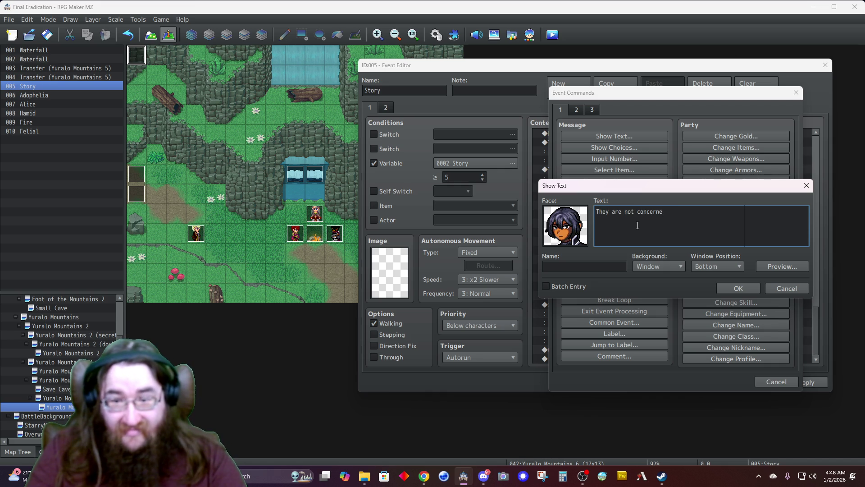
text(et them go,)
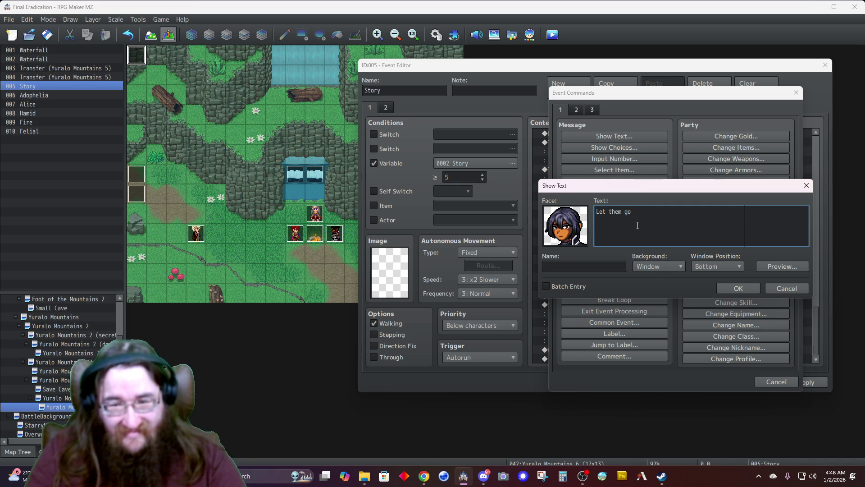
text( Felial.)
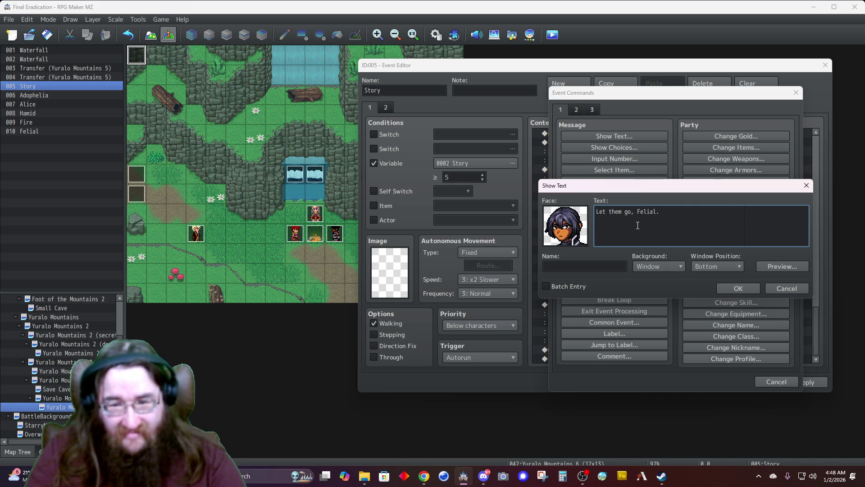
Step: Name the speaker Hamid, set Dim background and Top position, and add the message
key(Tab)
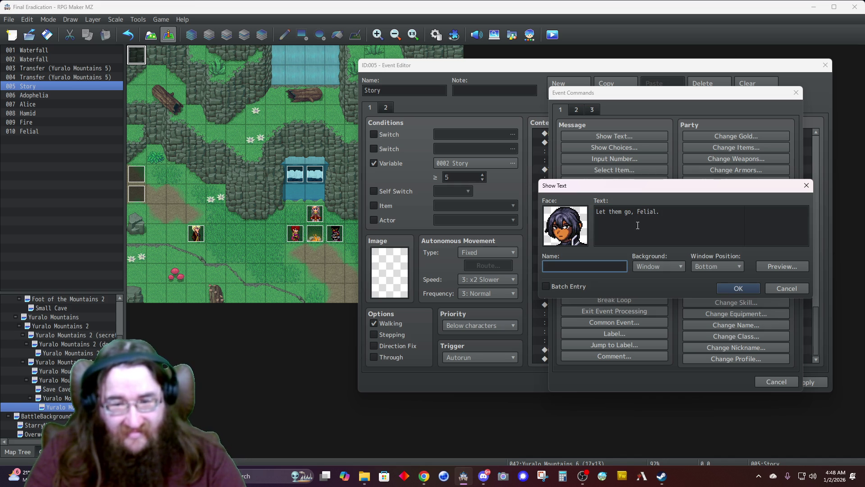
text(Hamid)
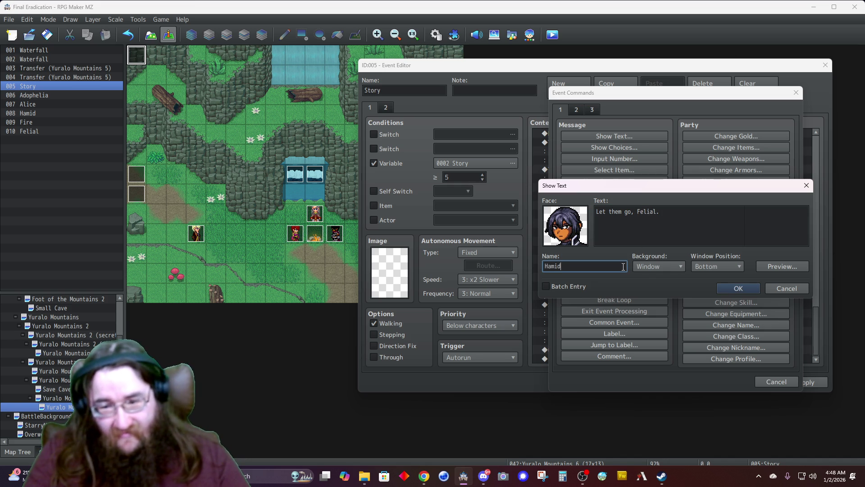
click(658, 266)
click(656, 288)
click(704, 268)
click(699, 277)
click(739, 289)
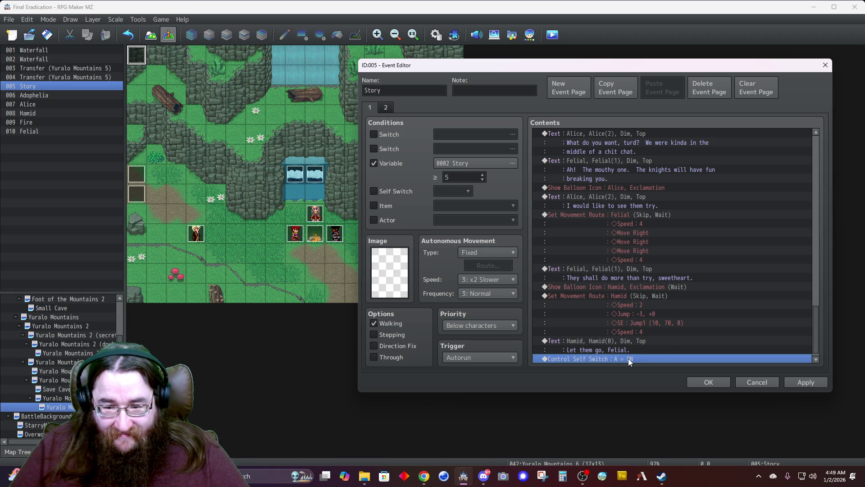
Step: Bring up the event command list to insert a command before the self switch
key(Insert)
Step: Start a message using Felial's third second-row portrait, with Dim background and Top position
click(590, 137)
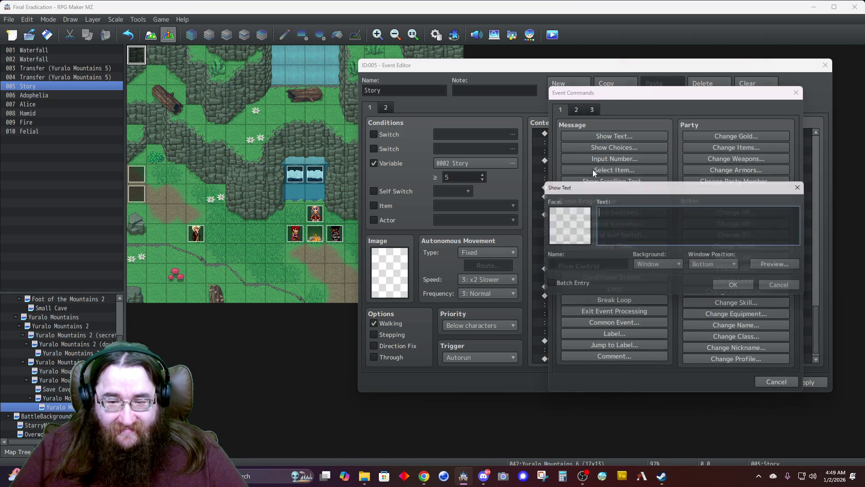
double_click(570, 229)
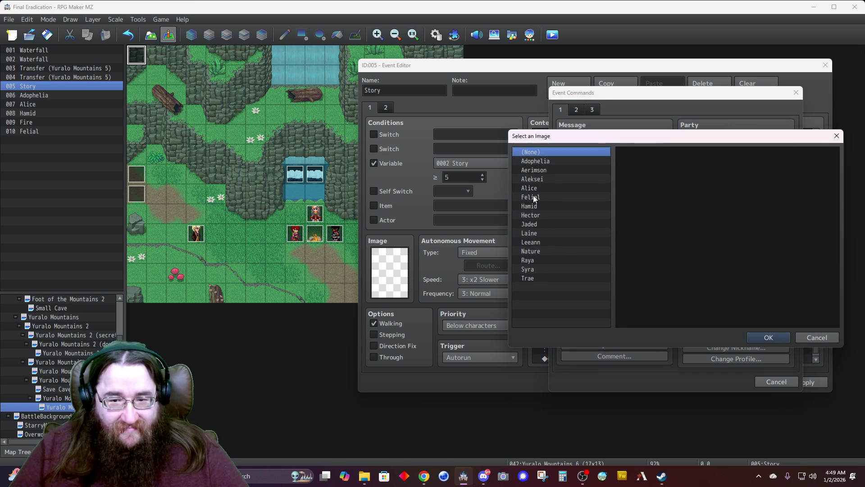
click(535, 199)
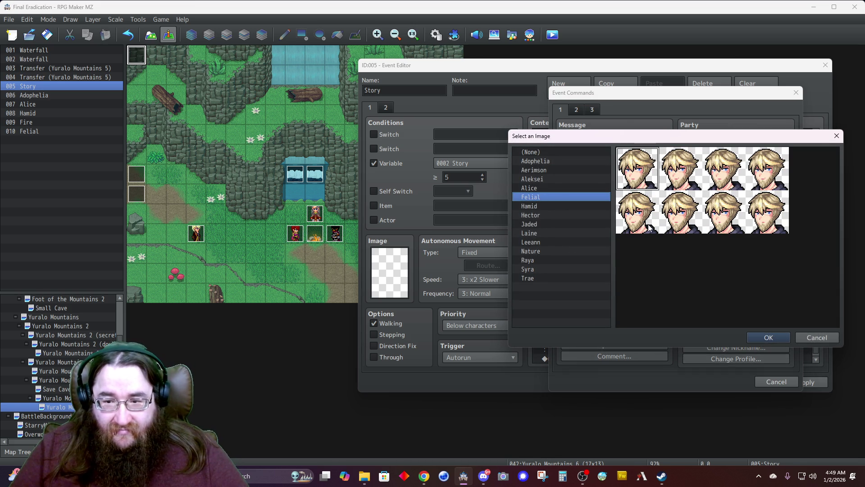
click(720, 229)
double_click(719, 229)
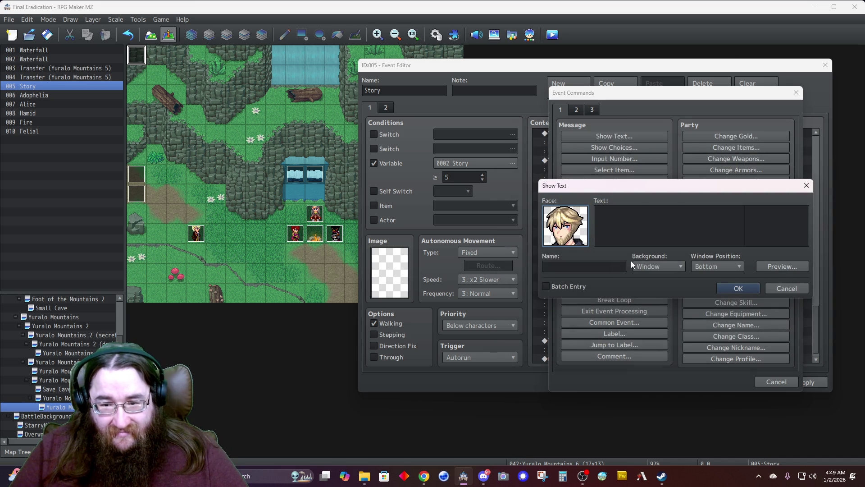
click(648, 263)
click(642, 286)
click(718, 266)
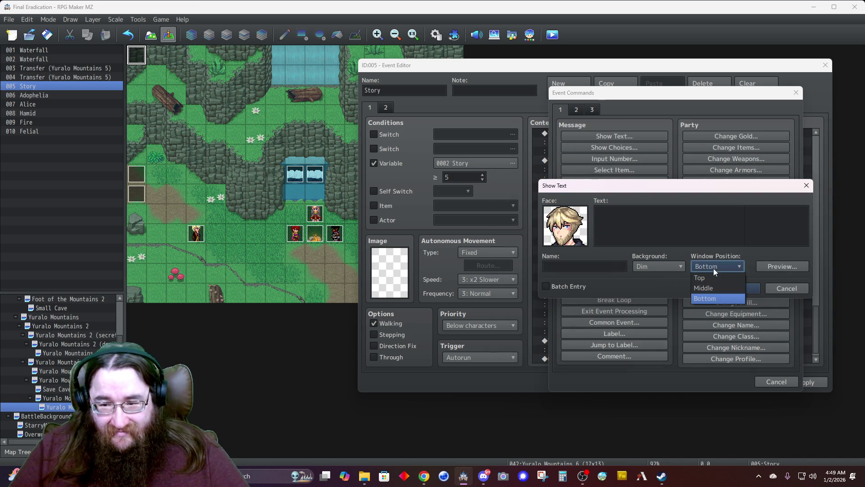
click(707, 277)
Step: Write Felial's two-line reply ending 'willingly aiding and abetting your escape.', name her Felial, and add it
click(645, 226)
text(Why)
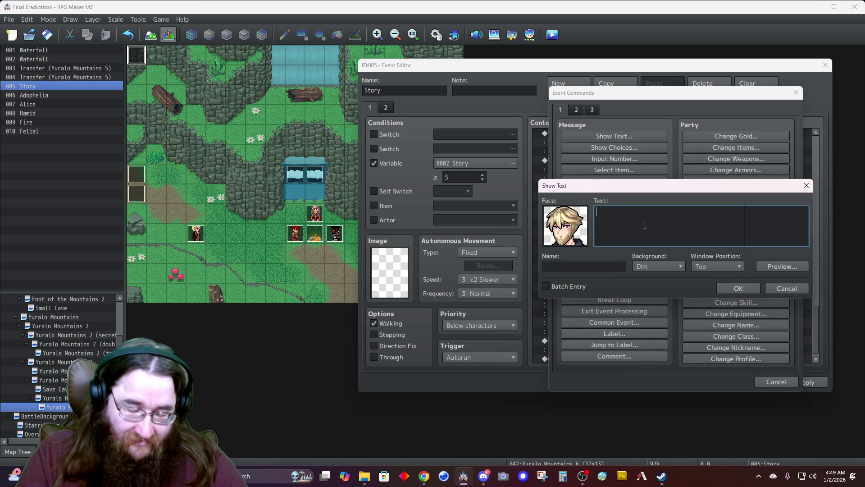
text( would)
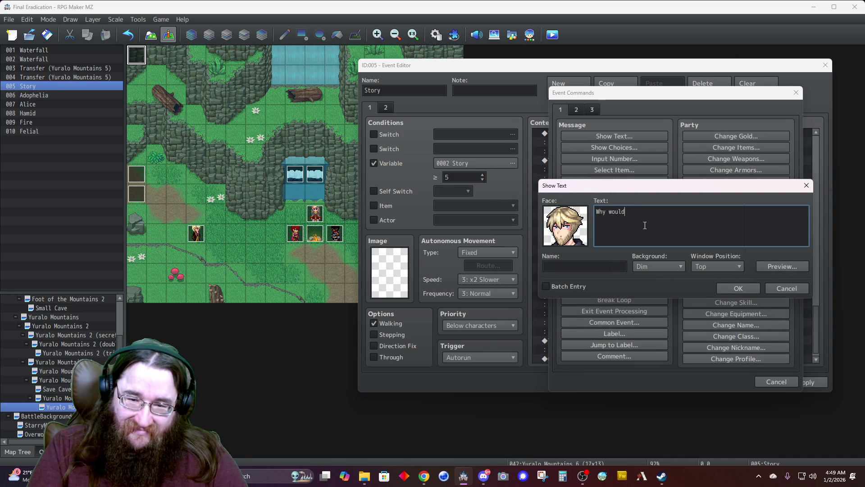
text( I do that, old friend?)
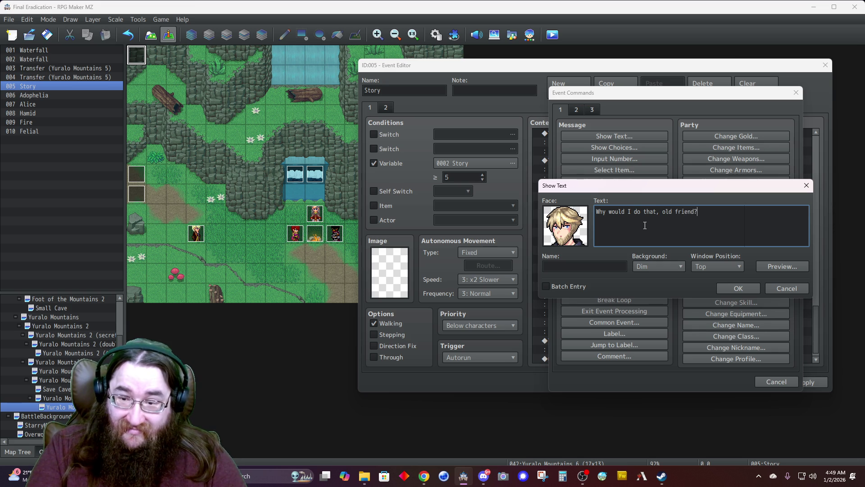
text(  They )
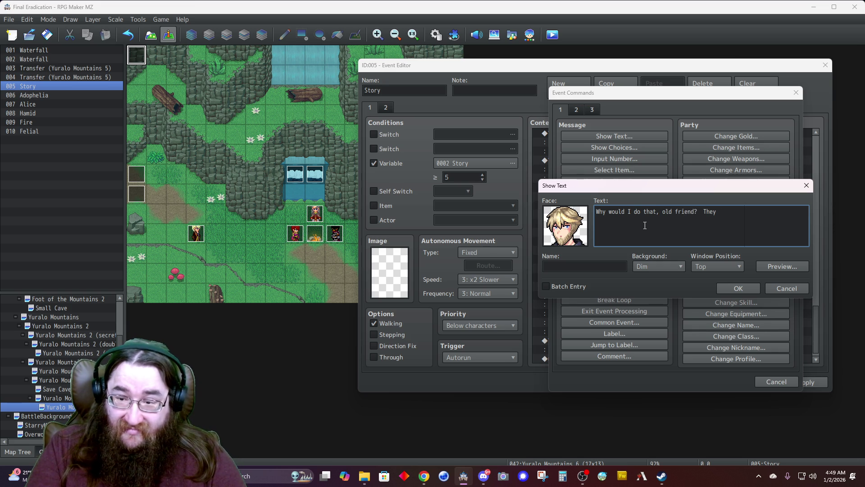
text(willing)
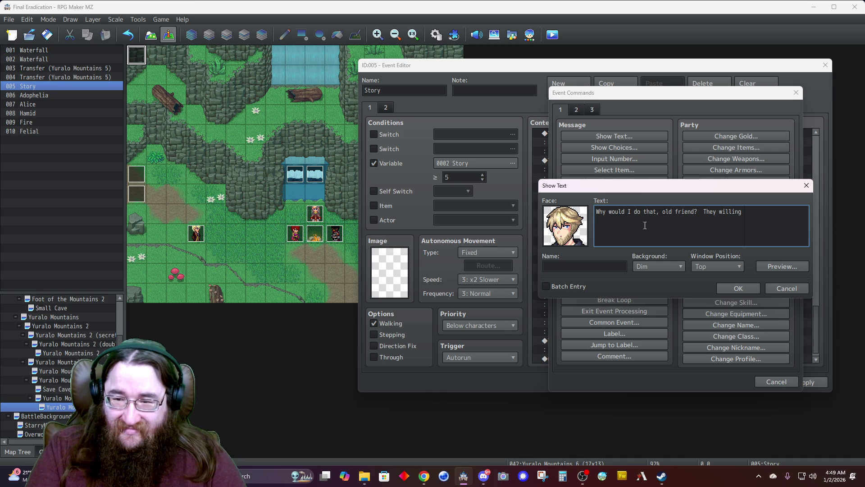
key(BackSpace)
key(BackSpace)
key(BackSpace)
text(ere)
key(Return)
text(willingly aid)
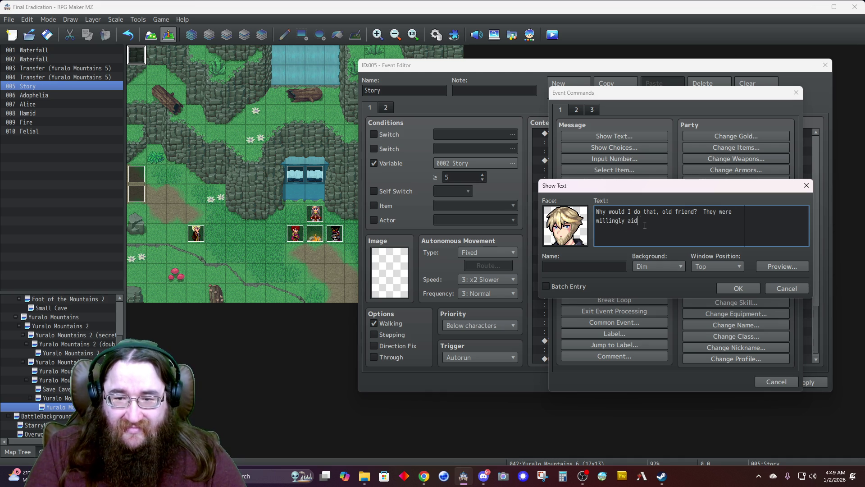
text(ing and abetting)
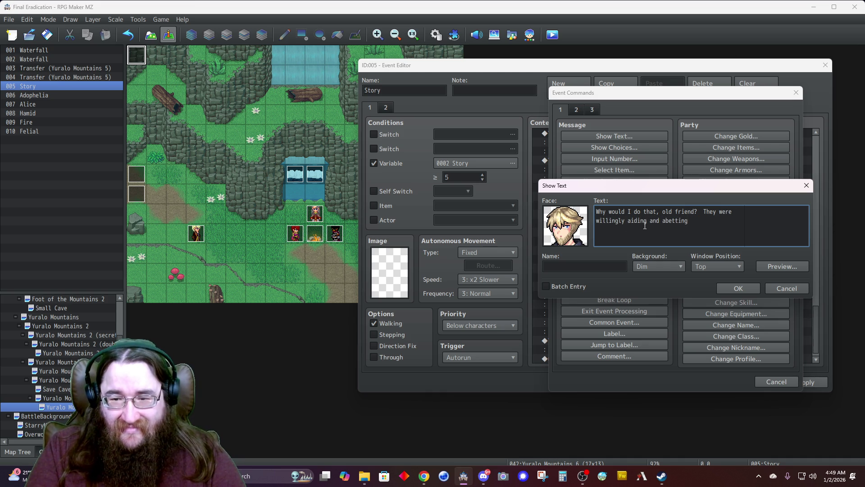
text( your escape.)
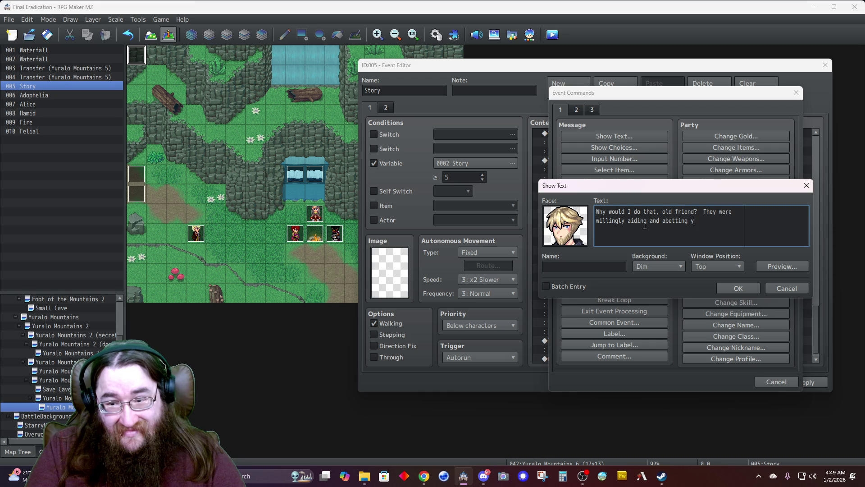
key(Tab)
text(Felial)
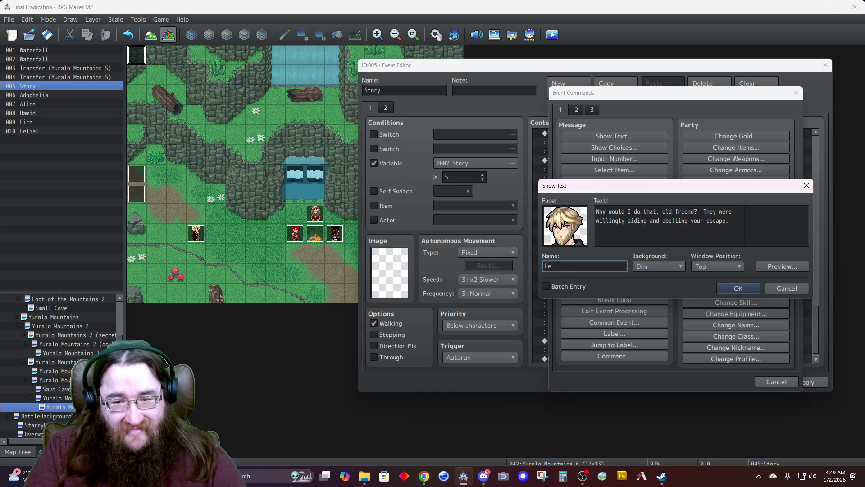
click(743, 288)
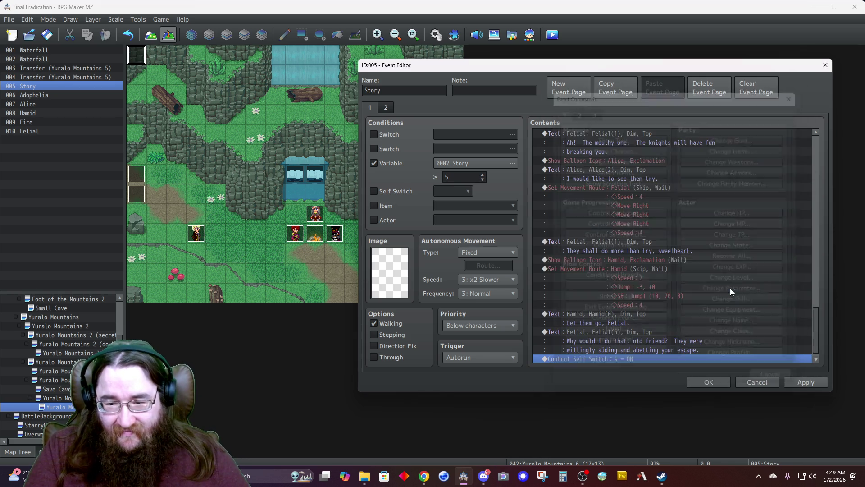
Step: Start a message using Alice's third face and draft 'Can we just kill him and move on?'
double_click(592, 349)
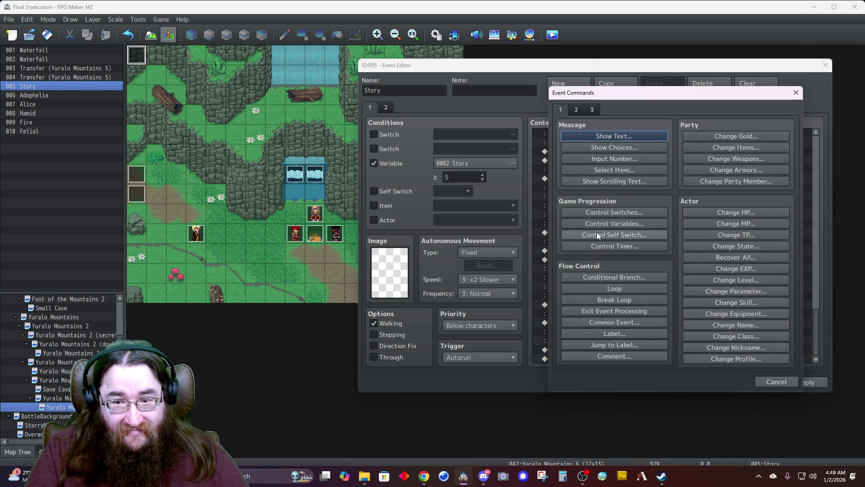
click(604, 135)
double_click(571, 231)
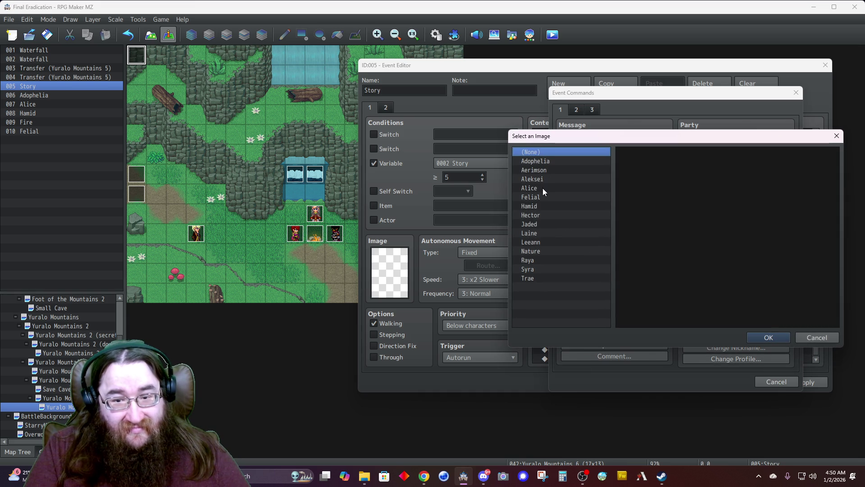
click(543, 188)
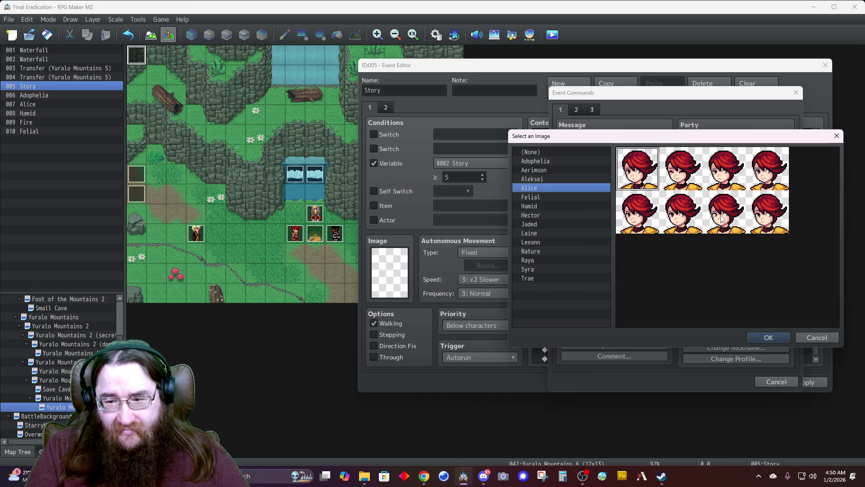
double_click(727, 186)
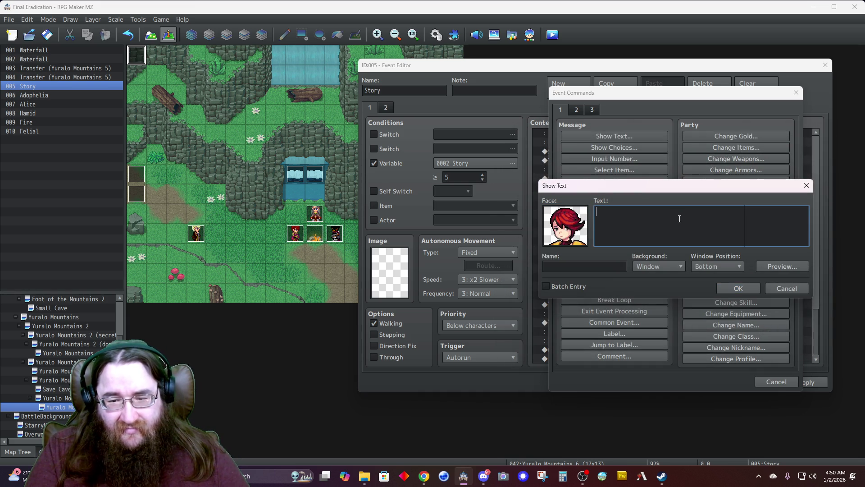
text(Can we just kill hiim)
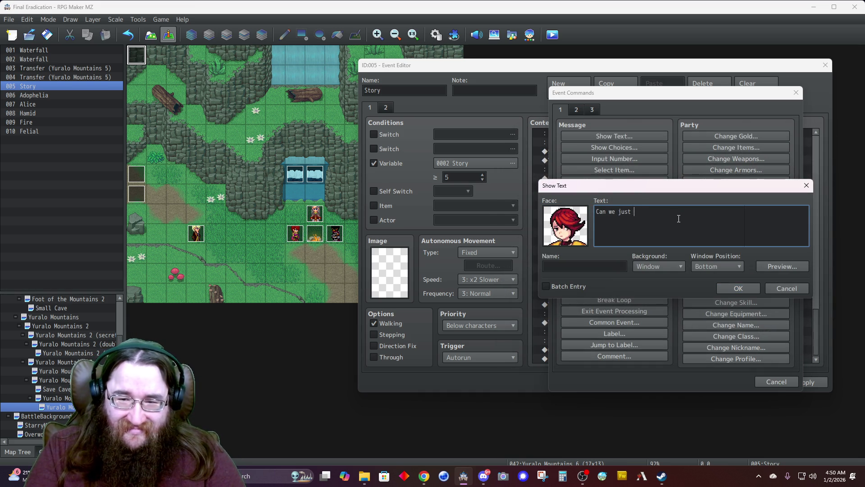
text( and)
key(BackSpace)
key(BackSpace)
key(BackSpace)
text(m and move on?)
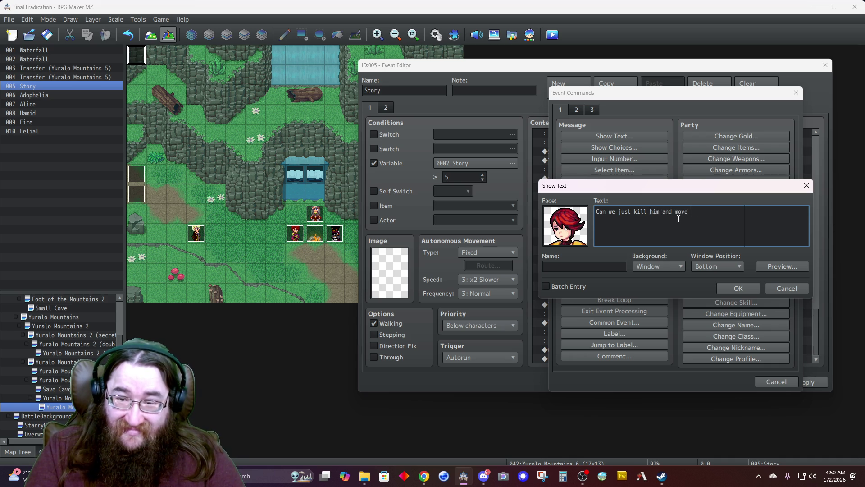
Step: Name the speaker Alice, end the line with 'move on already?', set Dim and Top, and add it
key(Tab)
text(Alice)
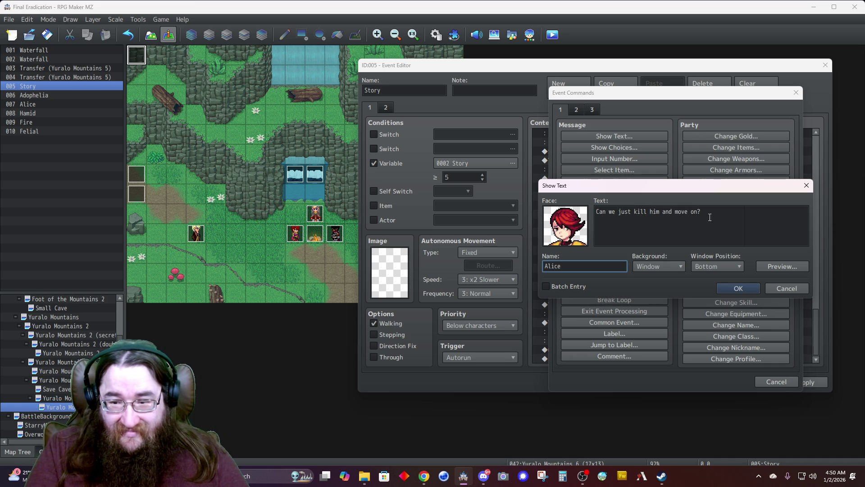
click(721, 217)
key(BackSpace)
text(already?)
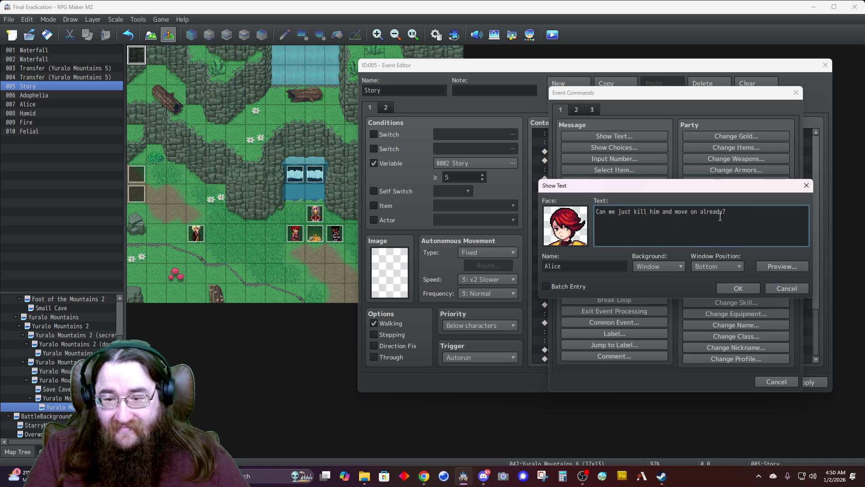
click(662, 270)
click(660, 288)
click(702, 270)
click(697, 278)
click(731, 288)
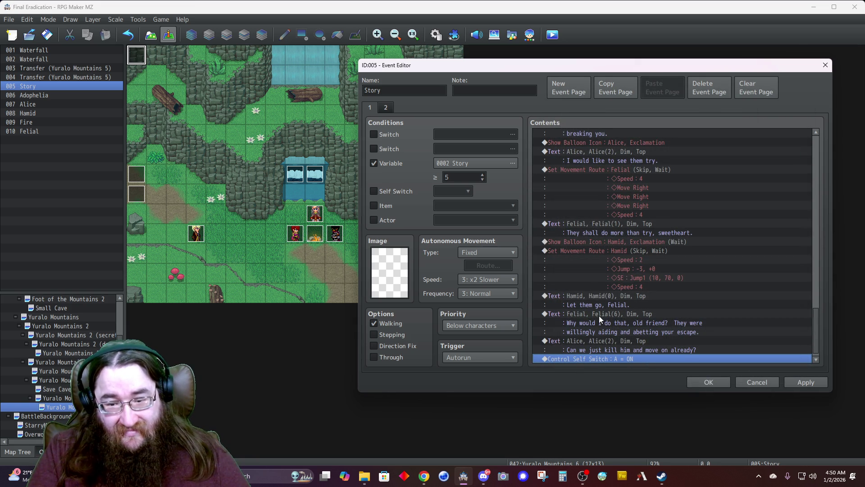
Step: Insert a message before the self switch using Adophelia's second bottom-row face
scroll(586, 324, down, 1)
key(Insert)
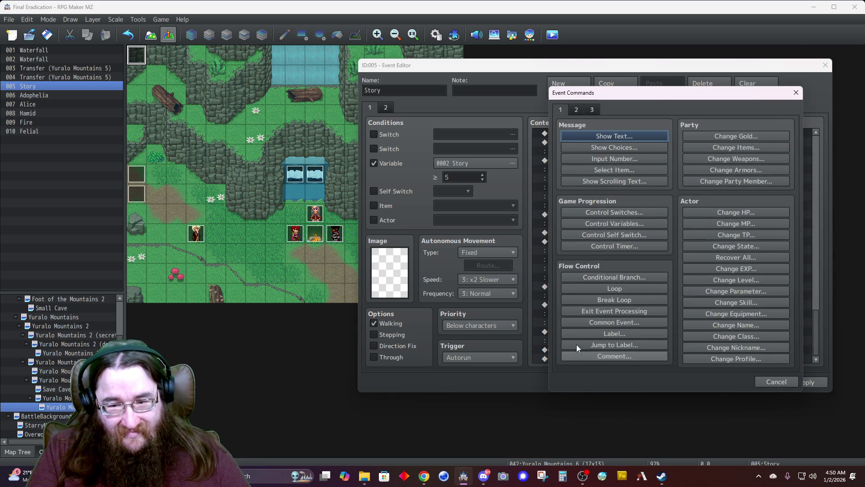
click(604, 142)
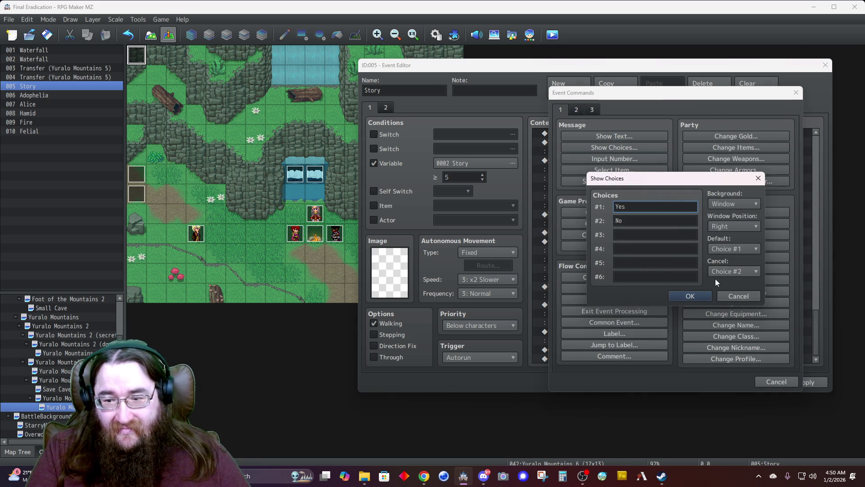
click(728, 294)
click(586, 133)
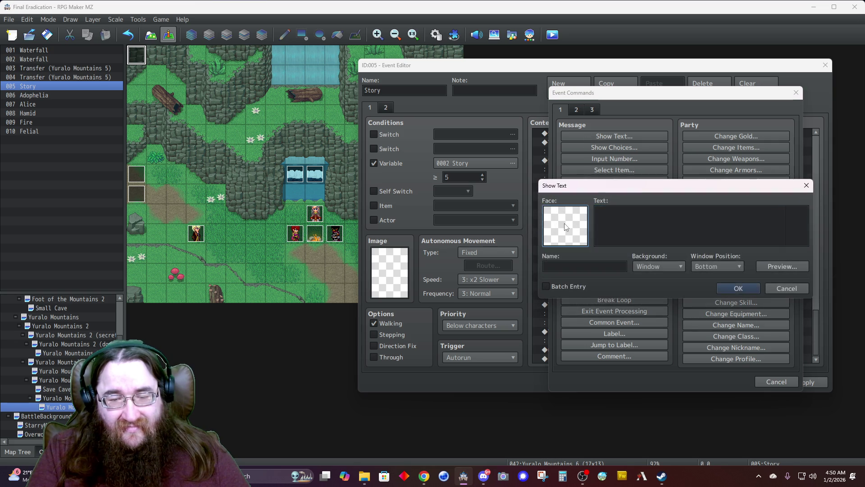
double_click(564, 223)
click(541, 162)
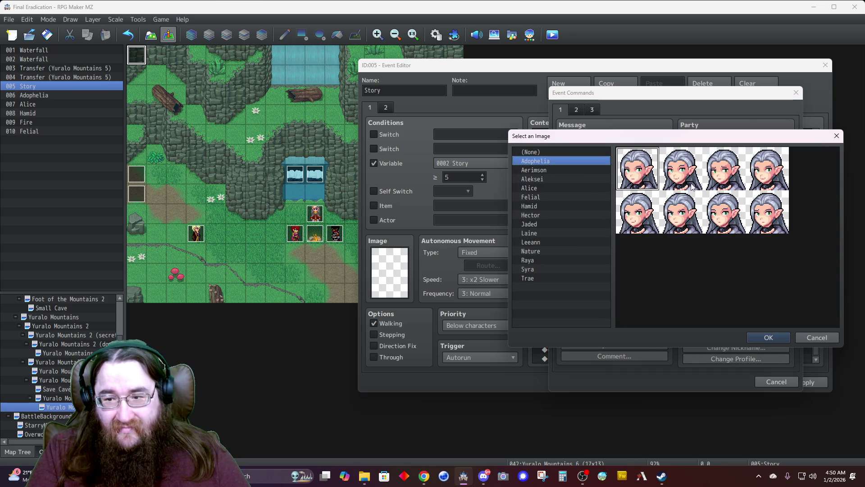
click(677, 224)
double_click(678, 224)
Step: Write 'Alice! Not helping!' named Adophelia with Dim background at the Top, and add it
click(623, 219)
text(Alice!  Not helping)
key(Tab)
text(Adophelia)
click(657, 266)
click(653, 283)
click(700, 266)
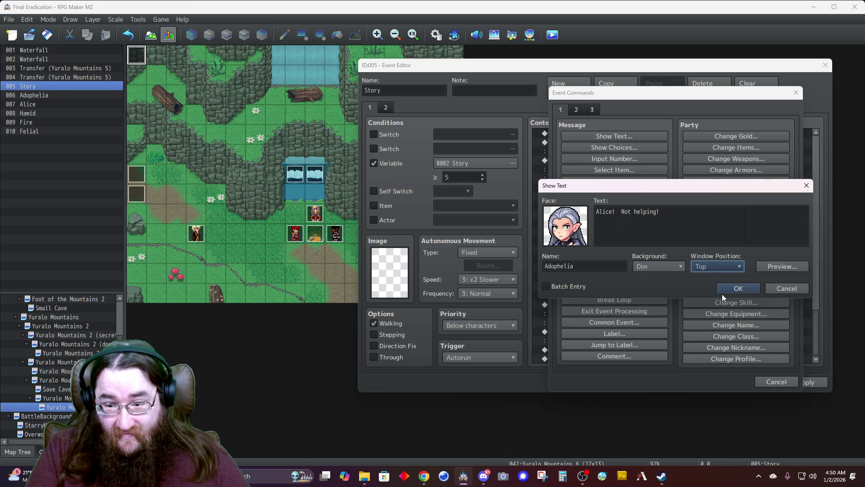
click(722, 288)
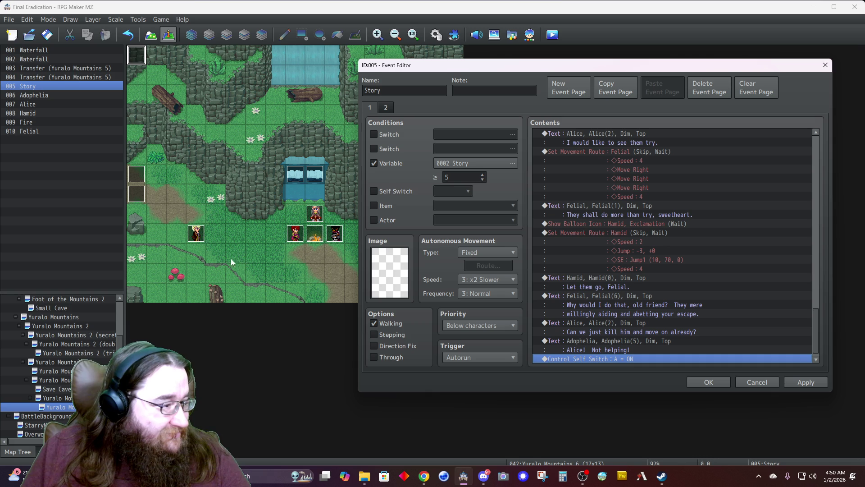
key(alt+Tab)
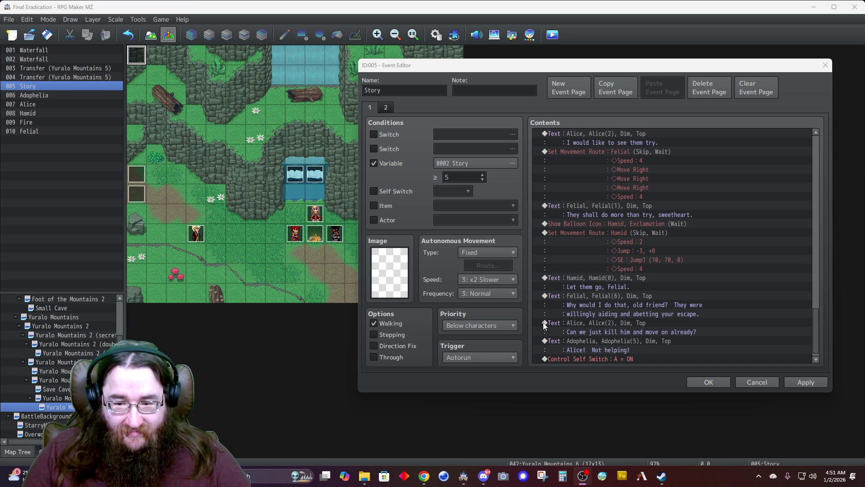
Step: Begin a new Show Text message on the empty row after Self Switch A
scroll(581, 358, down, 1)
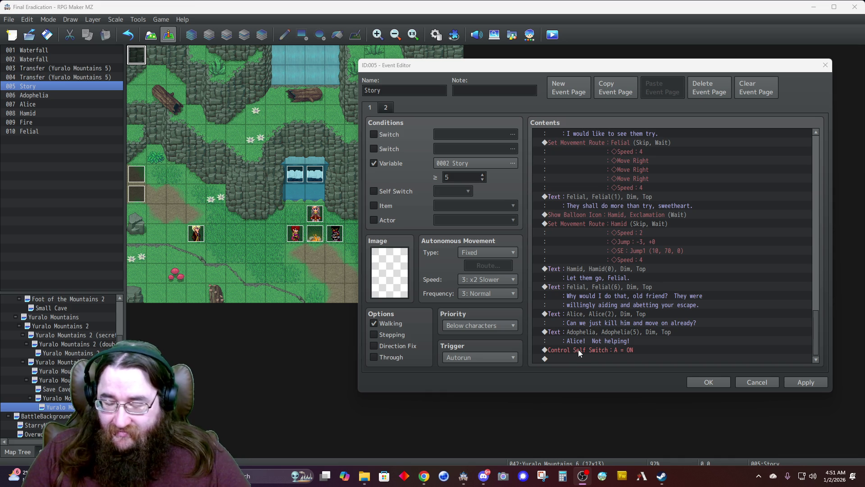
double_click(578, 350)
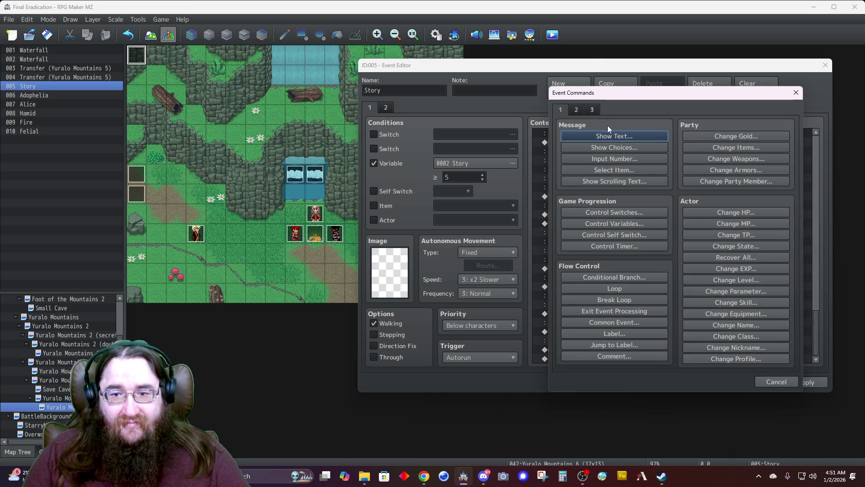
click(609, 136)
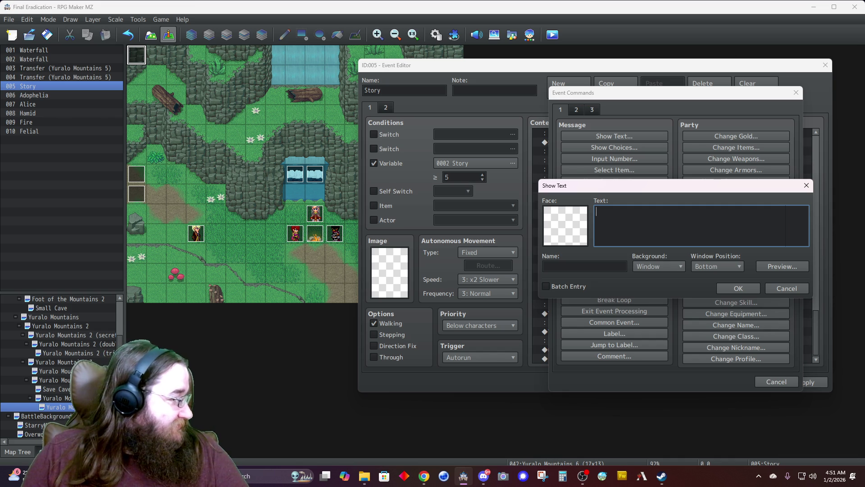
key(alt+Tab)
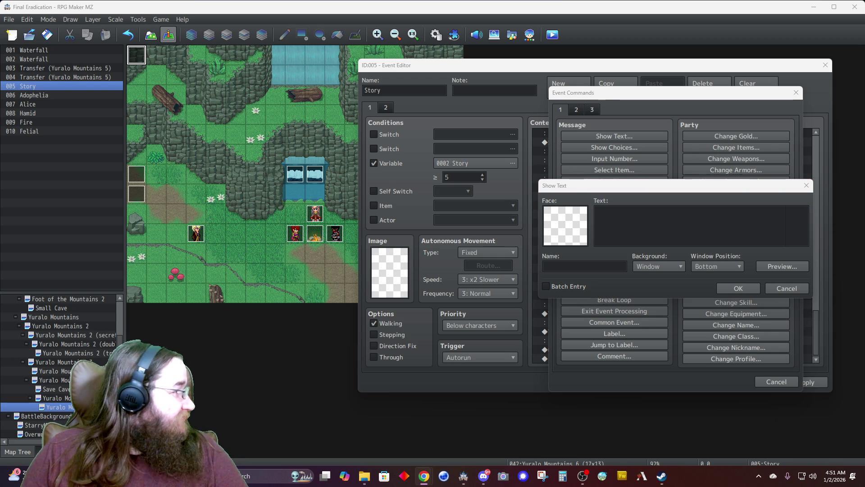